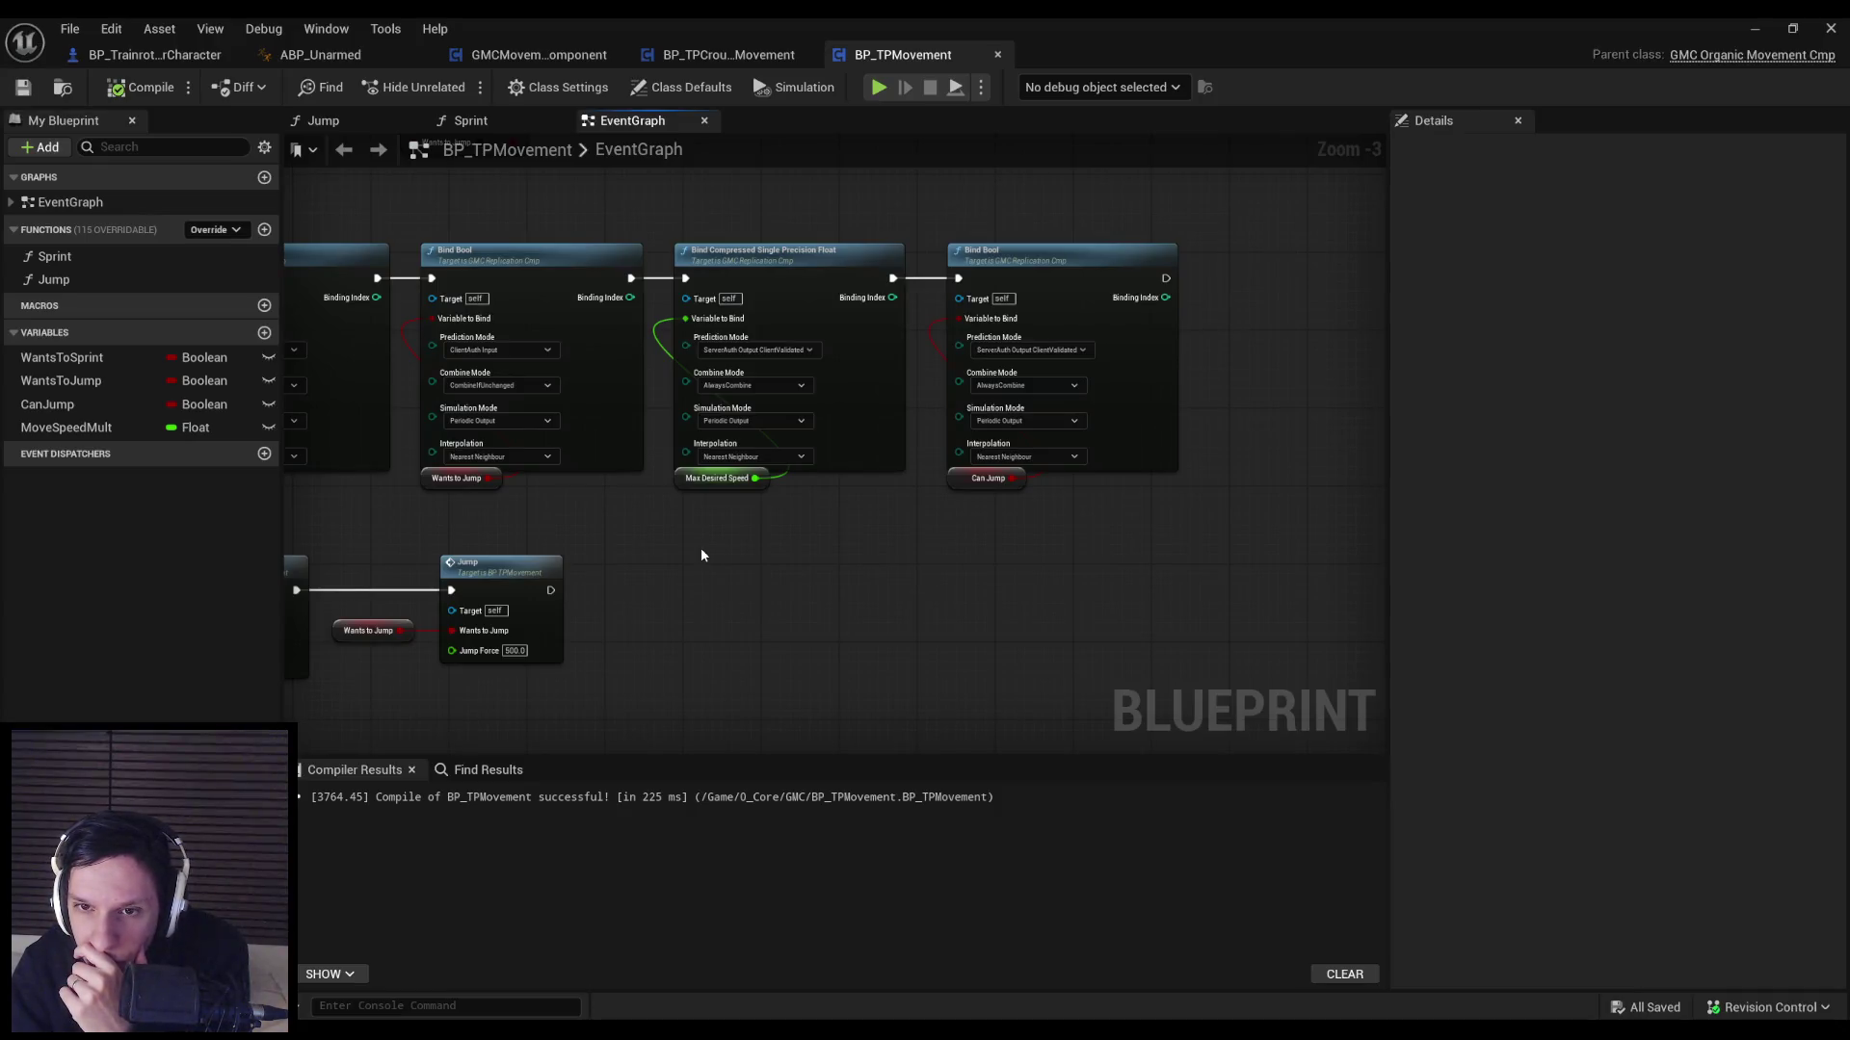
# Pan to the MovementUpdate event and open the Sprint function graph from its call node.
pyautogui.moveTo(681, 551)
pyautogui.mouseDown()
pyautogui.moveTo(897, 549)
pyautogui.moveTo(696, 480)
pyautogui.mouseUp()
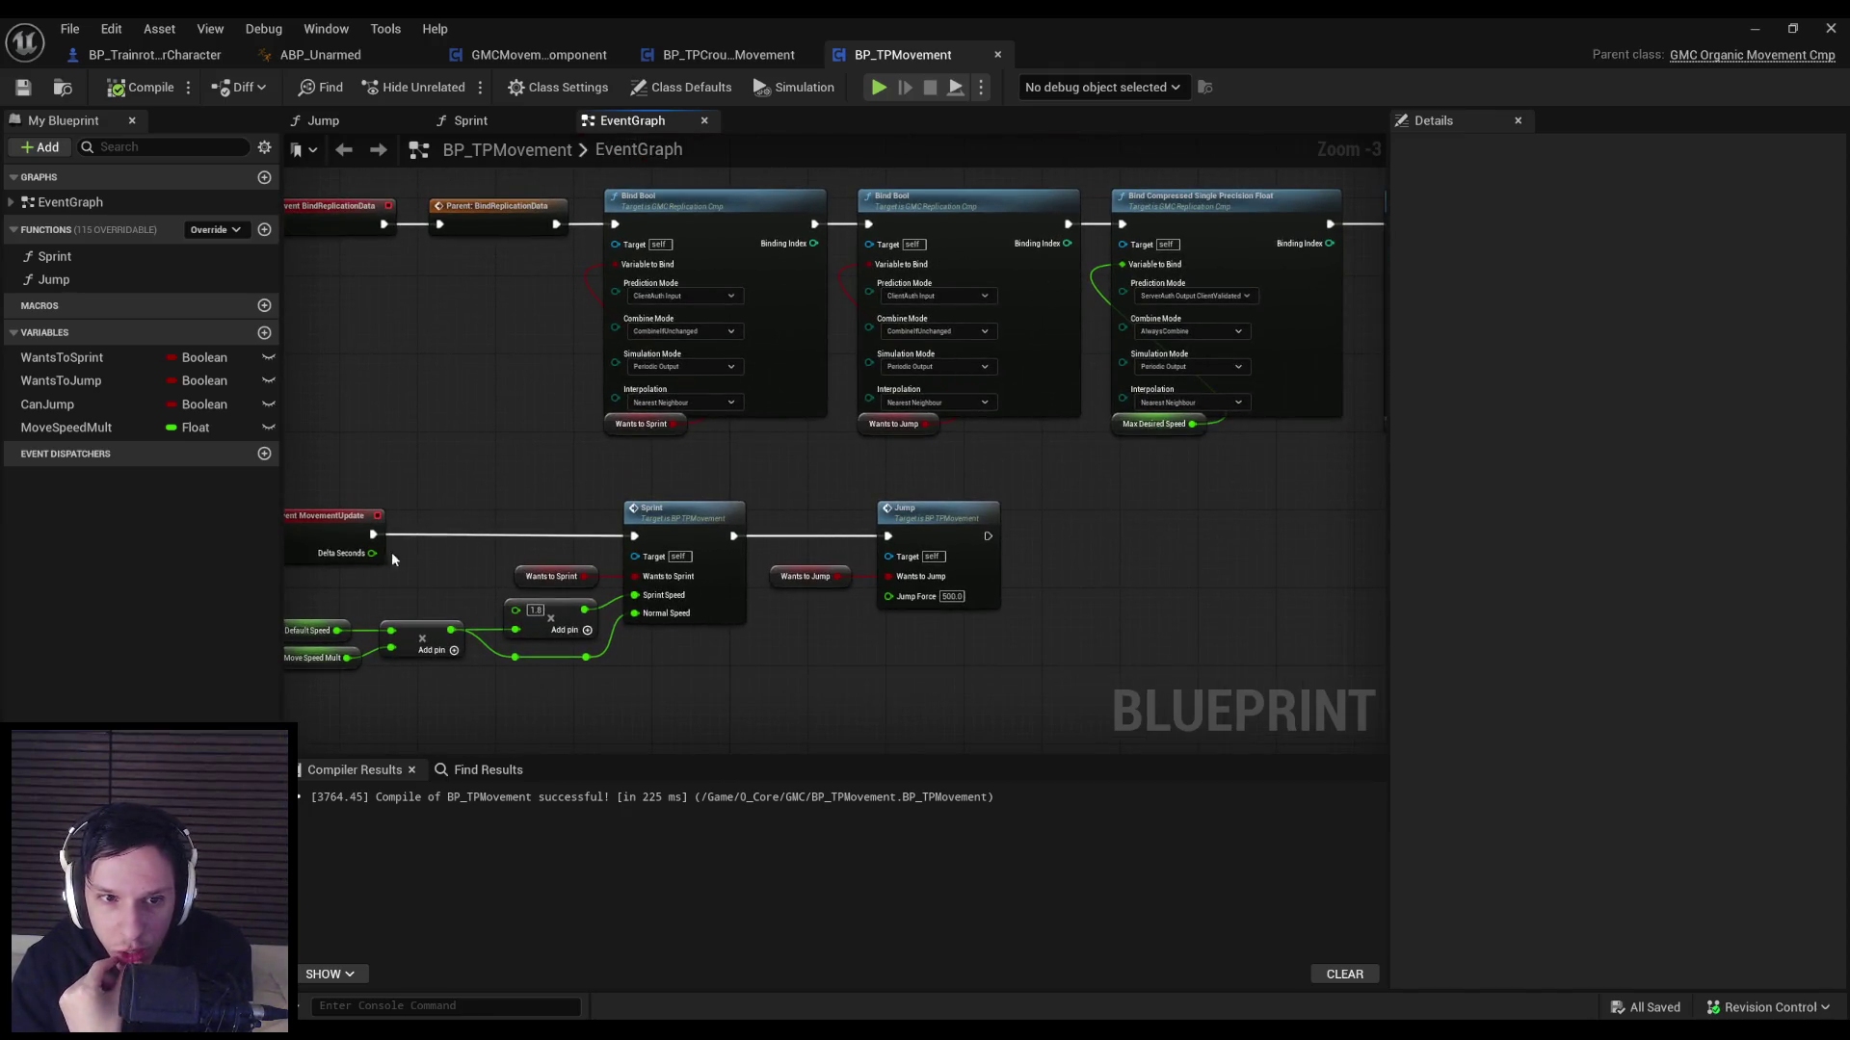
pyautogui.moveTo(387, 568); pyautogui.dragTo(447, 574)
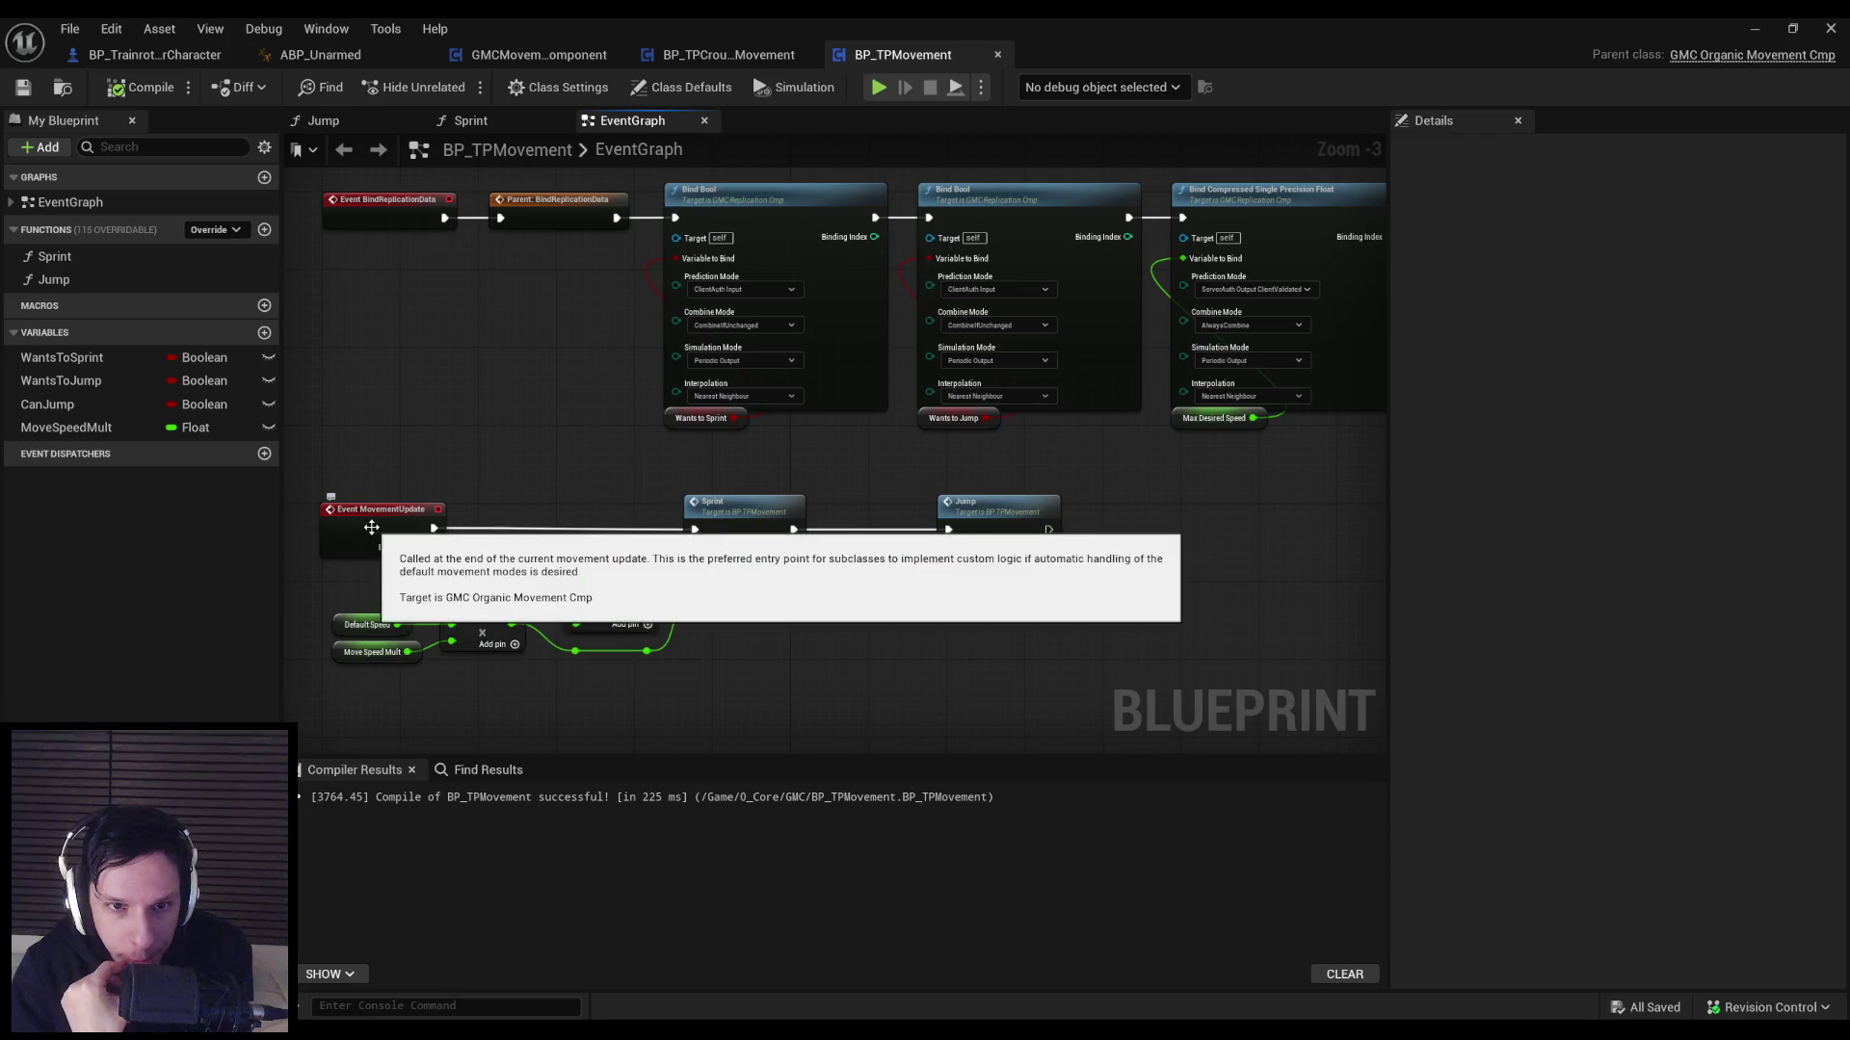
pyautogui.doubleClick(739, 518)
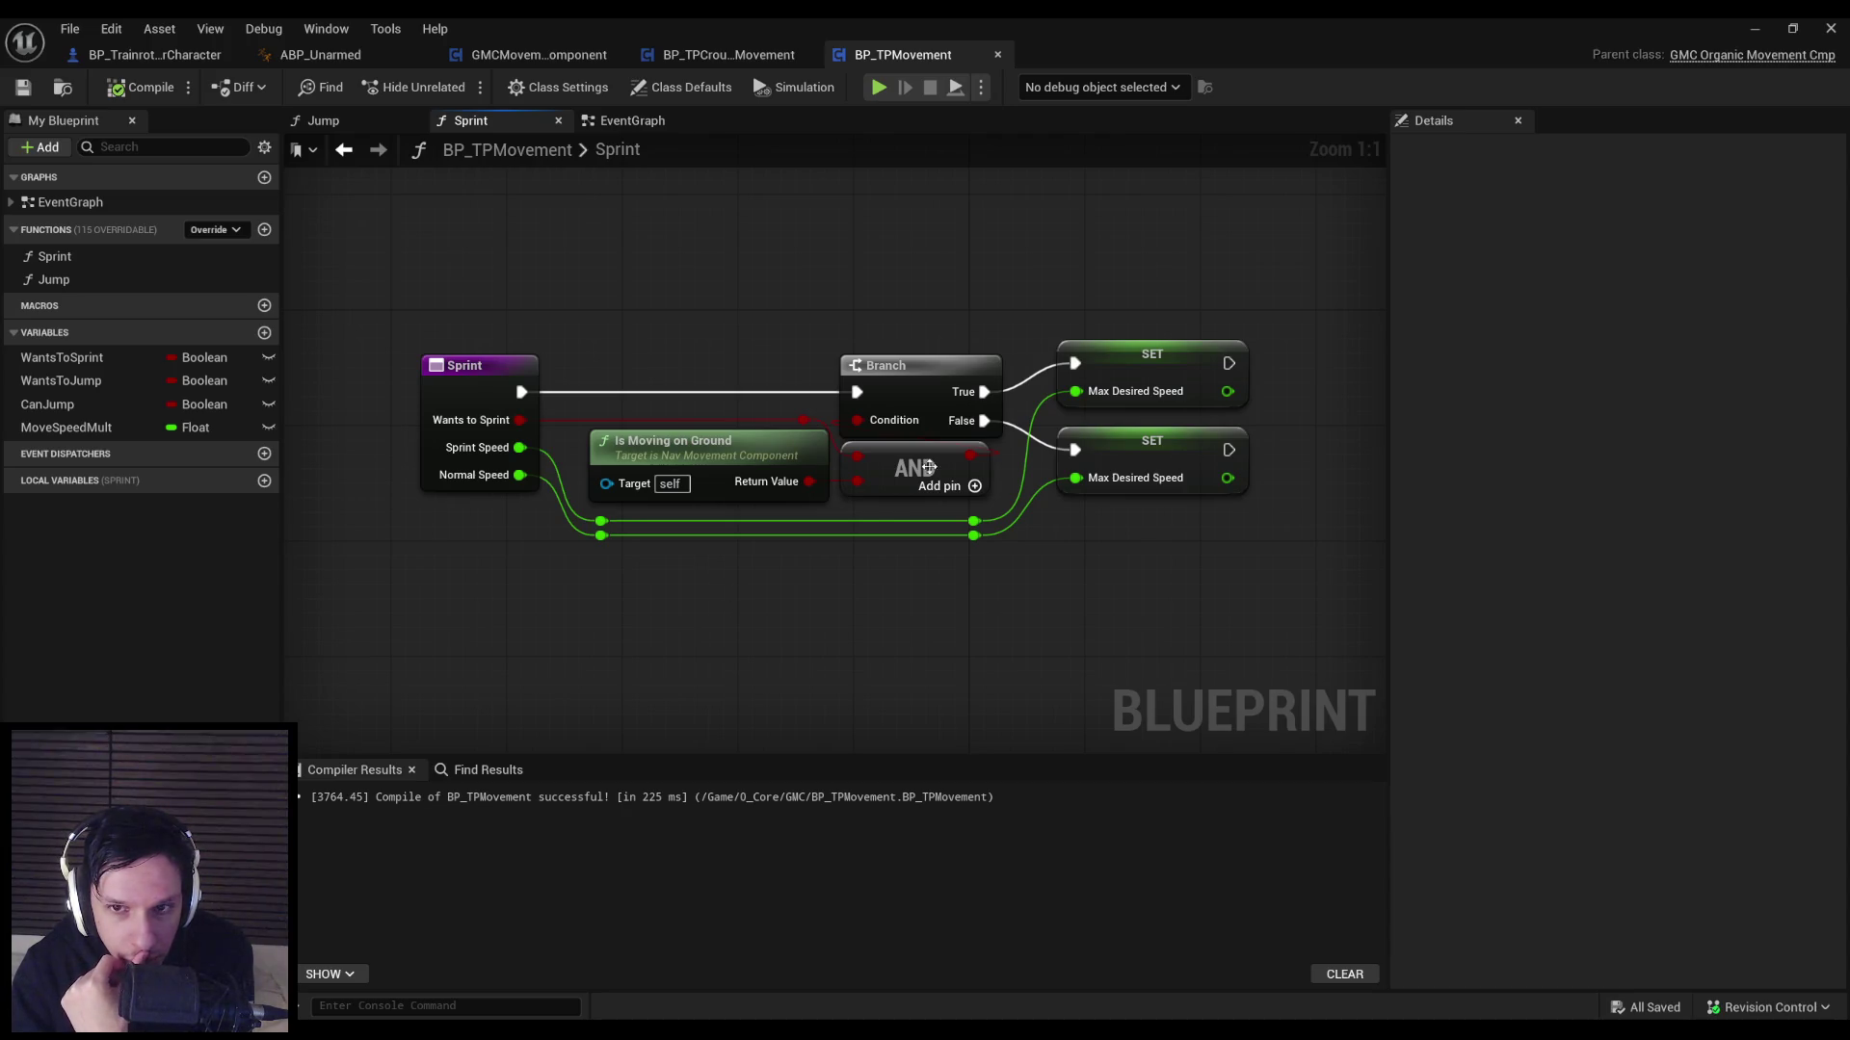
pyautogui.scroll(-2, 1266, 549)
# Add a Float variable named Stamina to BP_TPMovement, then compile and save.
pyautogui.click(264, 333)
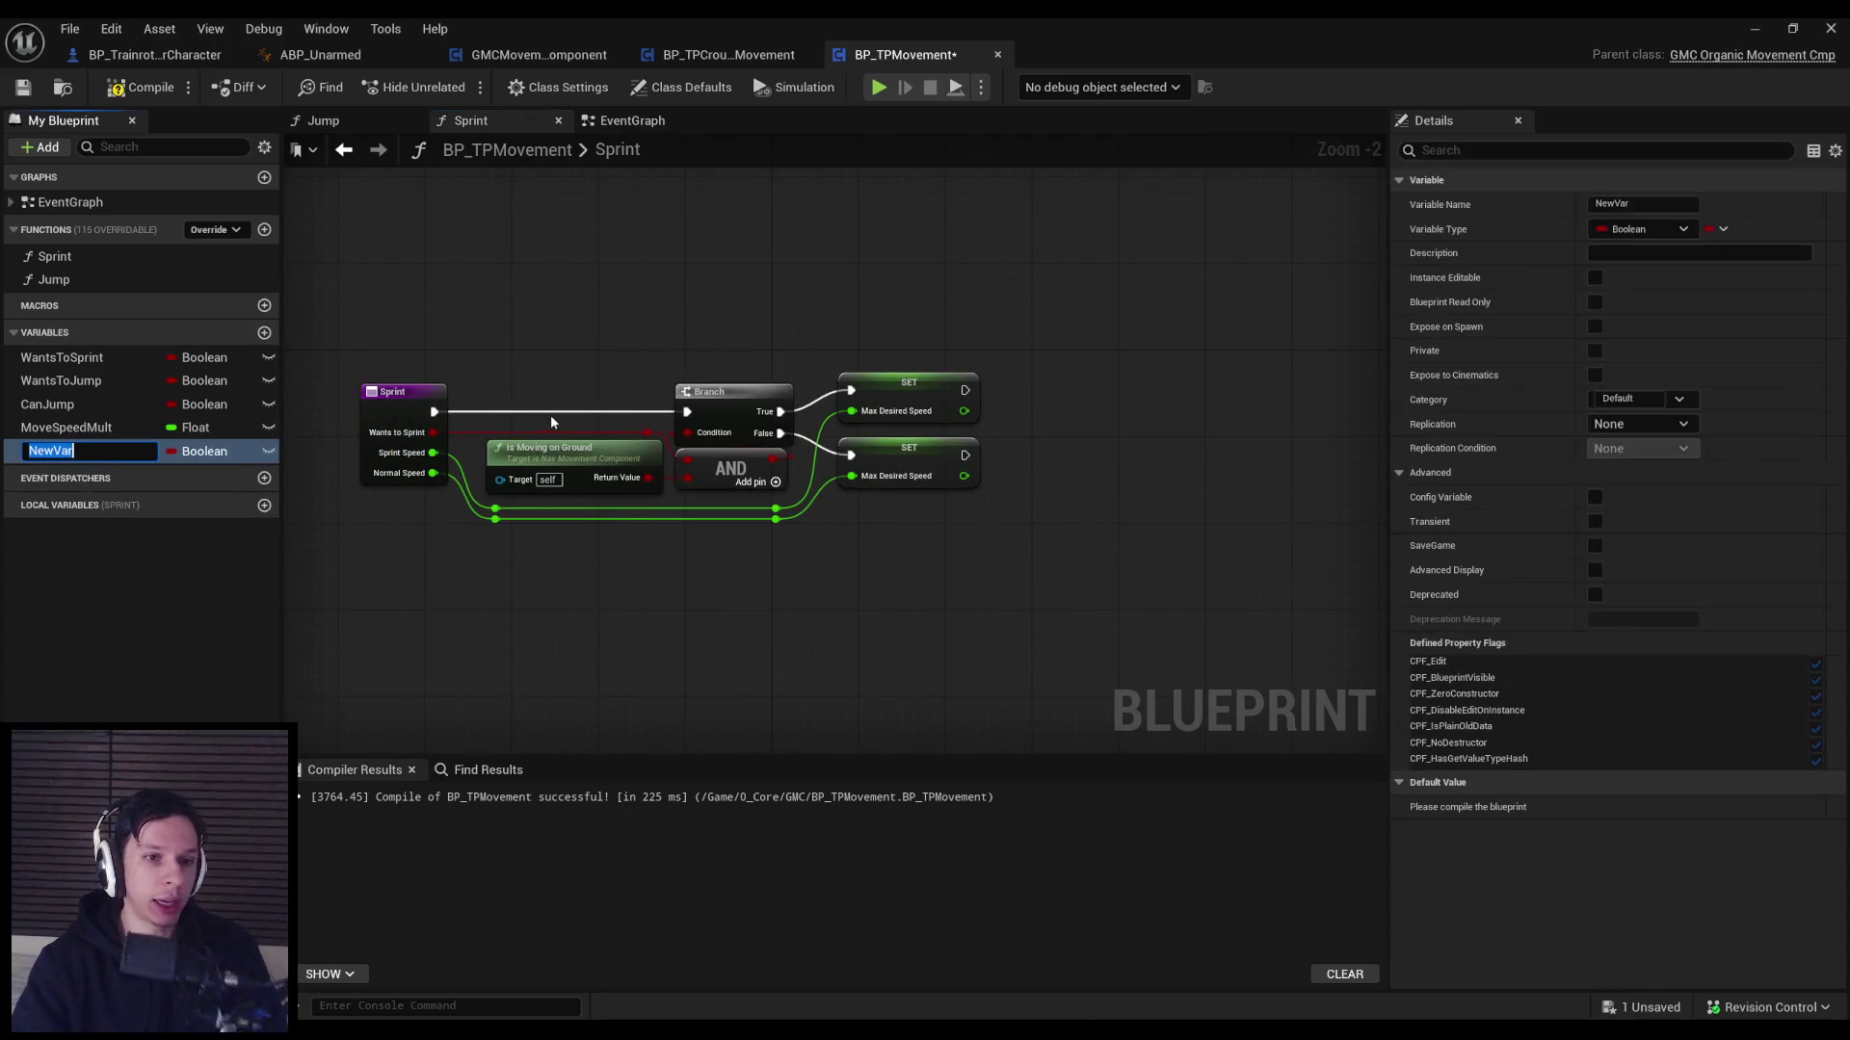
pyautogui.write('Stamina')
pyautogui.press('Return')
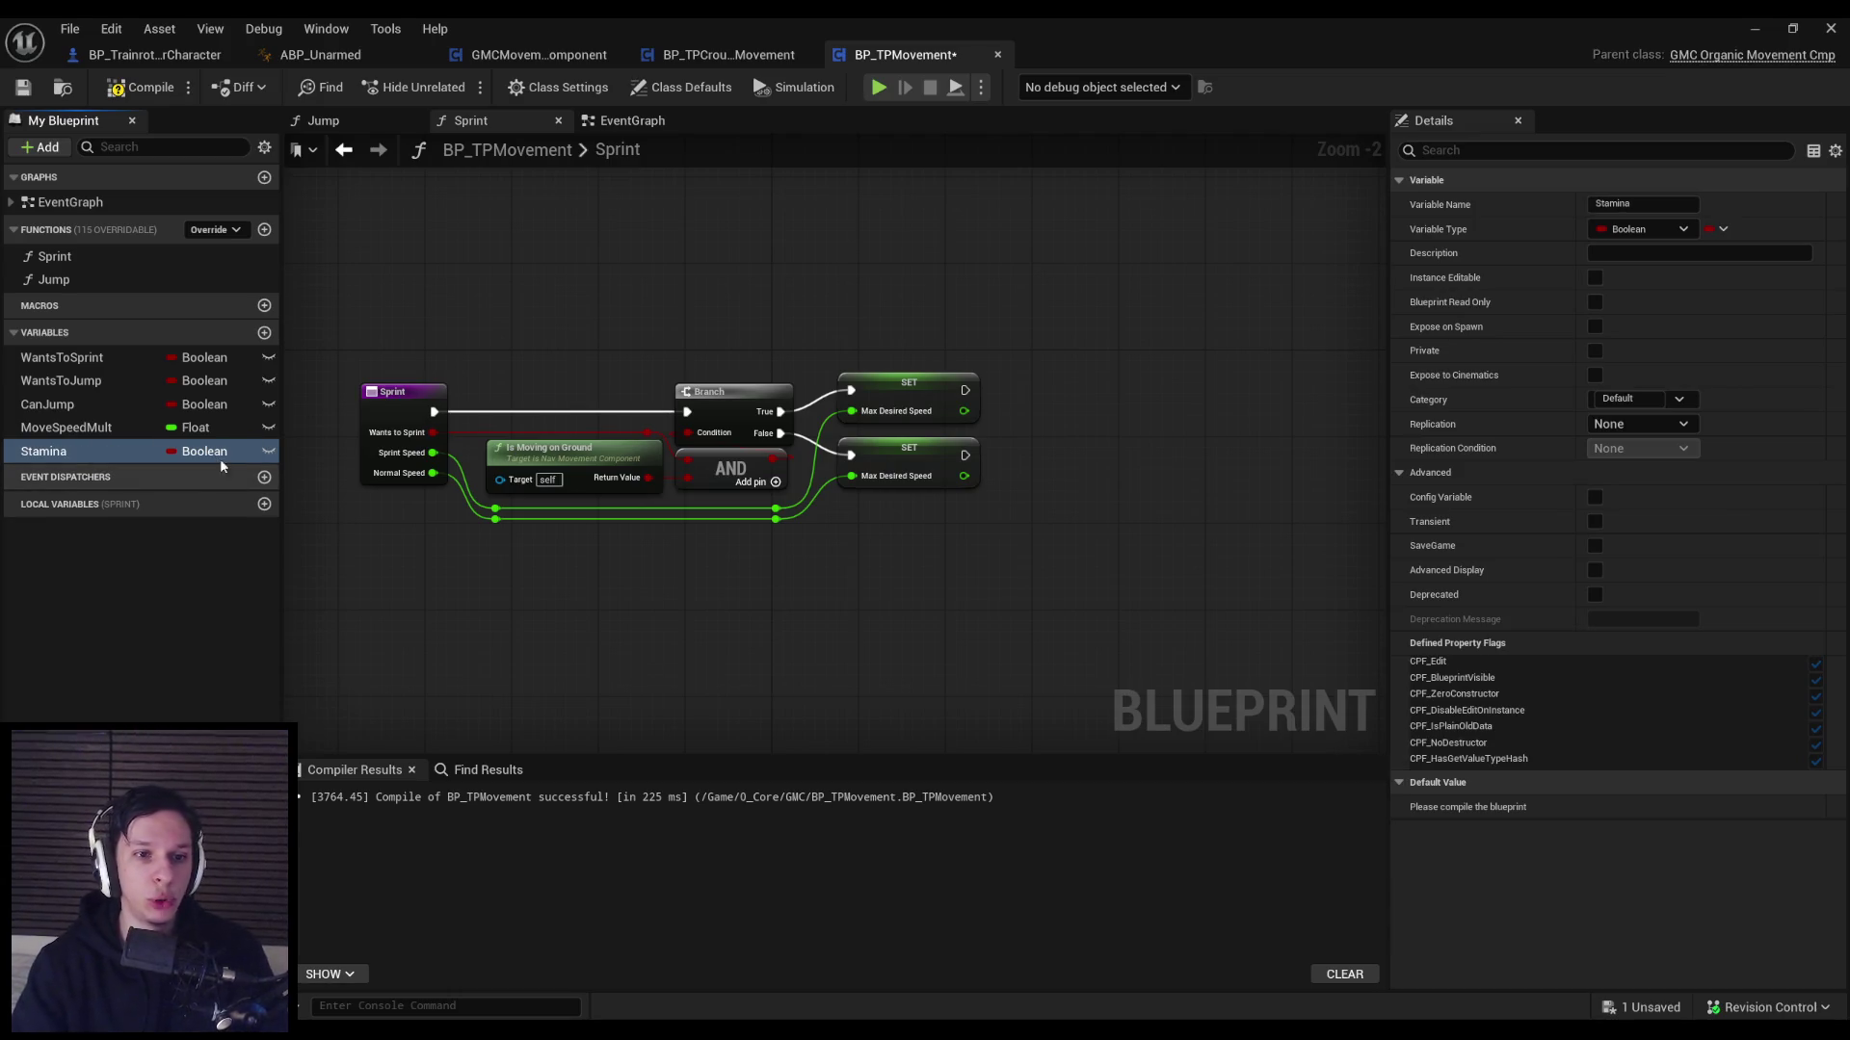
pyautogui.click(202, 451)
pyautogui.click(206, 569)
pyautogui.click(141, 87)
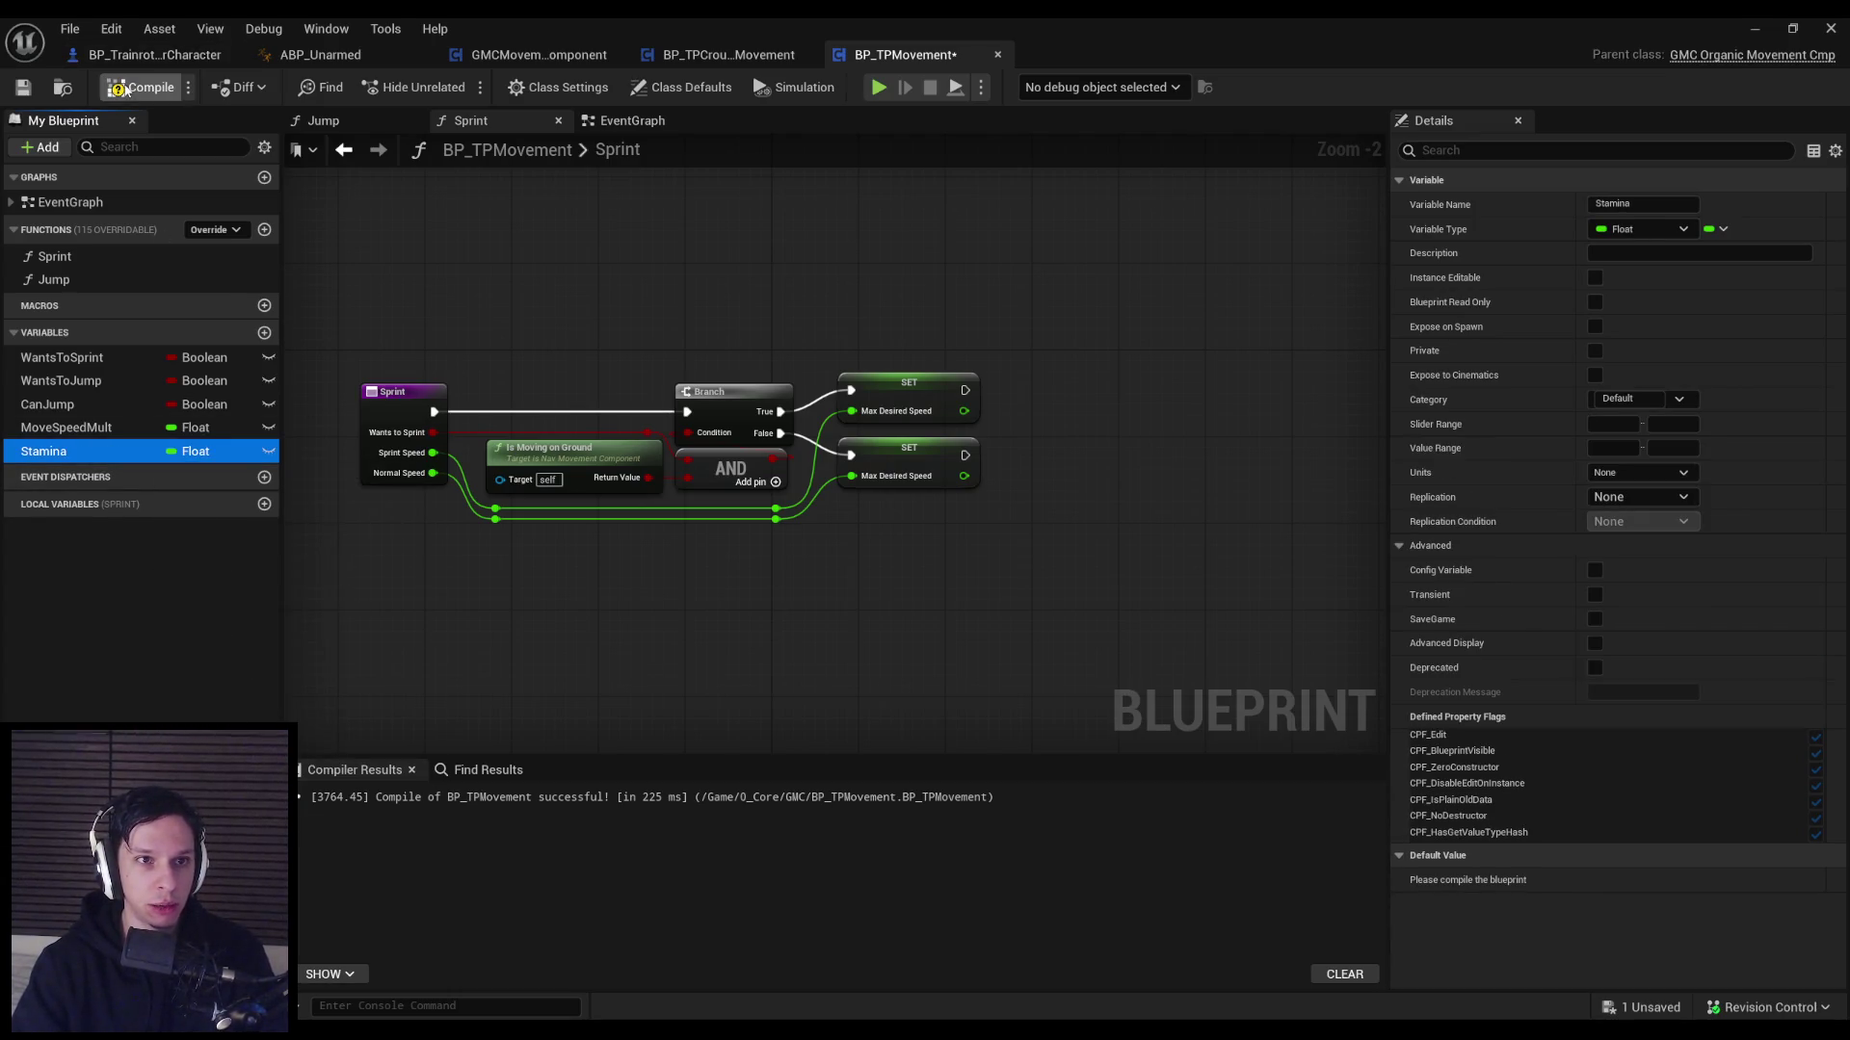
pyautogui.click(23, 88)
# Give Stamina a default value of 100.0, then compile and save the blueprint.
pyautogui.scroll(-2, 629, 418)
pyautogui.scroll(3, 697, 564)
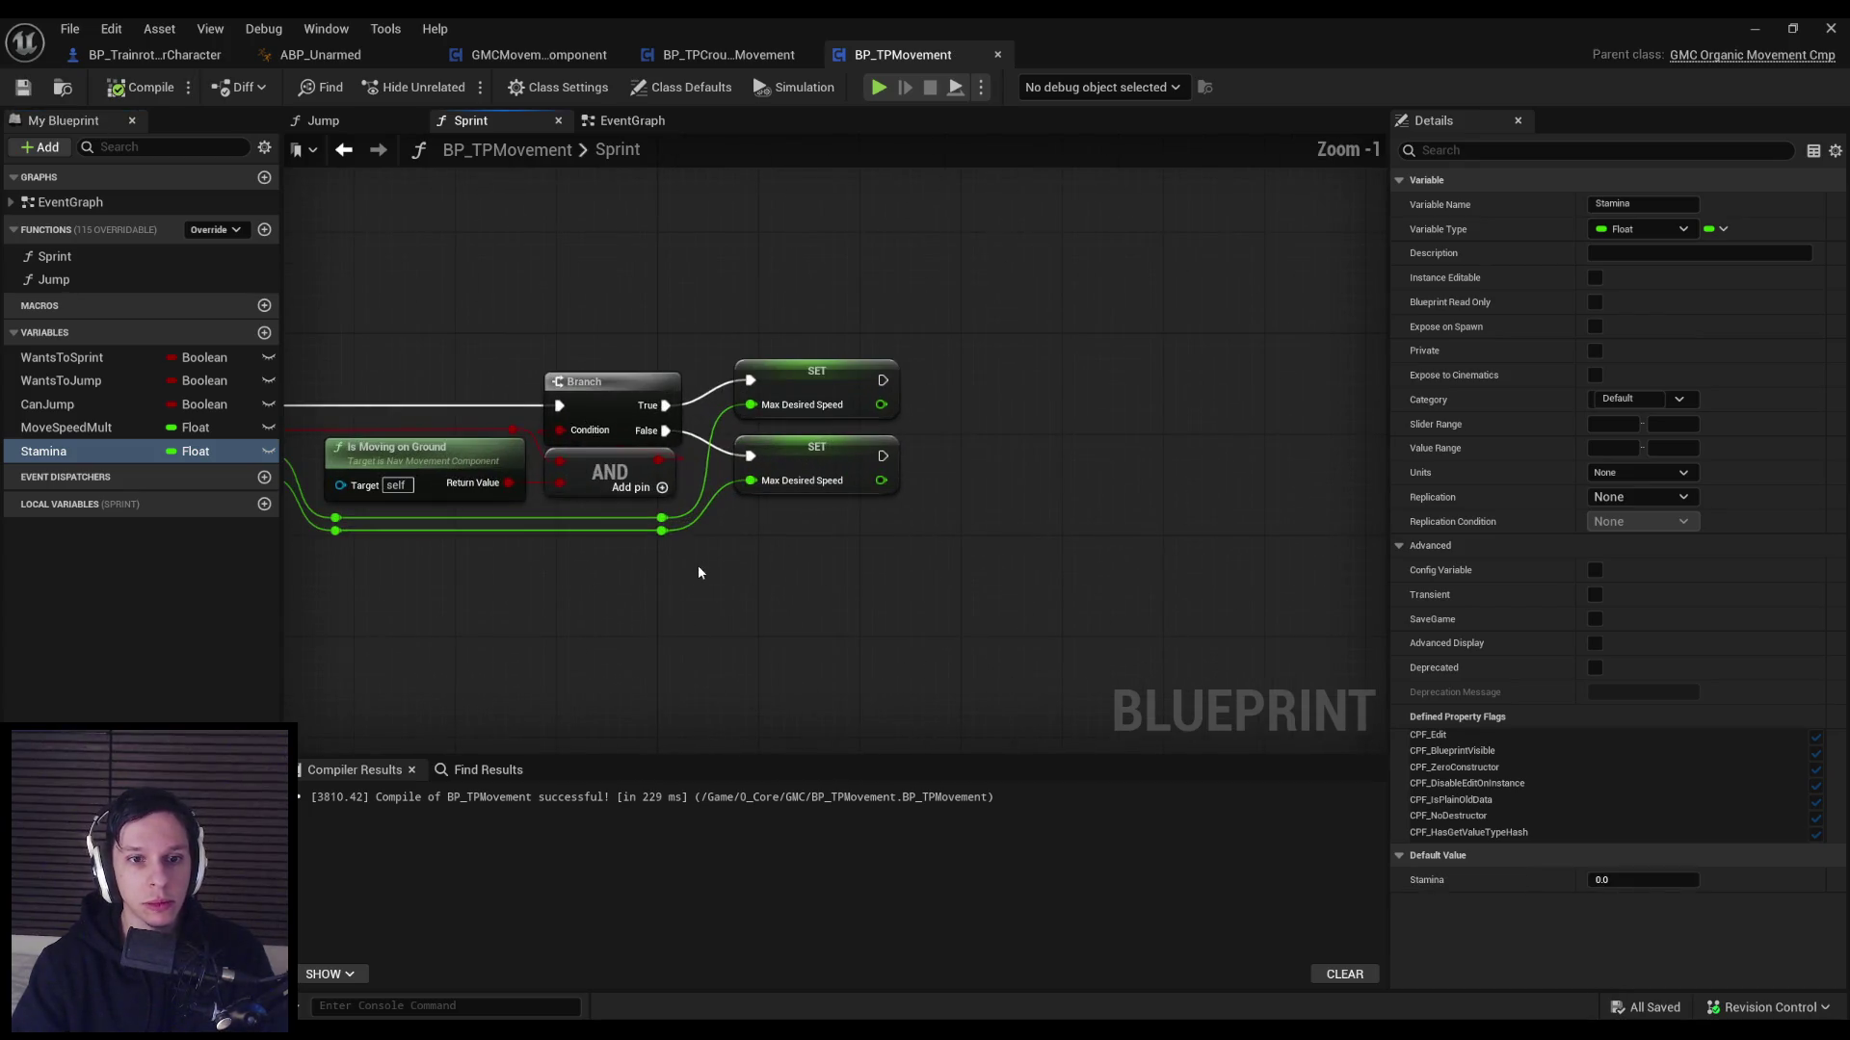
pyautogui.scroll(-1, 731, 566)
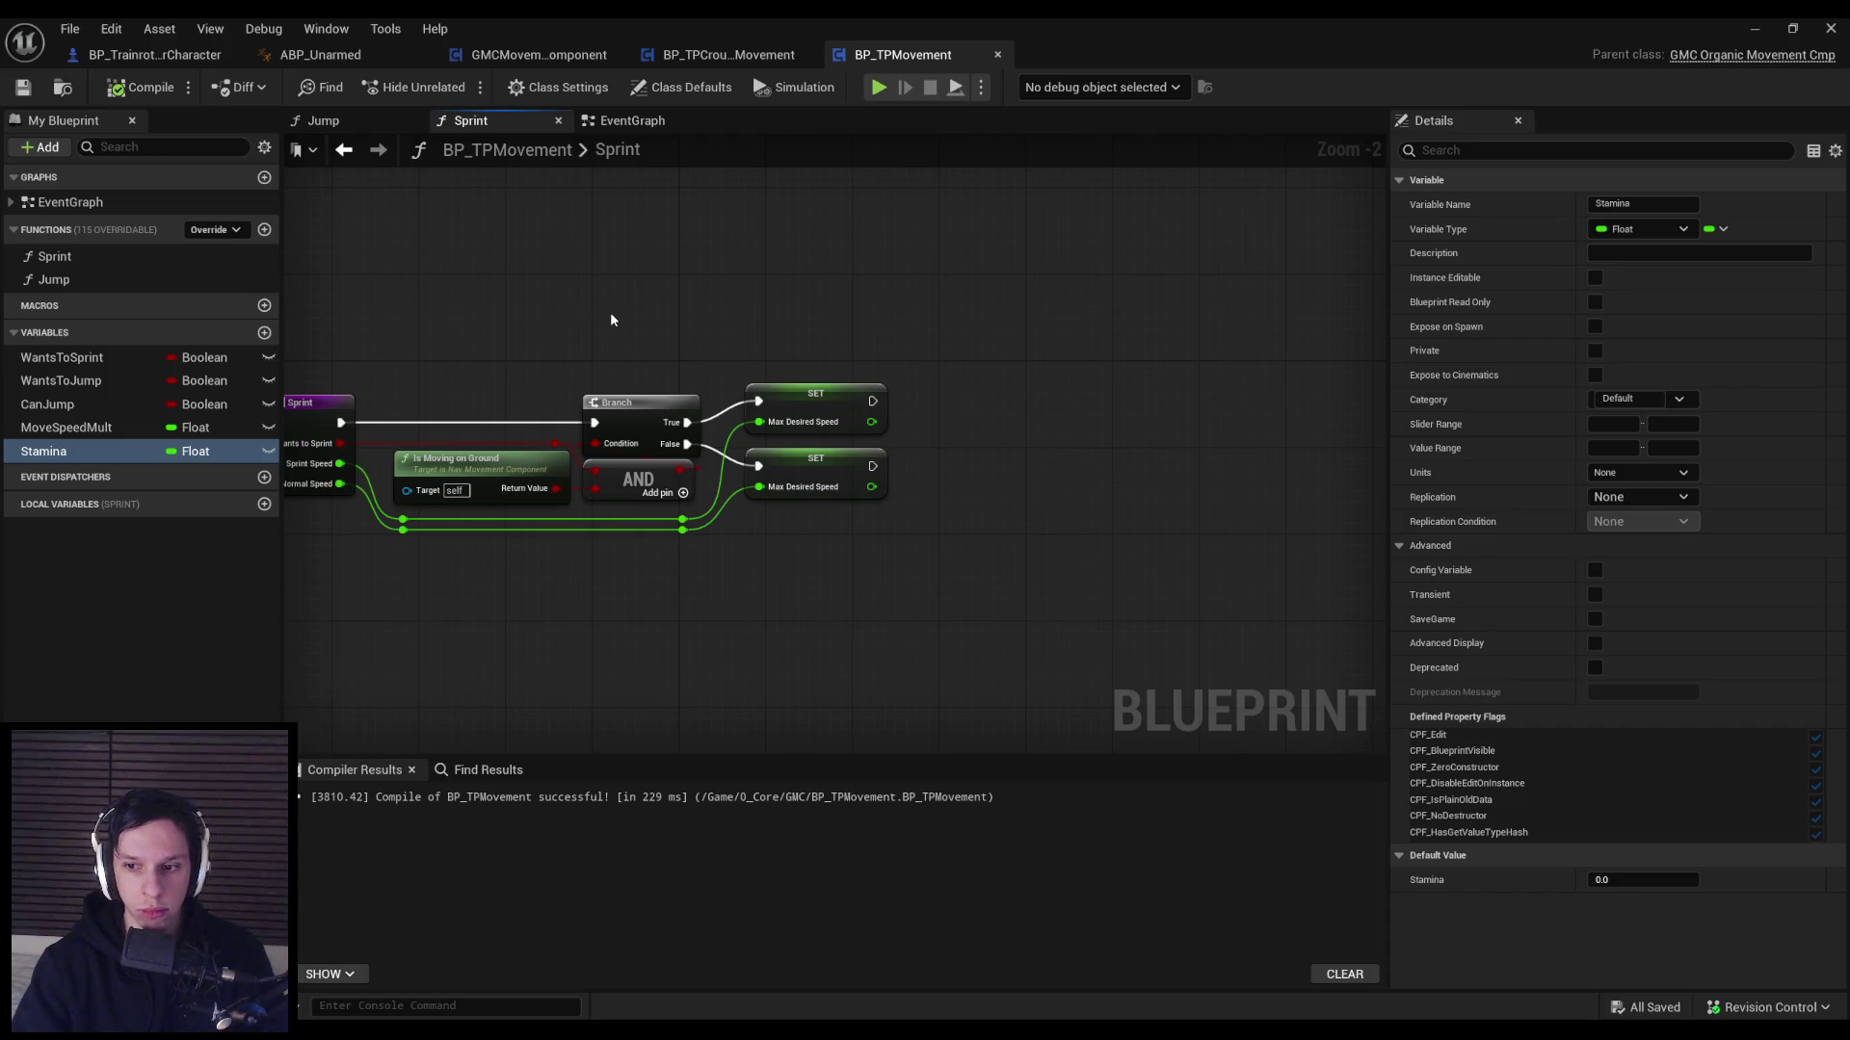
pyautogui.moveTo(768, 574); pyautogui.dragTo(771, 476)
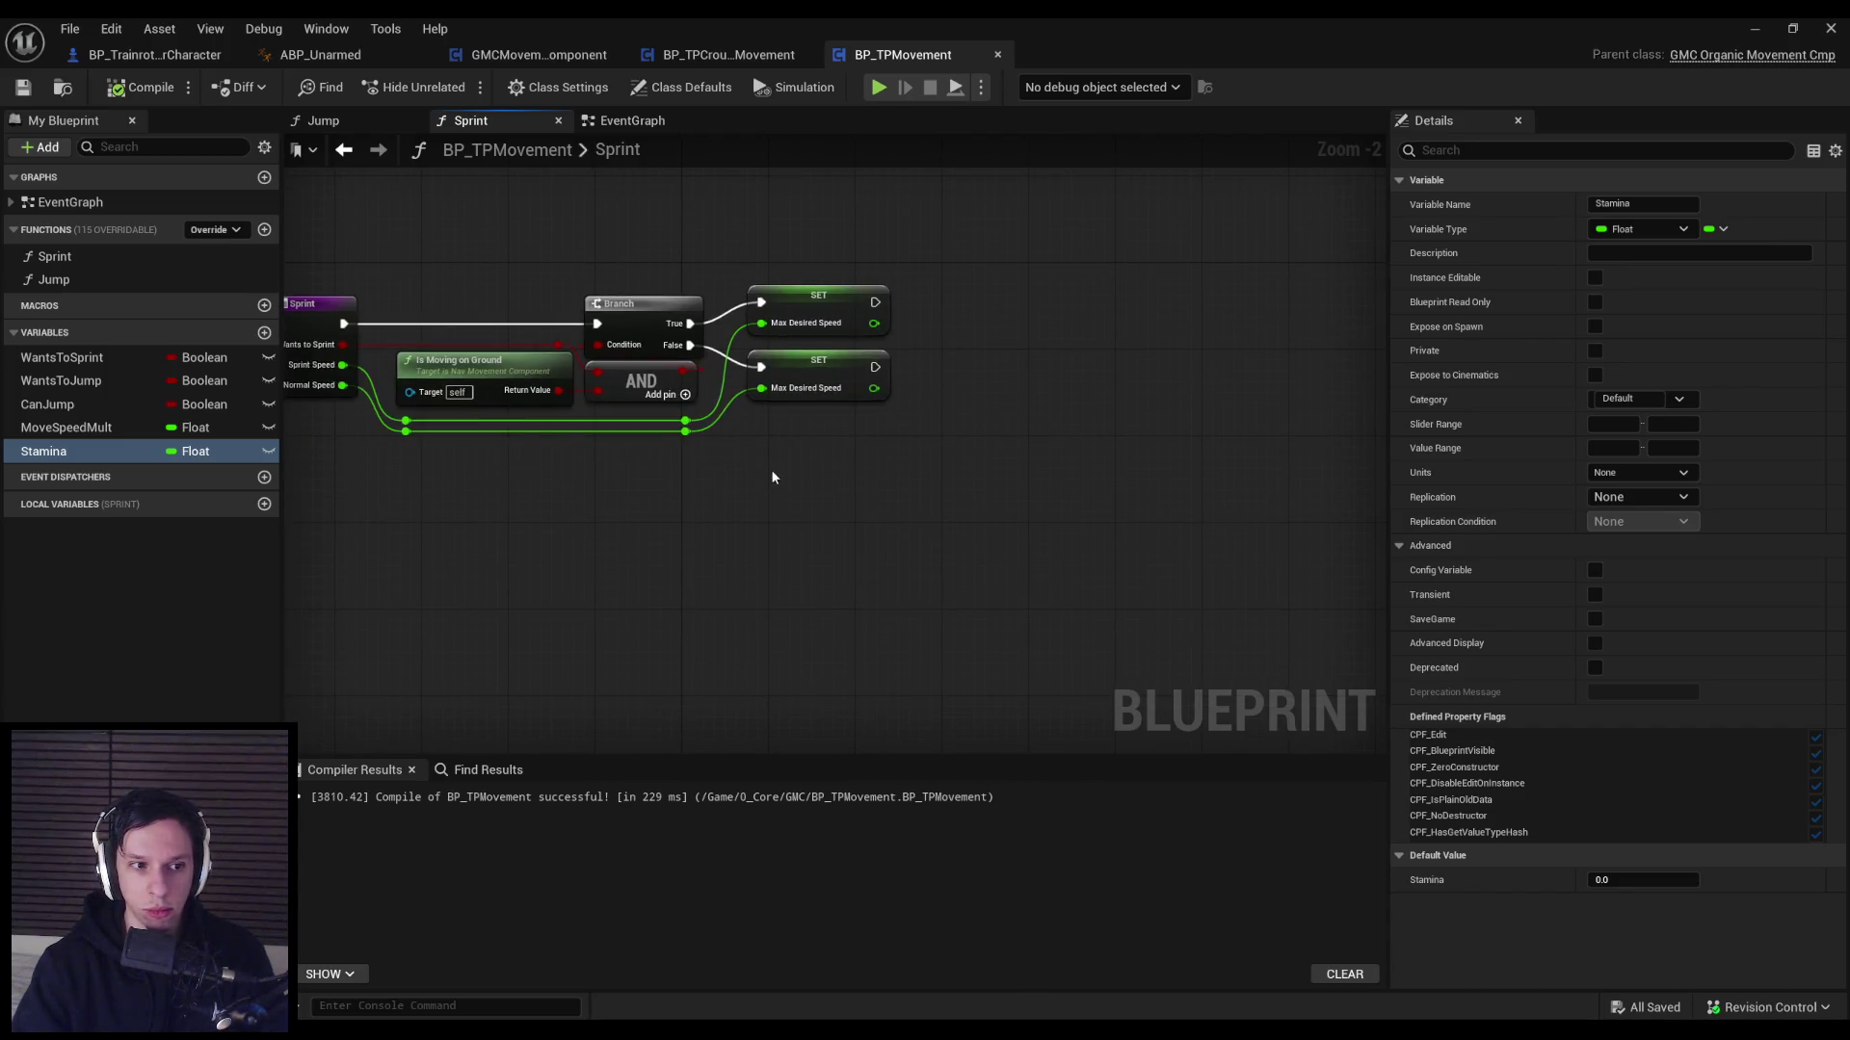
pyautogui.click(1642, 880)
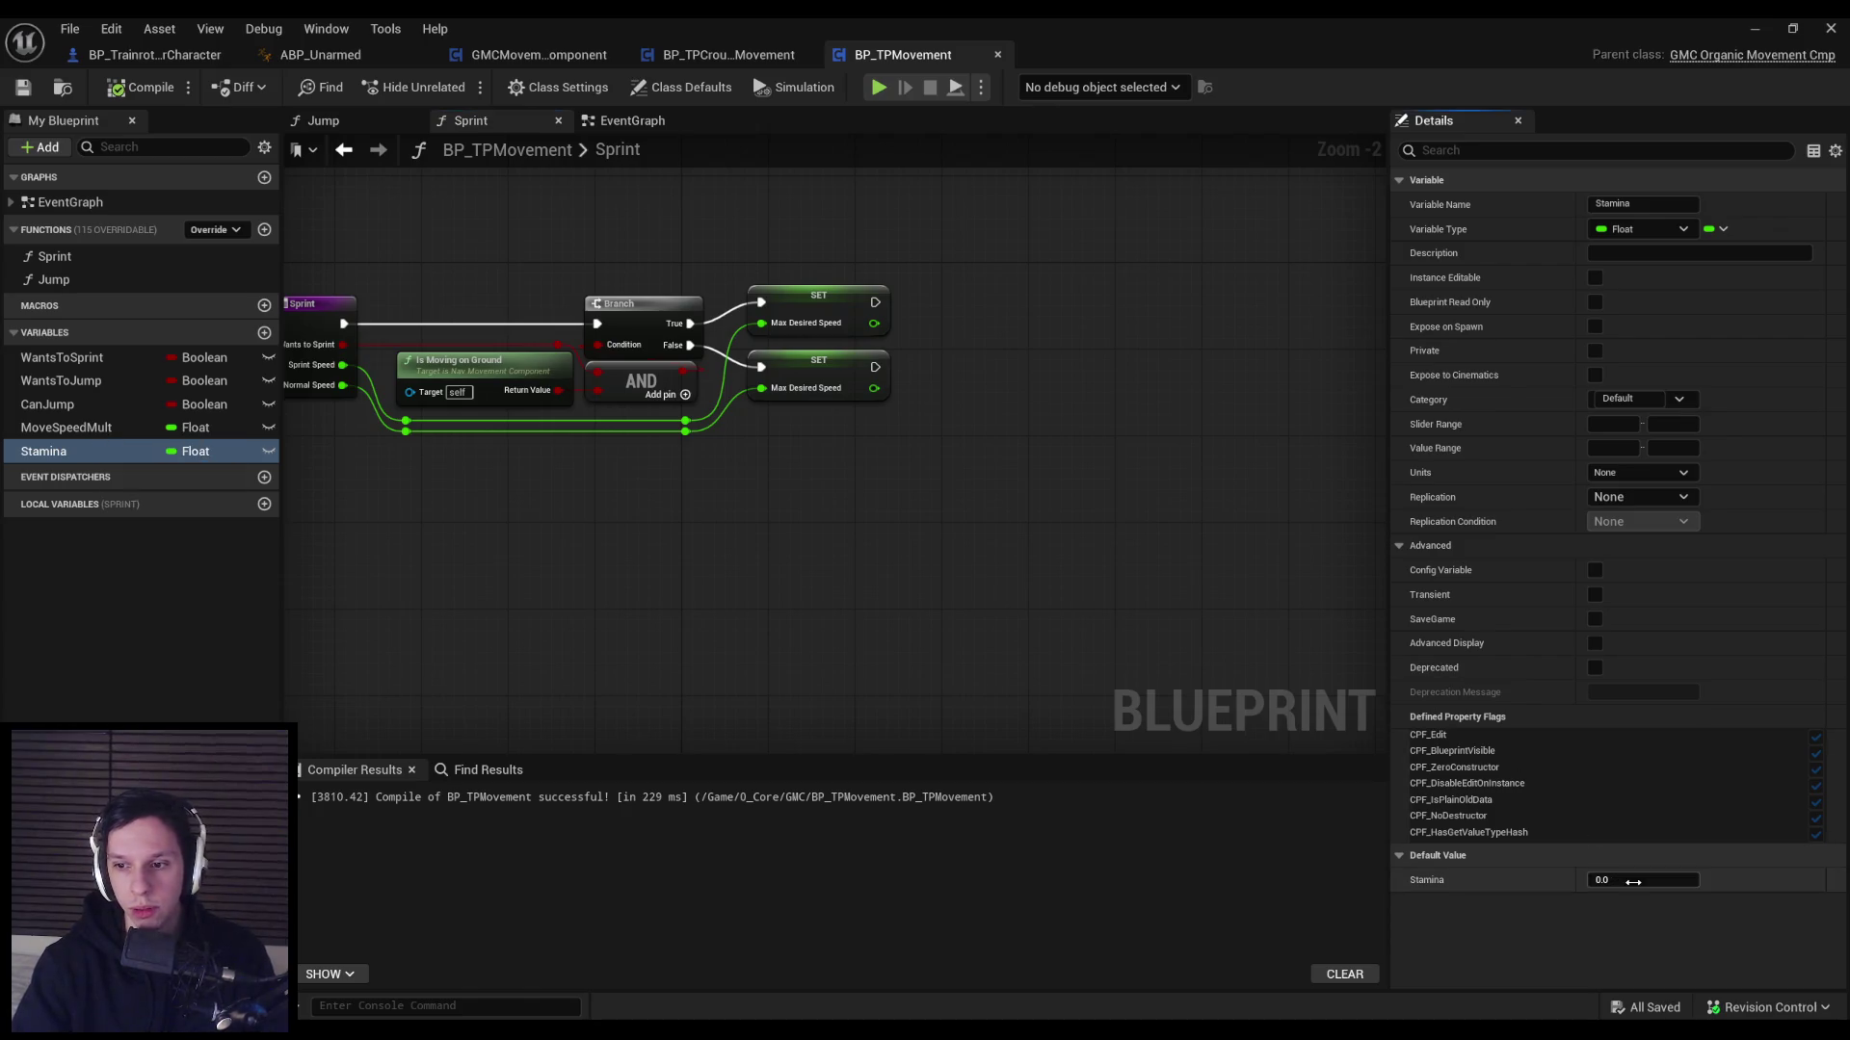
pyautogui.write('100')
pyautogui.press('Return')
pyautogui.write('1')
pyautogui.press('Return')
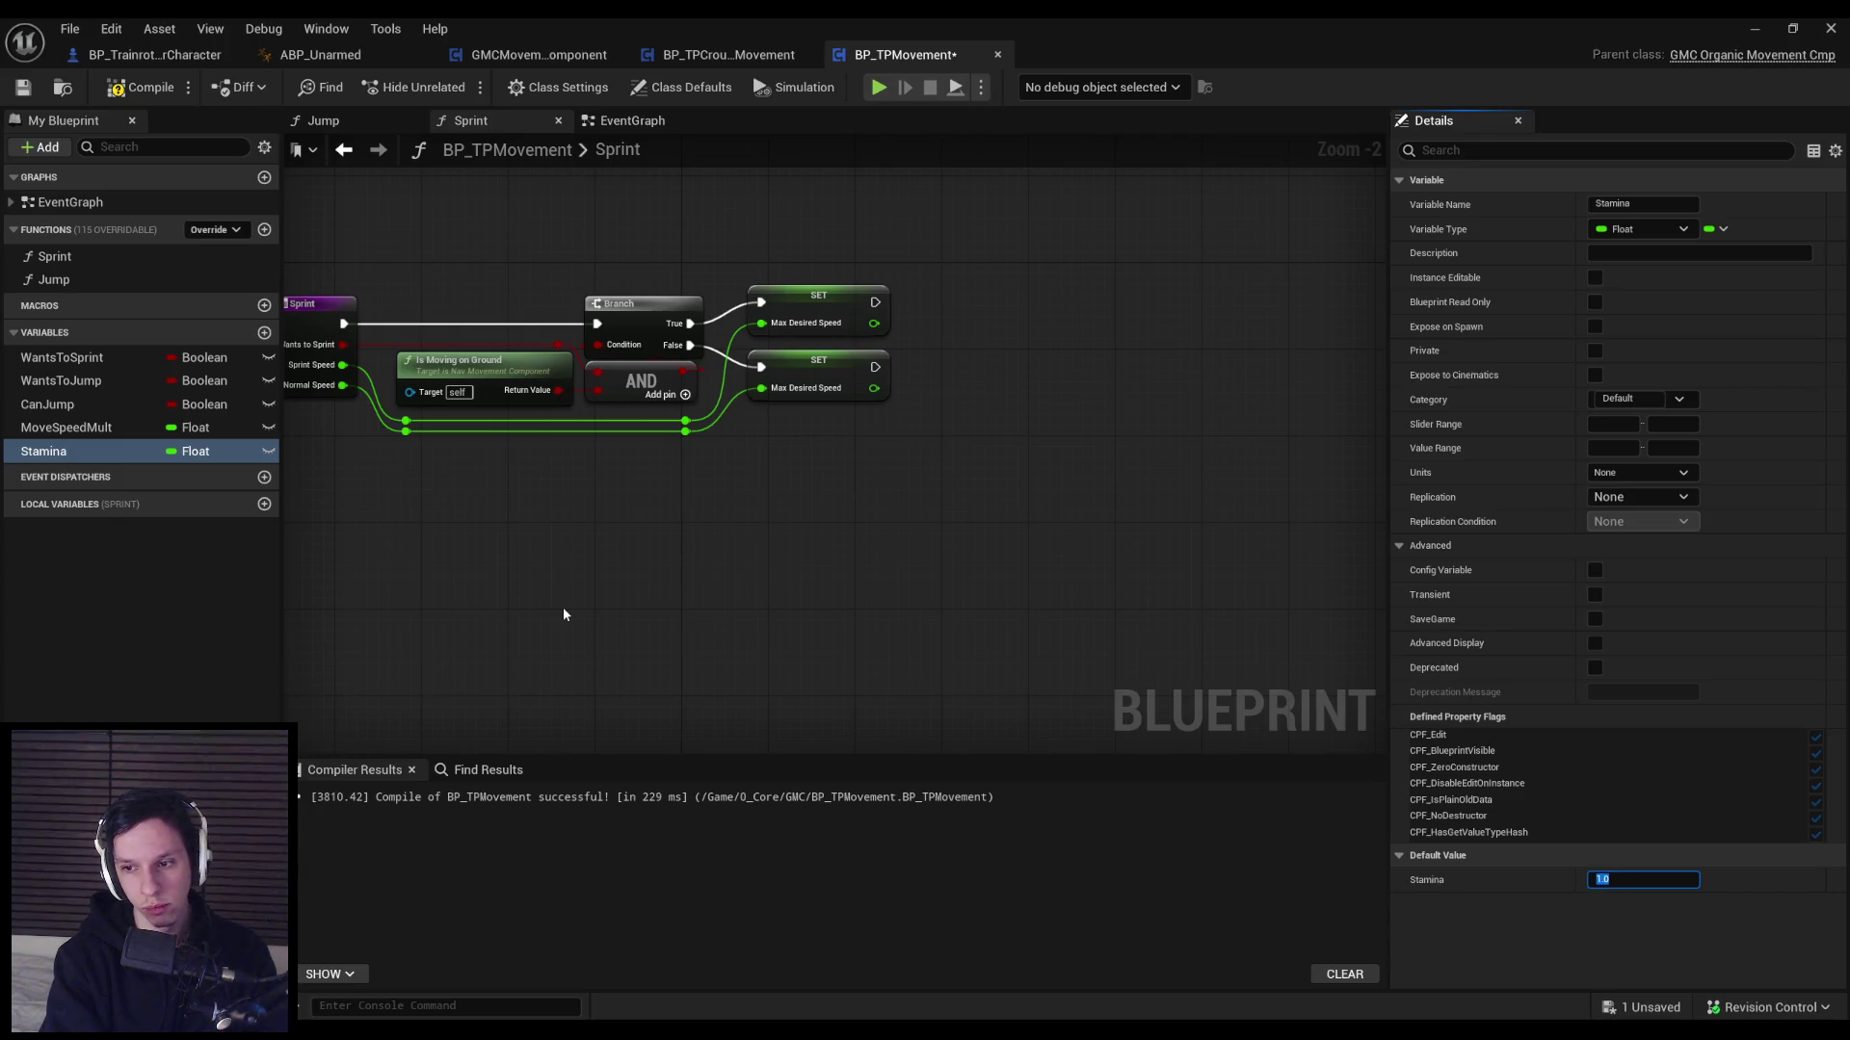
pyautogui.write('100')
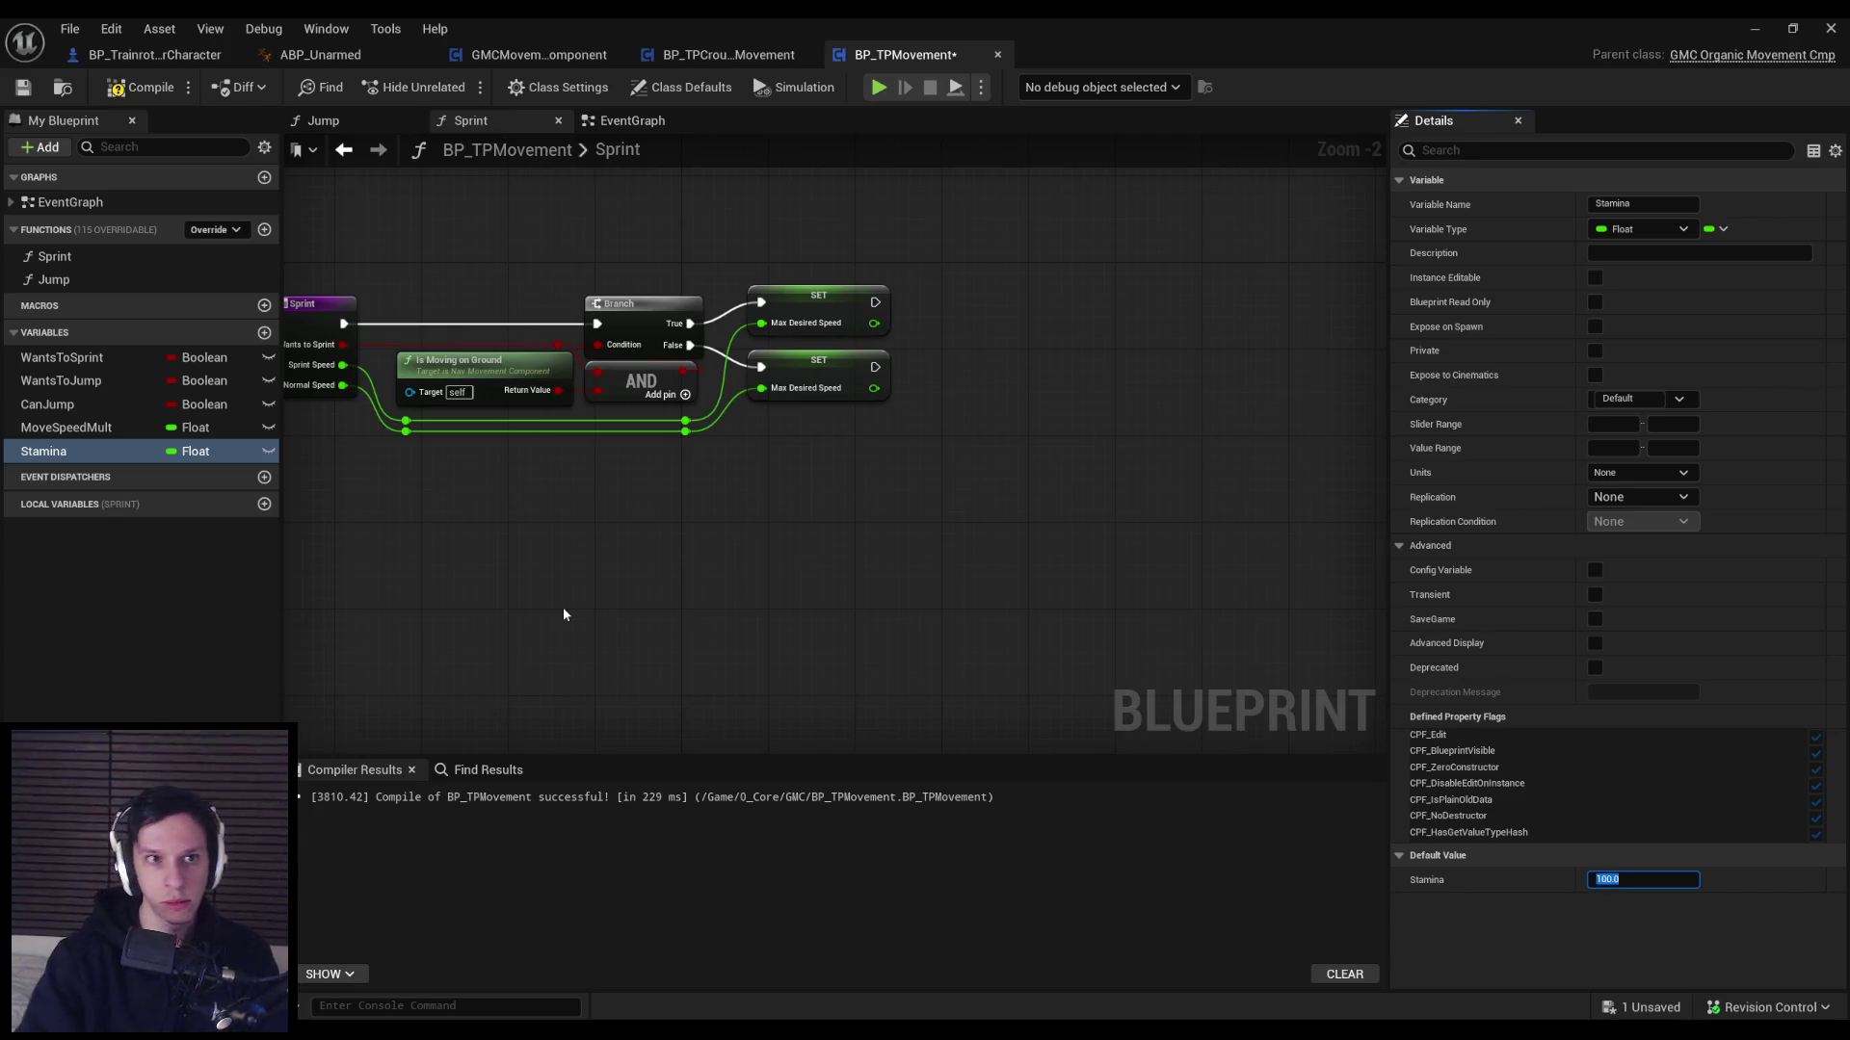
pyautogui.press('Return')
pyautogui.click(23, 87)
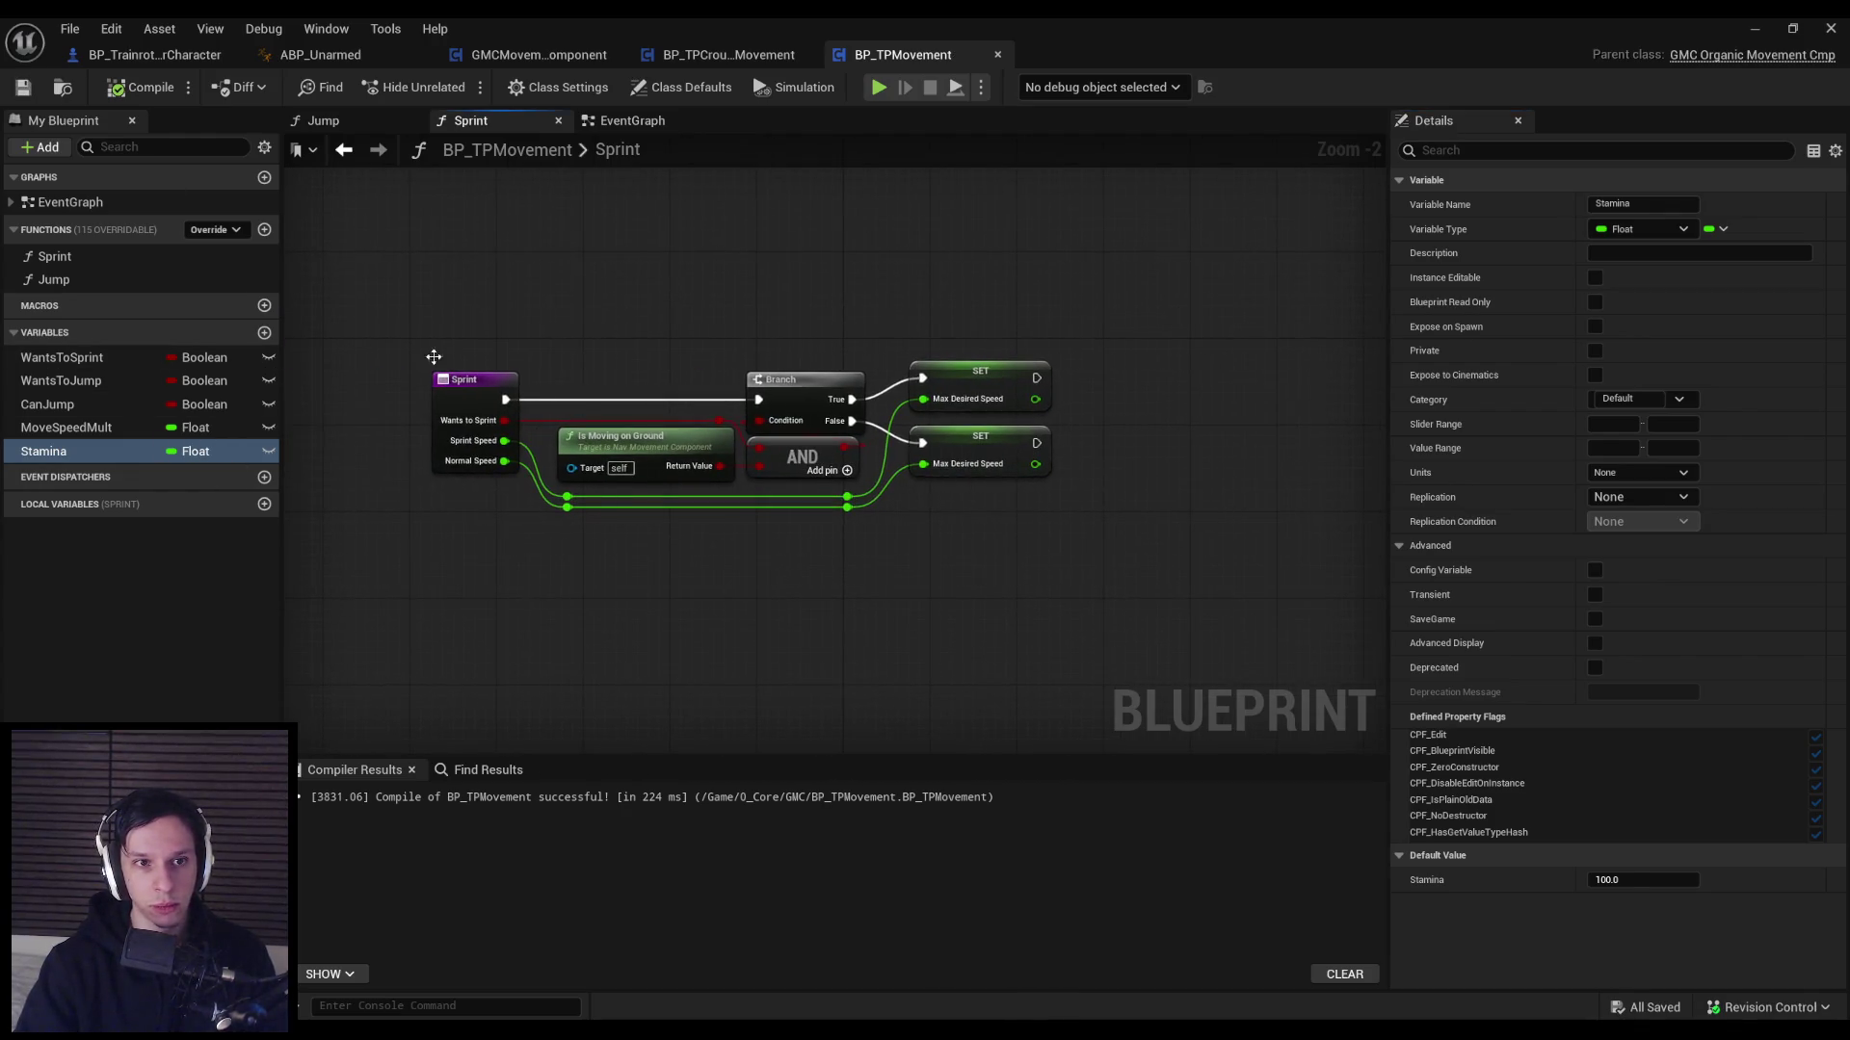
pyautogui.click(265, 230)
# Create a new function named ReduceStamina, then compile and save.
pyautogui.write('DecrementStam')
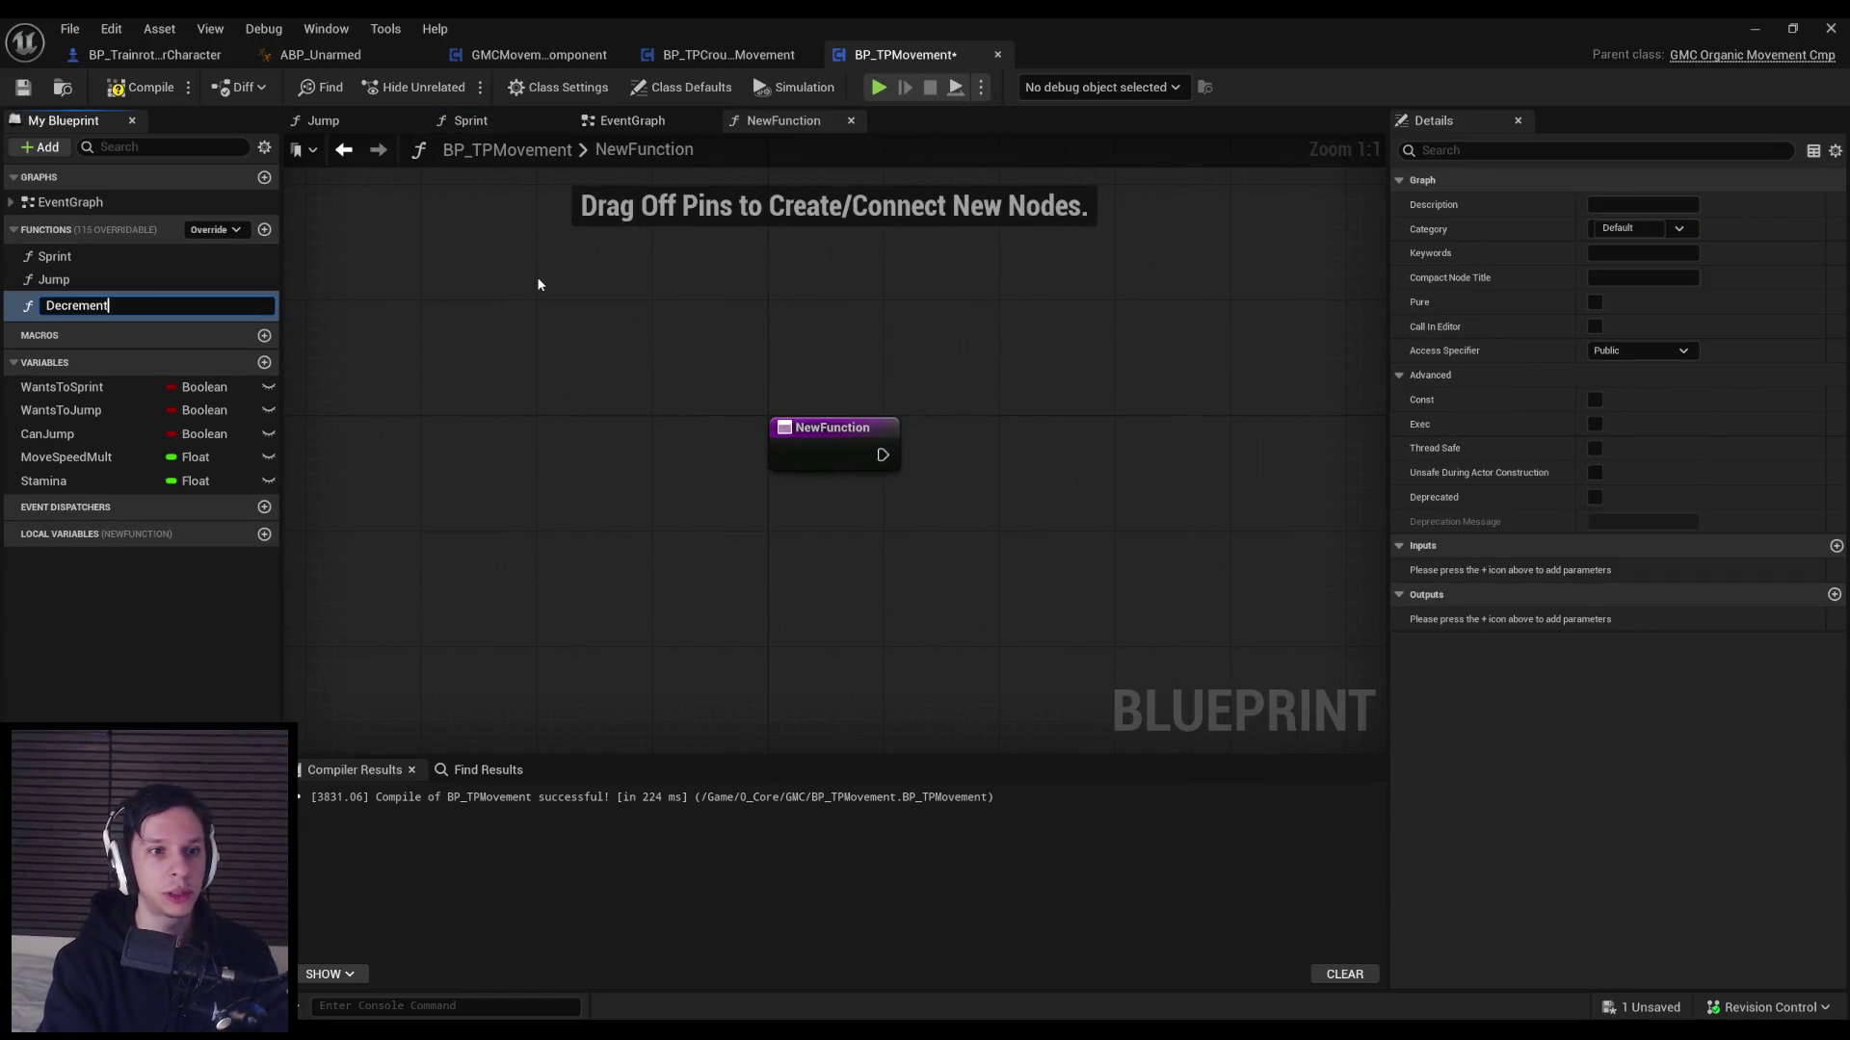
pyautogui.write('ina')
pyautogui.press('Return')
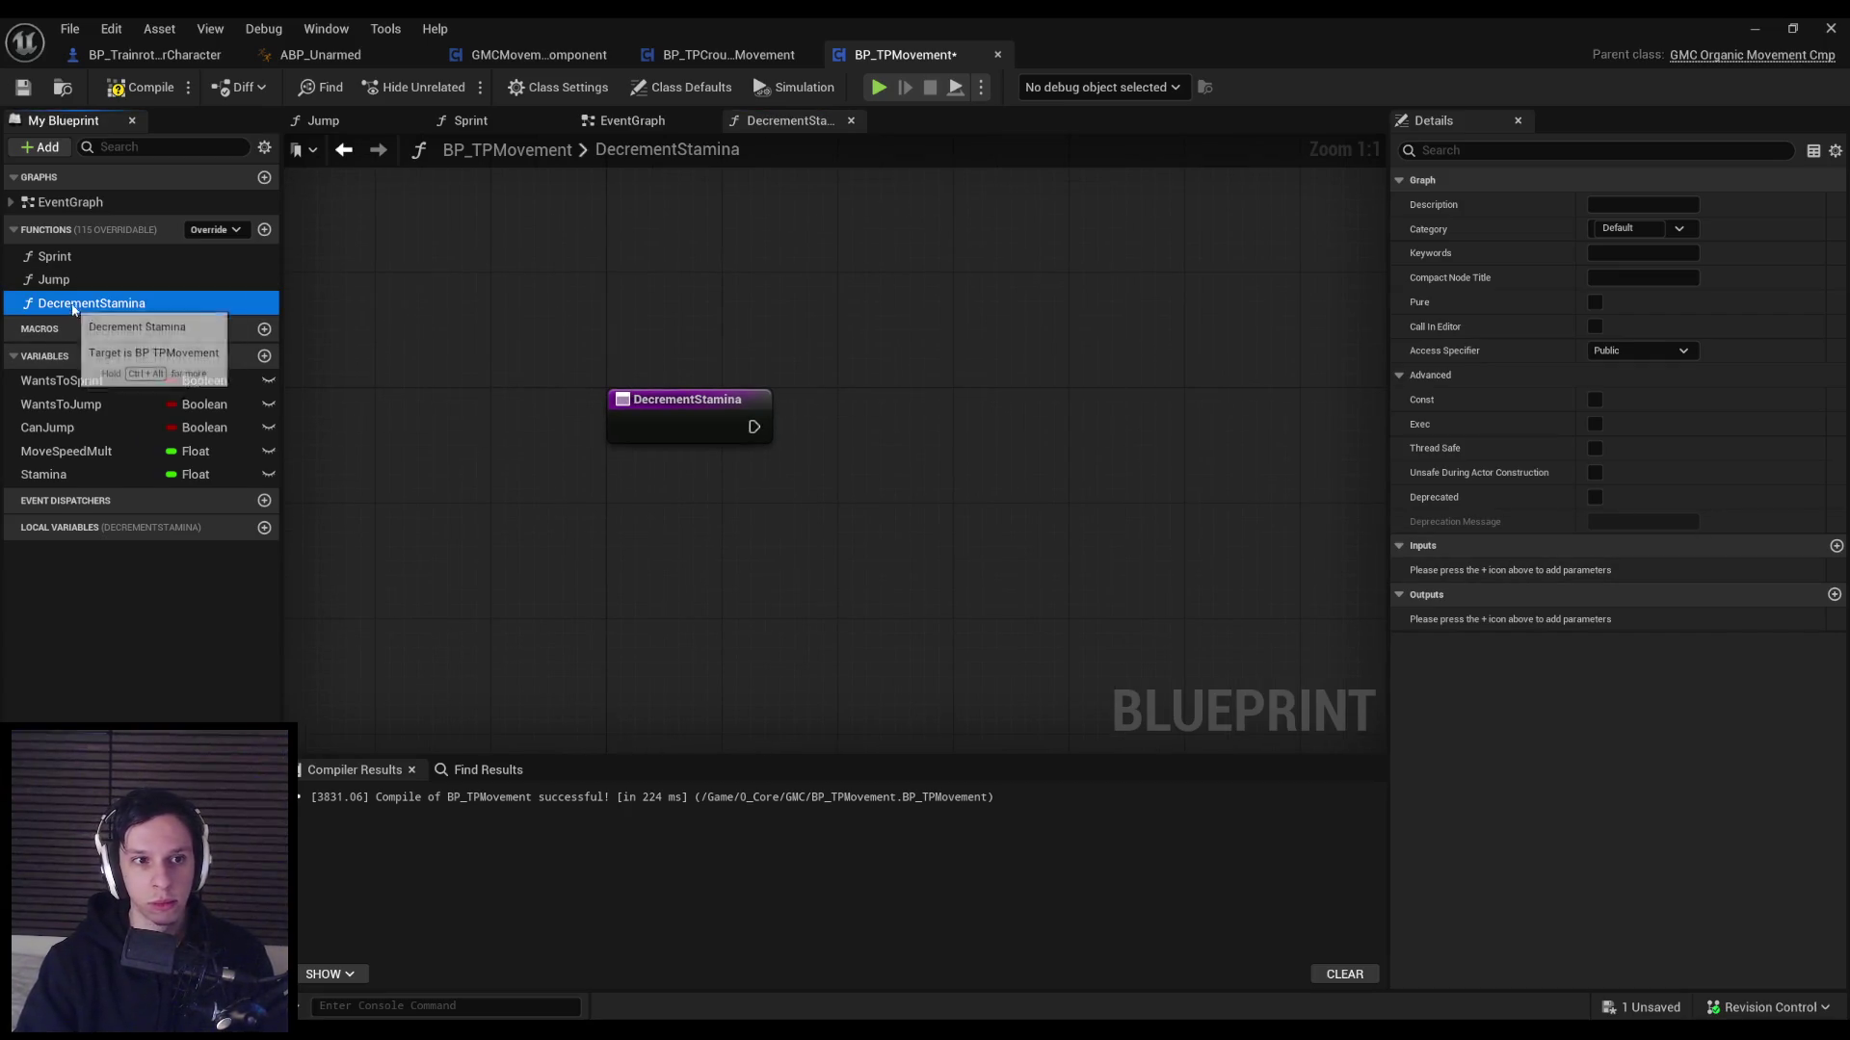
pyautogui.click(105, 305)
pyautogui.write('ReduceStamina')
pyautogui.press('Return')
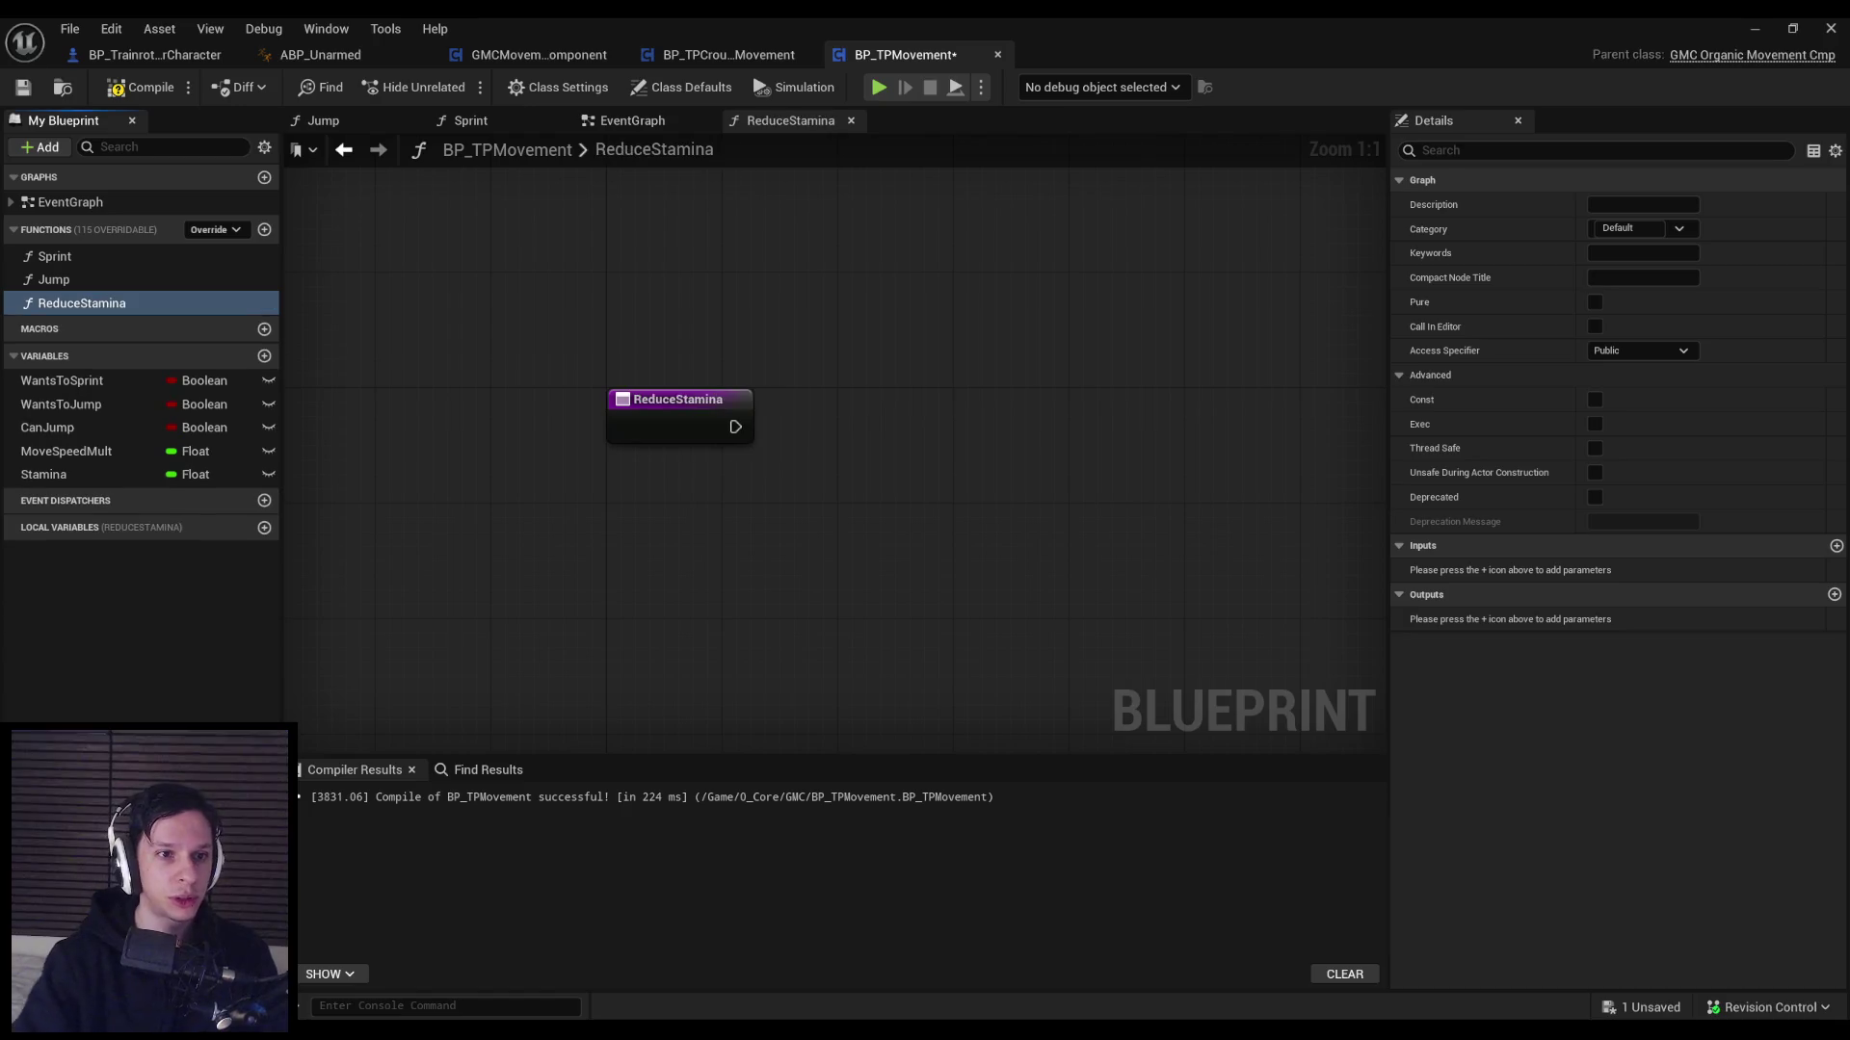
pyautogui.click(146, 88)
pyautogui.click(27, 86)
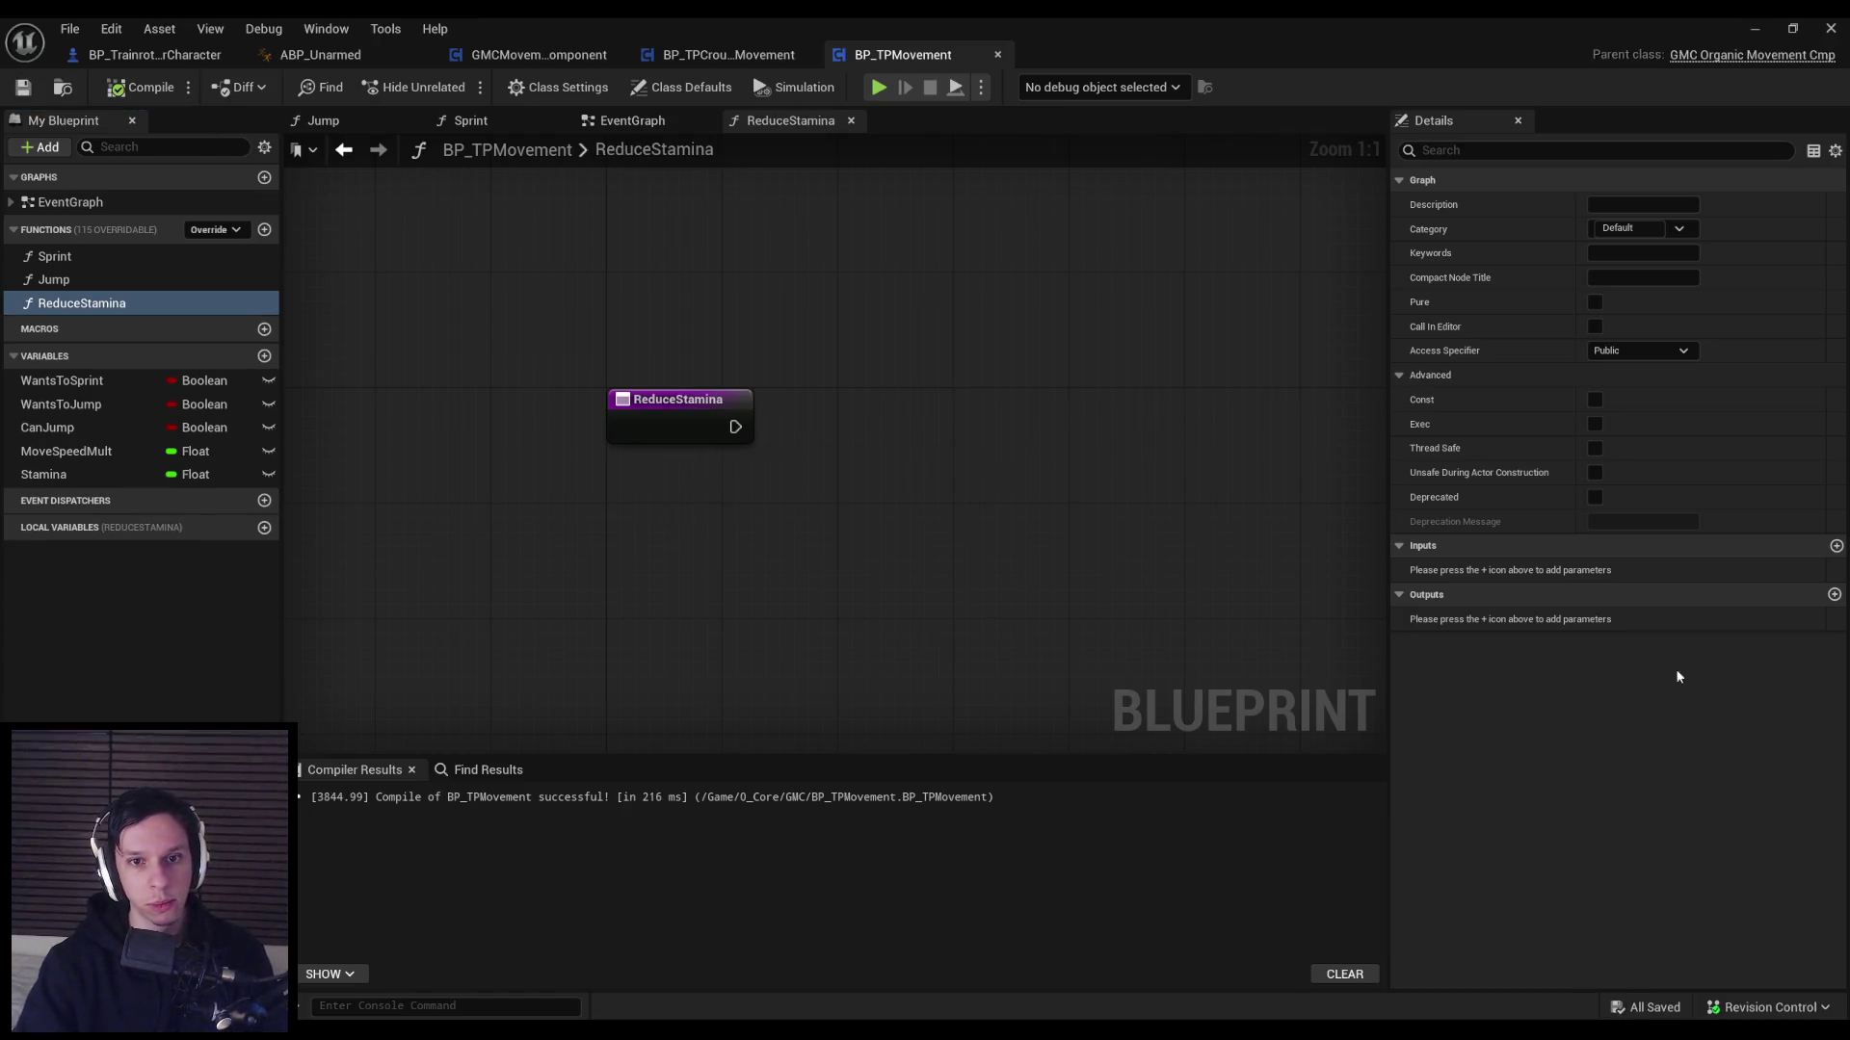
# Add a Float input named Amount to ReduceStamina, then compile and save.
pyautogui.click(1836, 546)
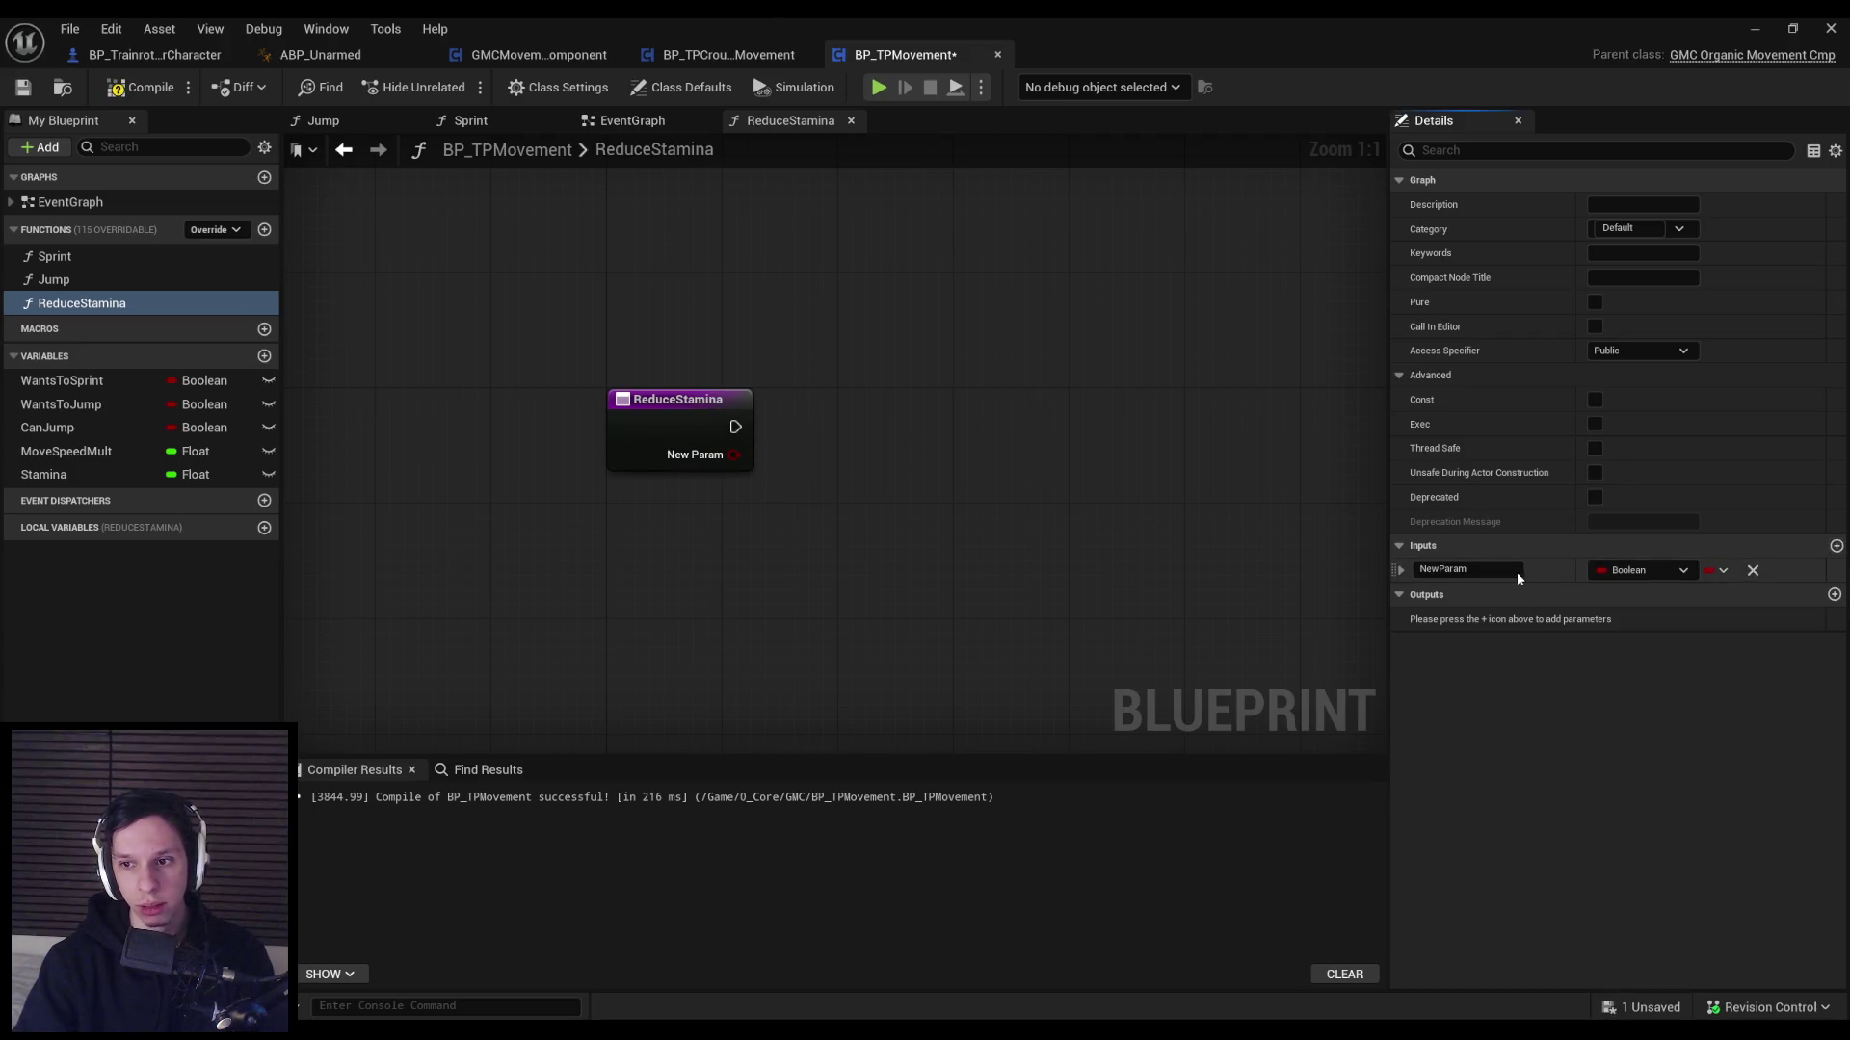
pyautogui.write('Amount')
pyautogui.press('Return')
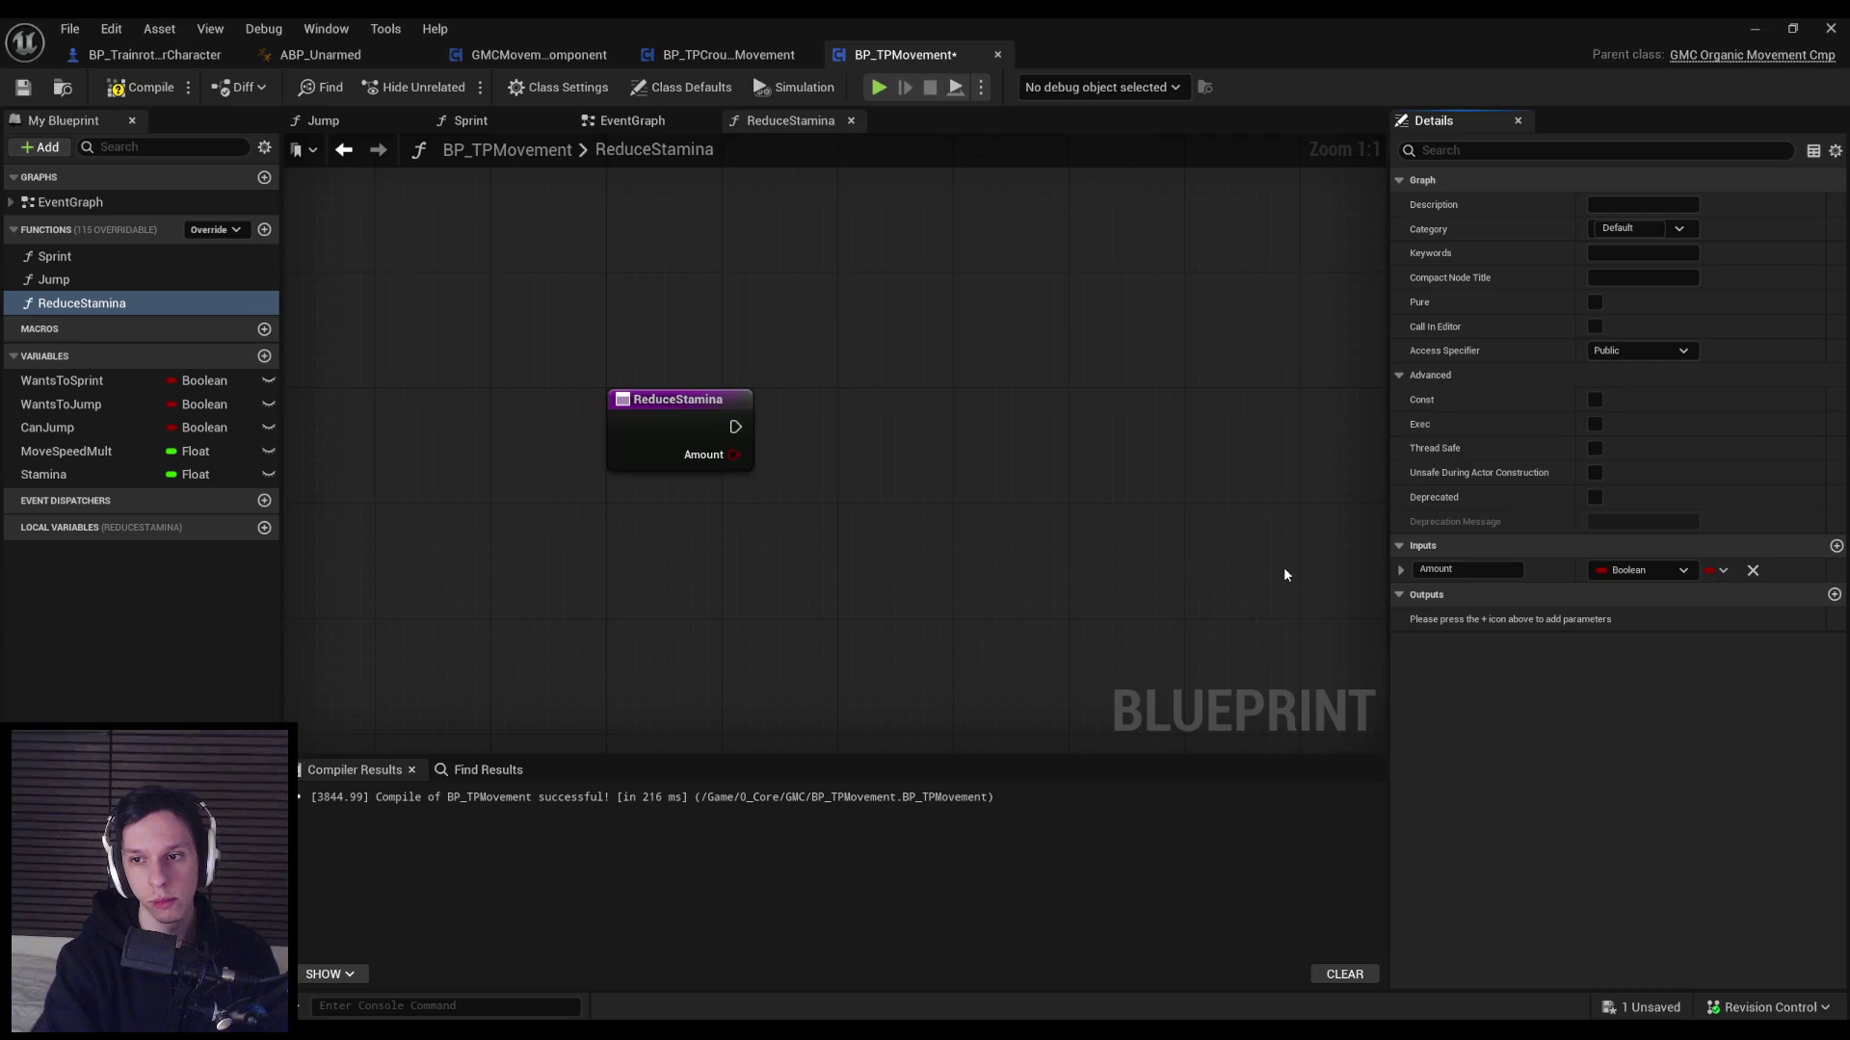
pyautogui.click(1643, 570)
pyautogui.click(1626, 690)
pyautogui.click(147, 87)
pyautogui.click(24, 87)
# Set Stamina from Amount at the function's start, then Print String the new Stamina value.
pyautogui.moveTo(73, 468)
pyautogui.mouseDown()
pyautogui.moveTo(805, 462)
pyautogui.moveTo(817, 424)
pyautogui.moveTo(834, 458)
pyautogui.mouseUp()
pyautogui.click(867, 472)
pyautogui.moveTo(735, 427); pyautogui.dragTo(828, 426)
pyautogui.rightClick(1042, 425)
pyautogui.write('print s')
pyautogui.click(1118, 546)
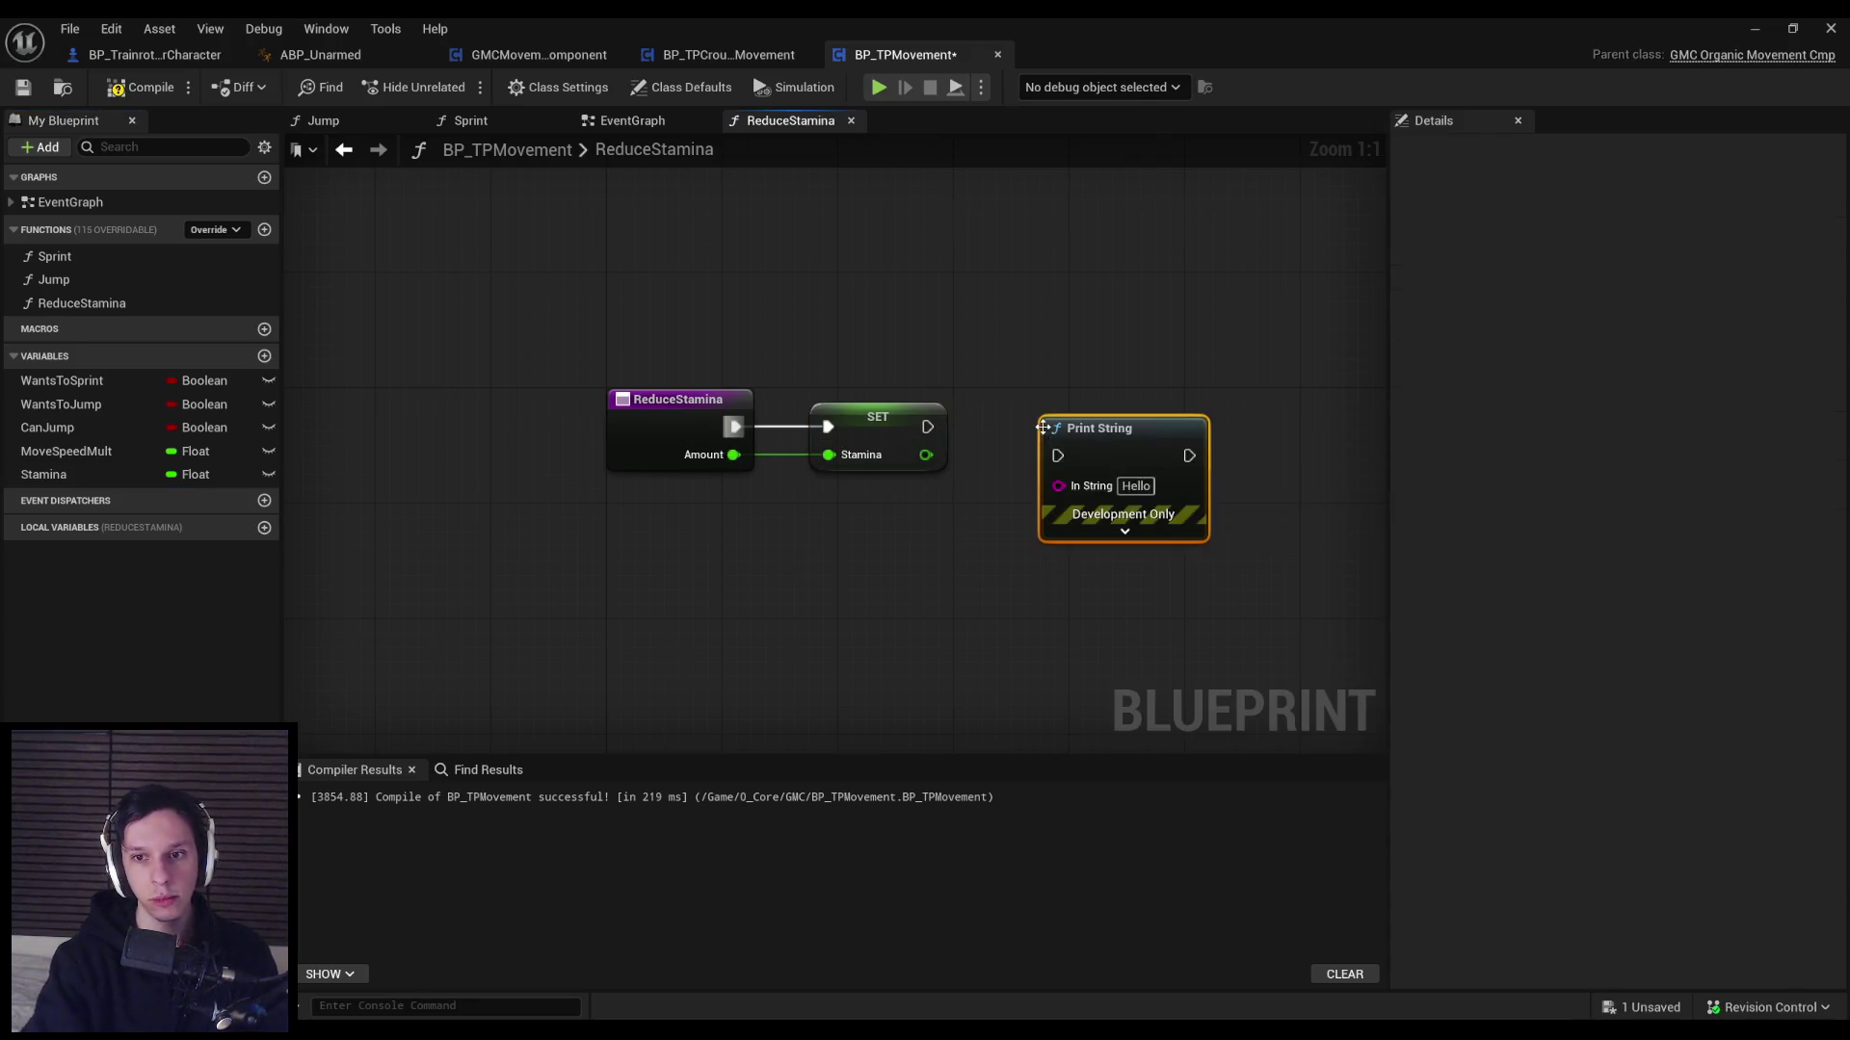
pyautogui.moveTo(926, 427)
pyautogui.mouseDown()
pyautogui.moveTo(1072, 427)
pyautogui.moveTo(1018, 542)
pyautogui.mouseUp()
pyautogui.moveTo(1113, 433); pyautogui.dragTo(1154, 433)
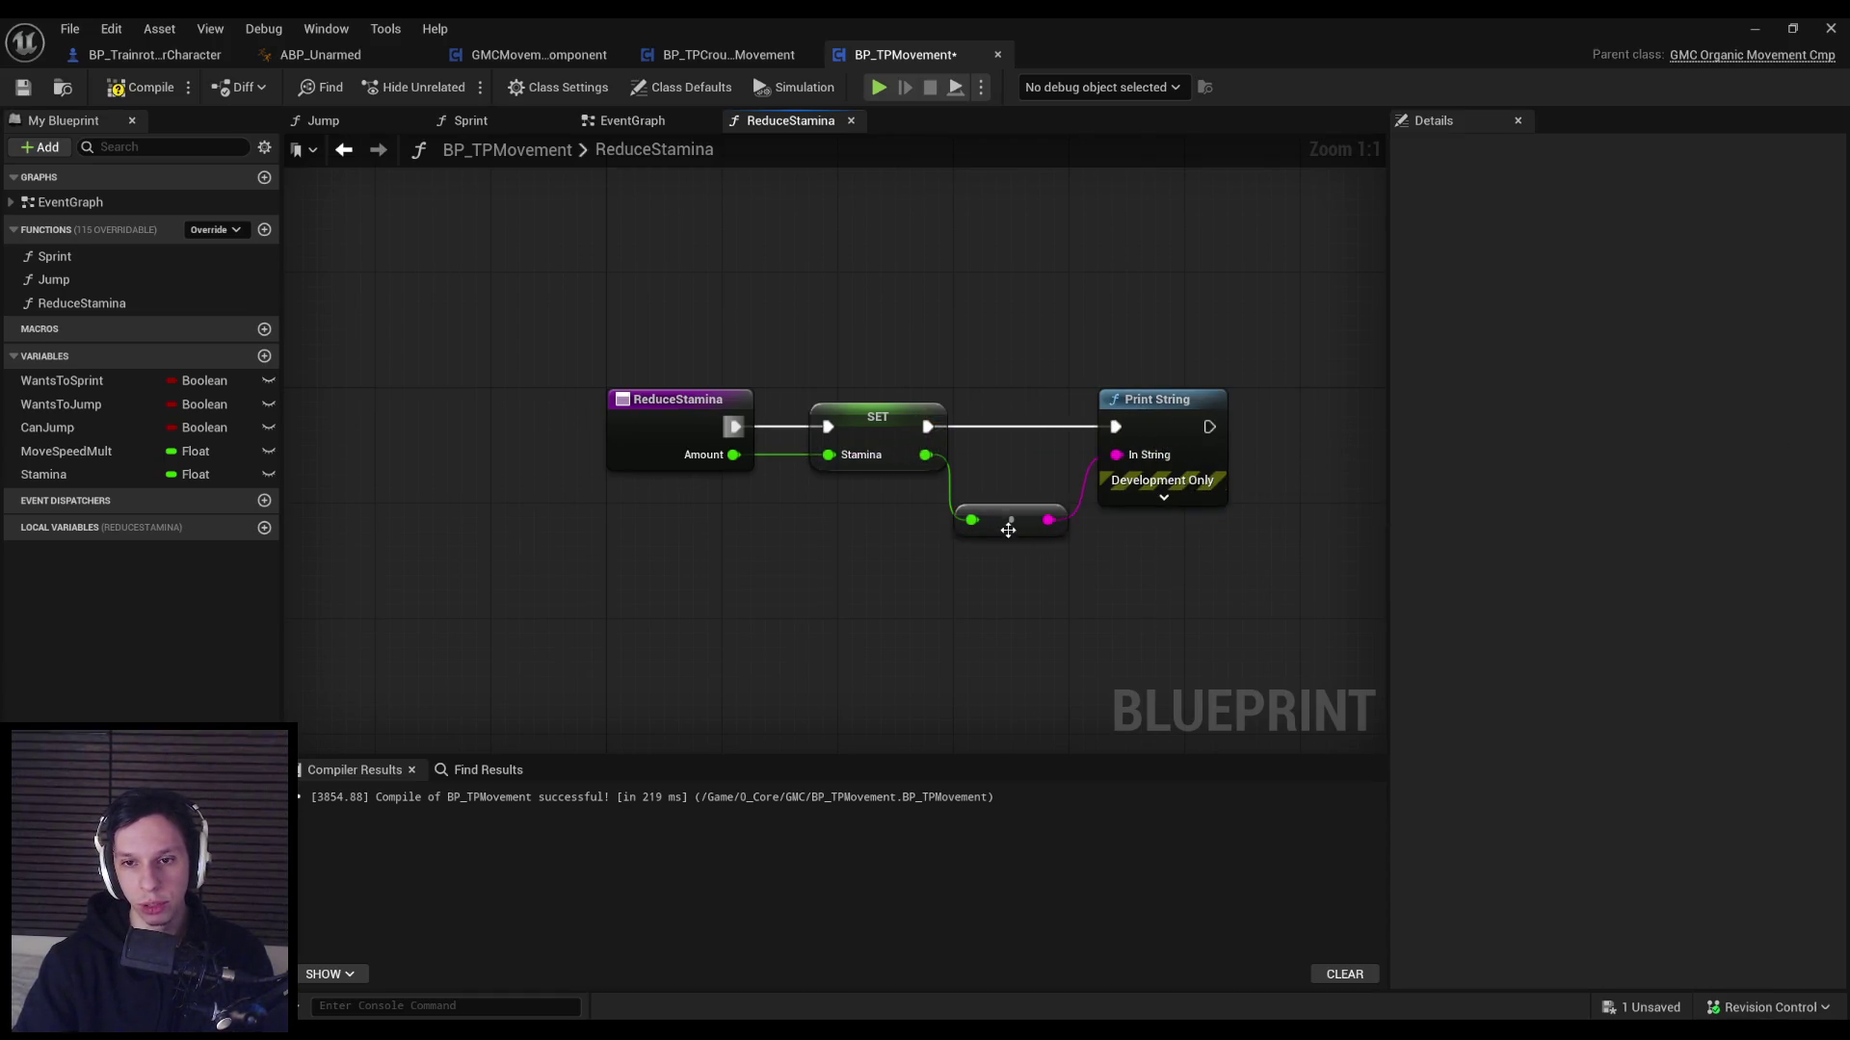
# Tidy the conversion and Print String nodes beside the setter, then compile and save.
pyautogui.moveTo(1007, 528); pyautogui.dragTo(1021, 483)
pyautogui.moveTo(1252, 578); pyautogui.dragTo(1008, 383)
pyautogui.moveTo(1182, 424); pyautogui.dragTo(1207, 409)
pyautogui.click(1192, 408)
pyautogui.click(806, 523)
pyautogui.click(140, 86)
pyautogui.click(23, 87)
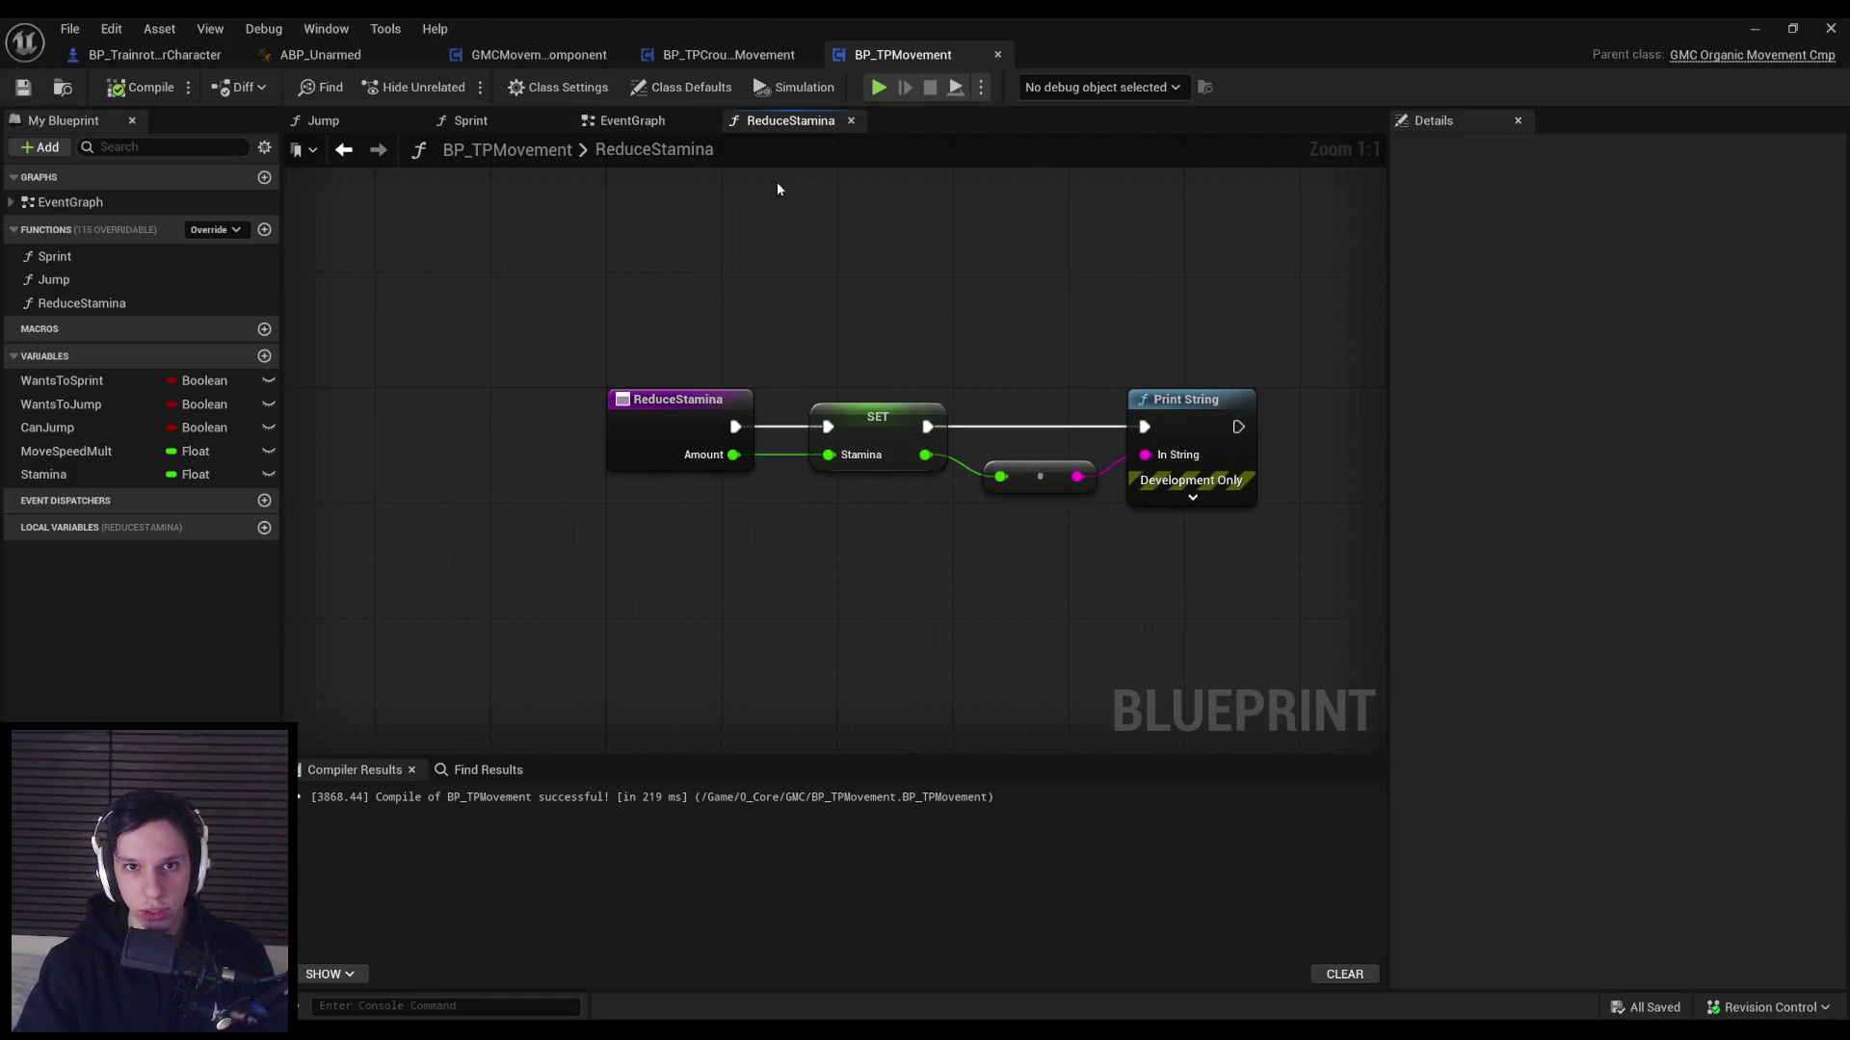
# Return to the EventGraph and bring its lower nodes into view.
pyautogui.click(659, 127)
pyautogui.moveTo(565, 347)
pyautogui.mouseDown()
pyautogui.moveTo(513, 382)
pyautogui.moveTo(578, 289)
pyautogui.moveTo(603, 385)
pyautogui.moveTo(547, 420)
pyautogui.moveTo(570, 433)
pyautogui.mouseUp()
pyautogui.scroll(1, 603, 385)
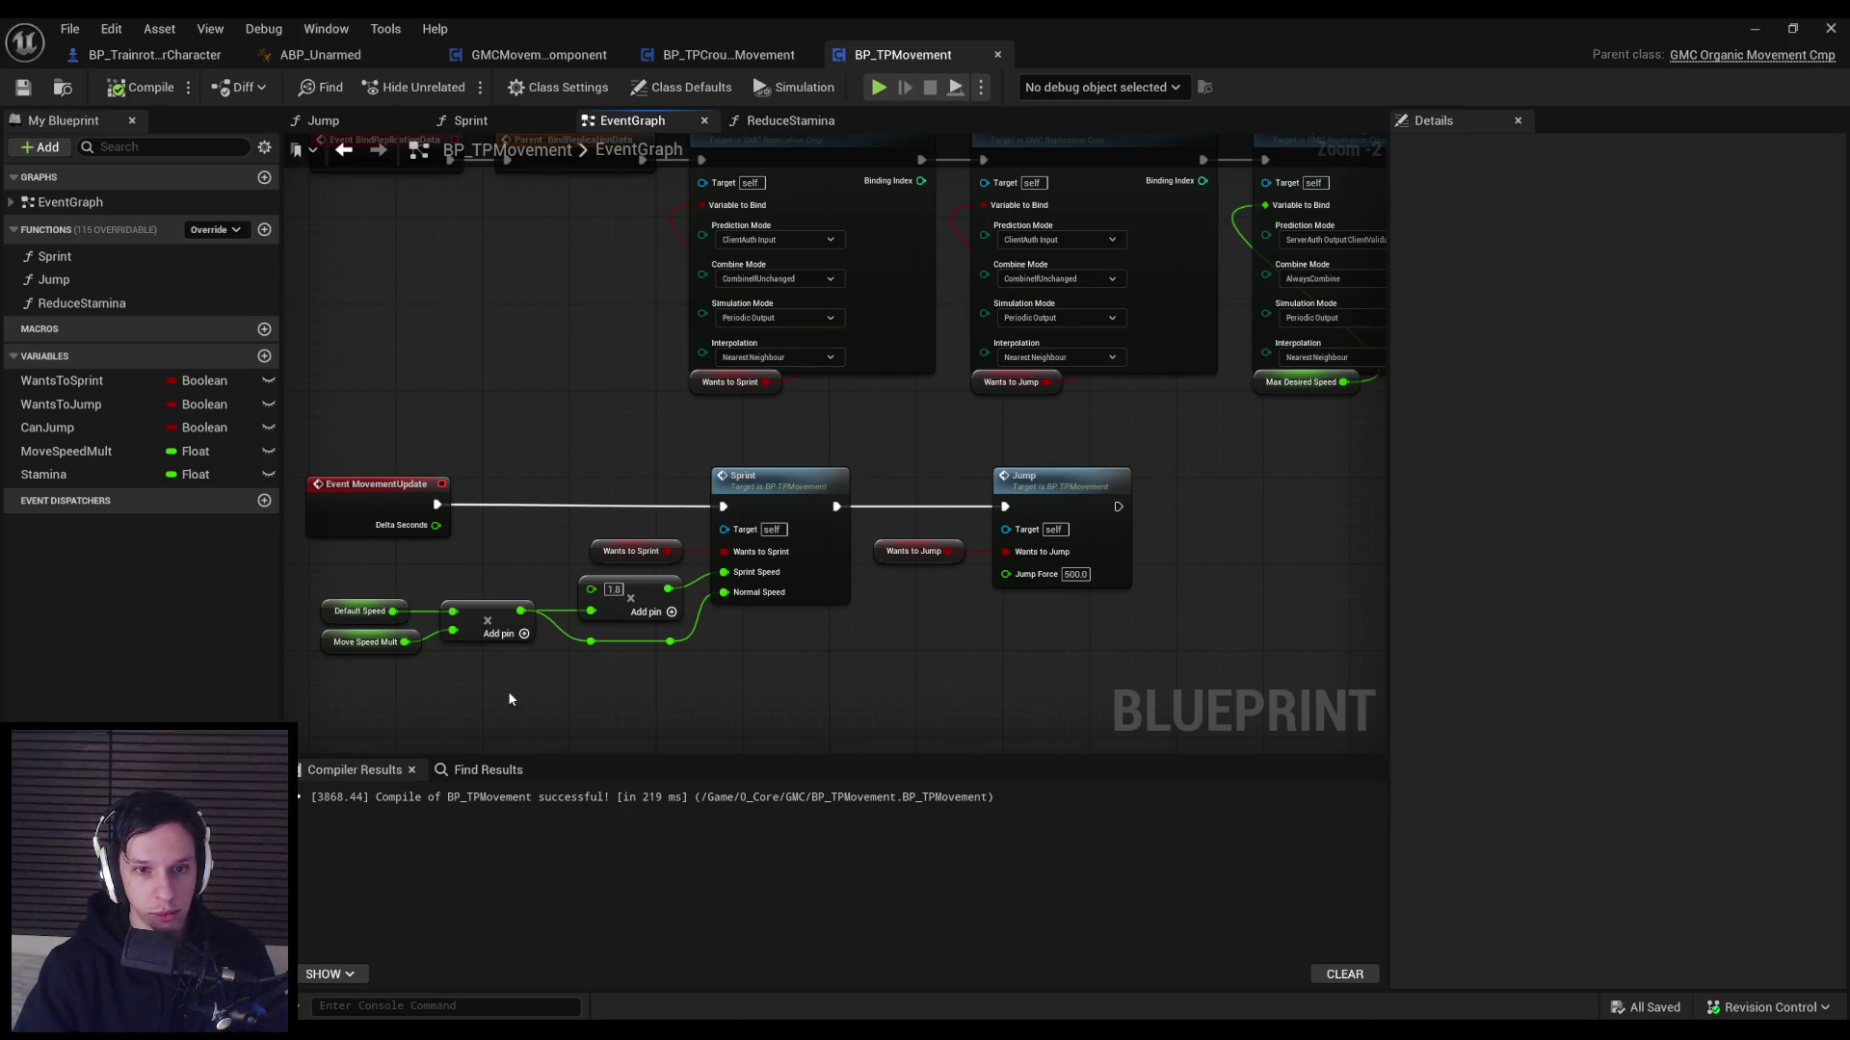
pyautogui.scroll(1, 530, 557)
pyautogui.scroll(-1, 530, 557)
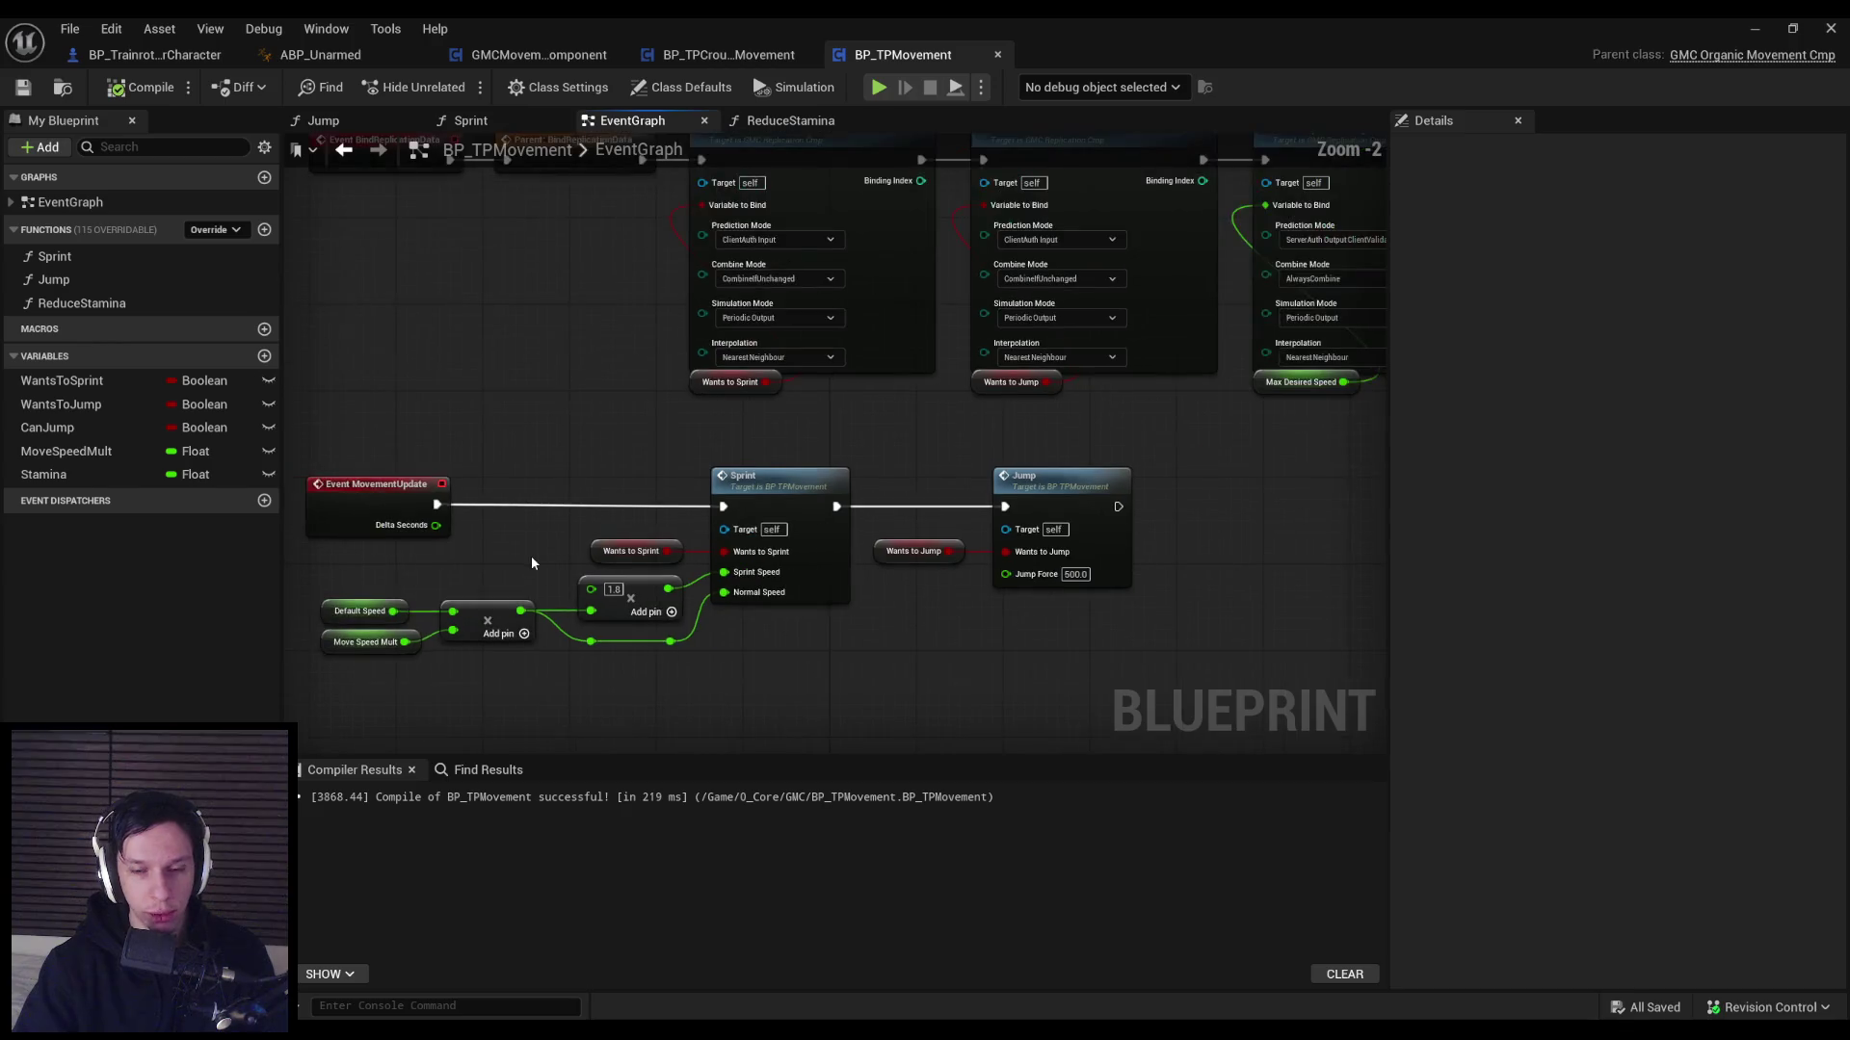
pyautogui.scroll(1, 531, 562)
pyautogui.scroll(-1, 531, 562)
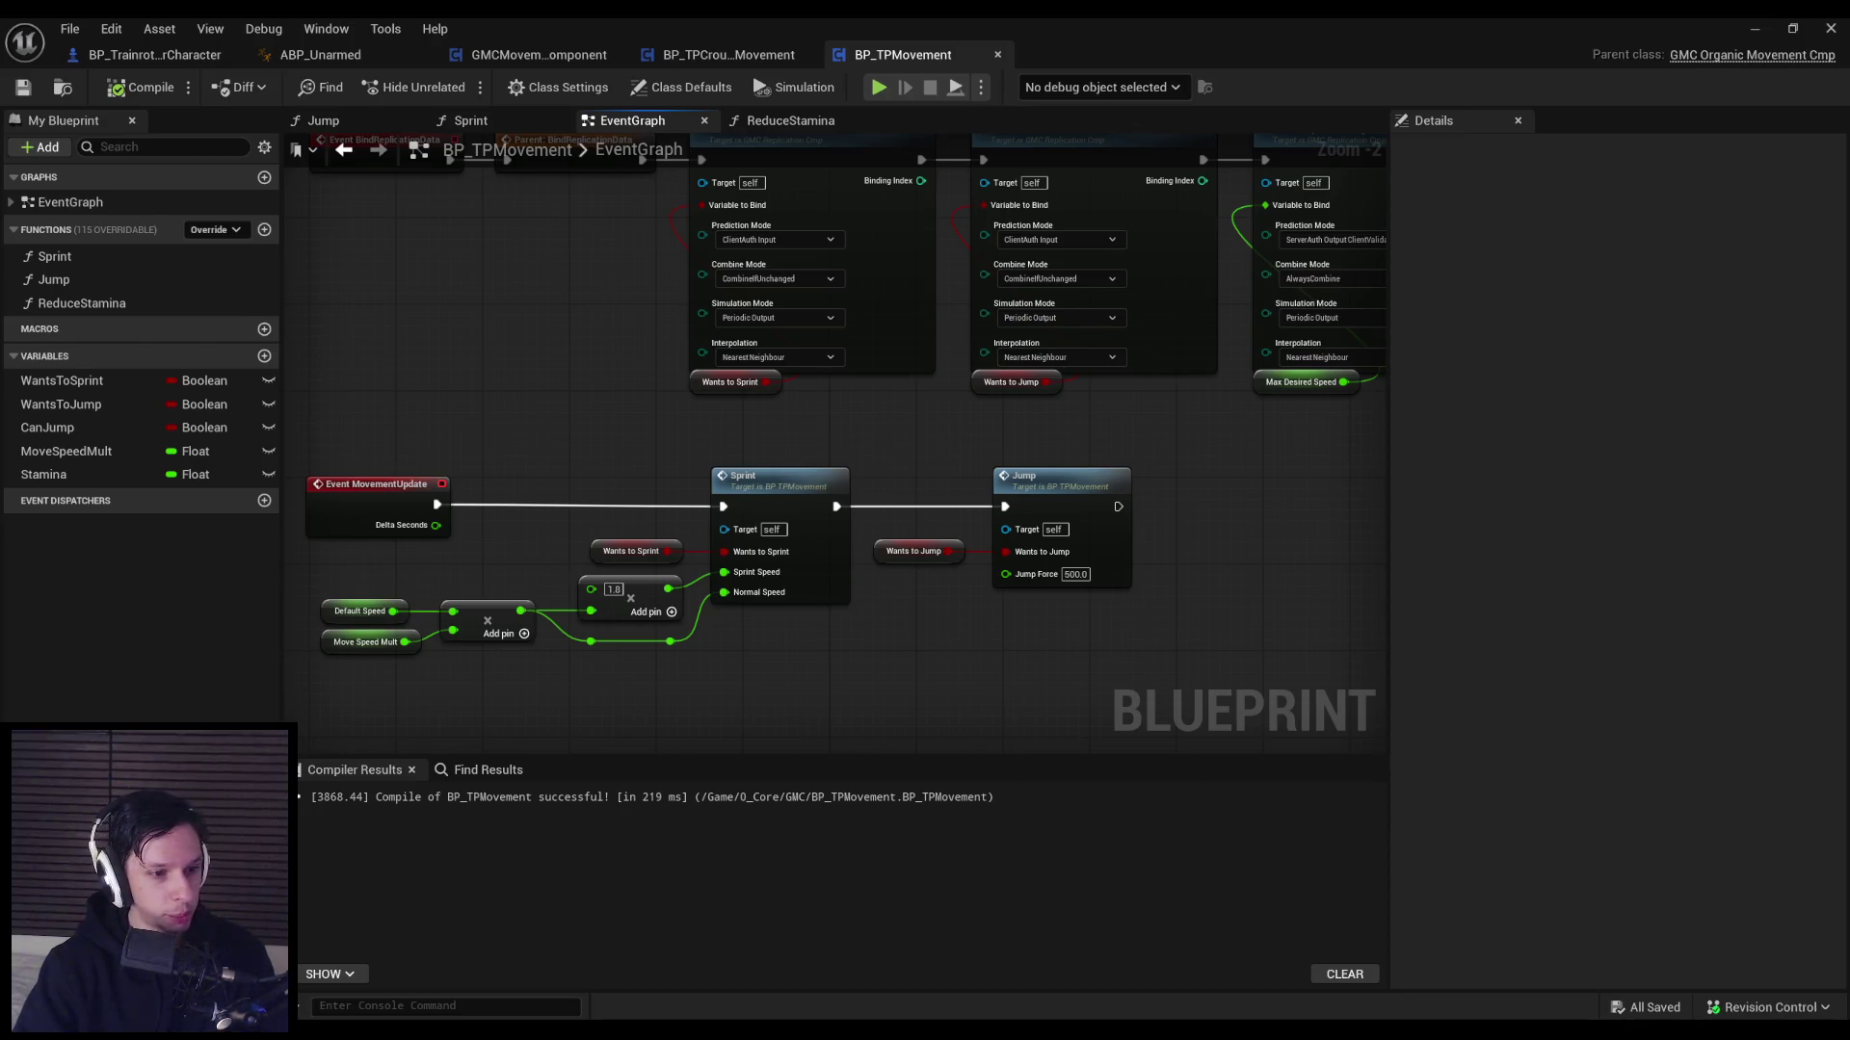
pyautogui.scroll(3, 649, 668)
pyautogui.moveTo(726, 649); pyautogui.dragTo(561, 625)
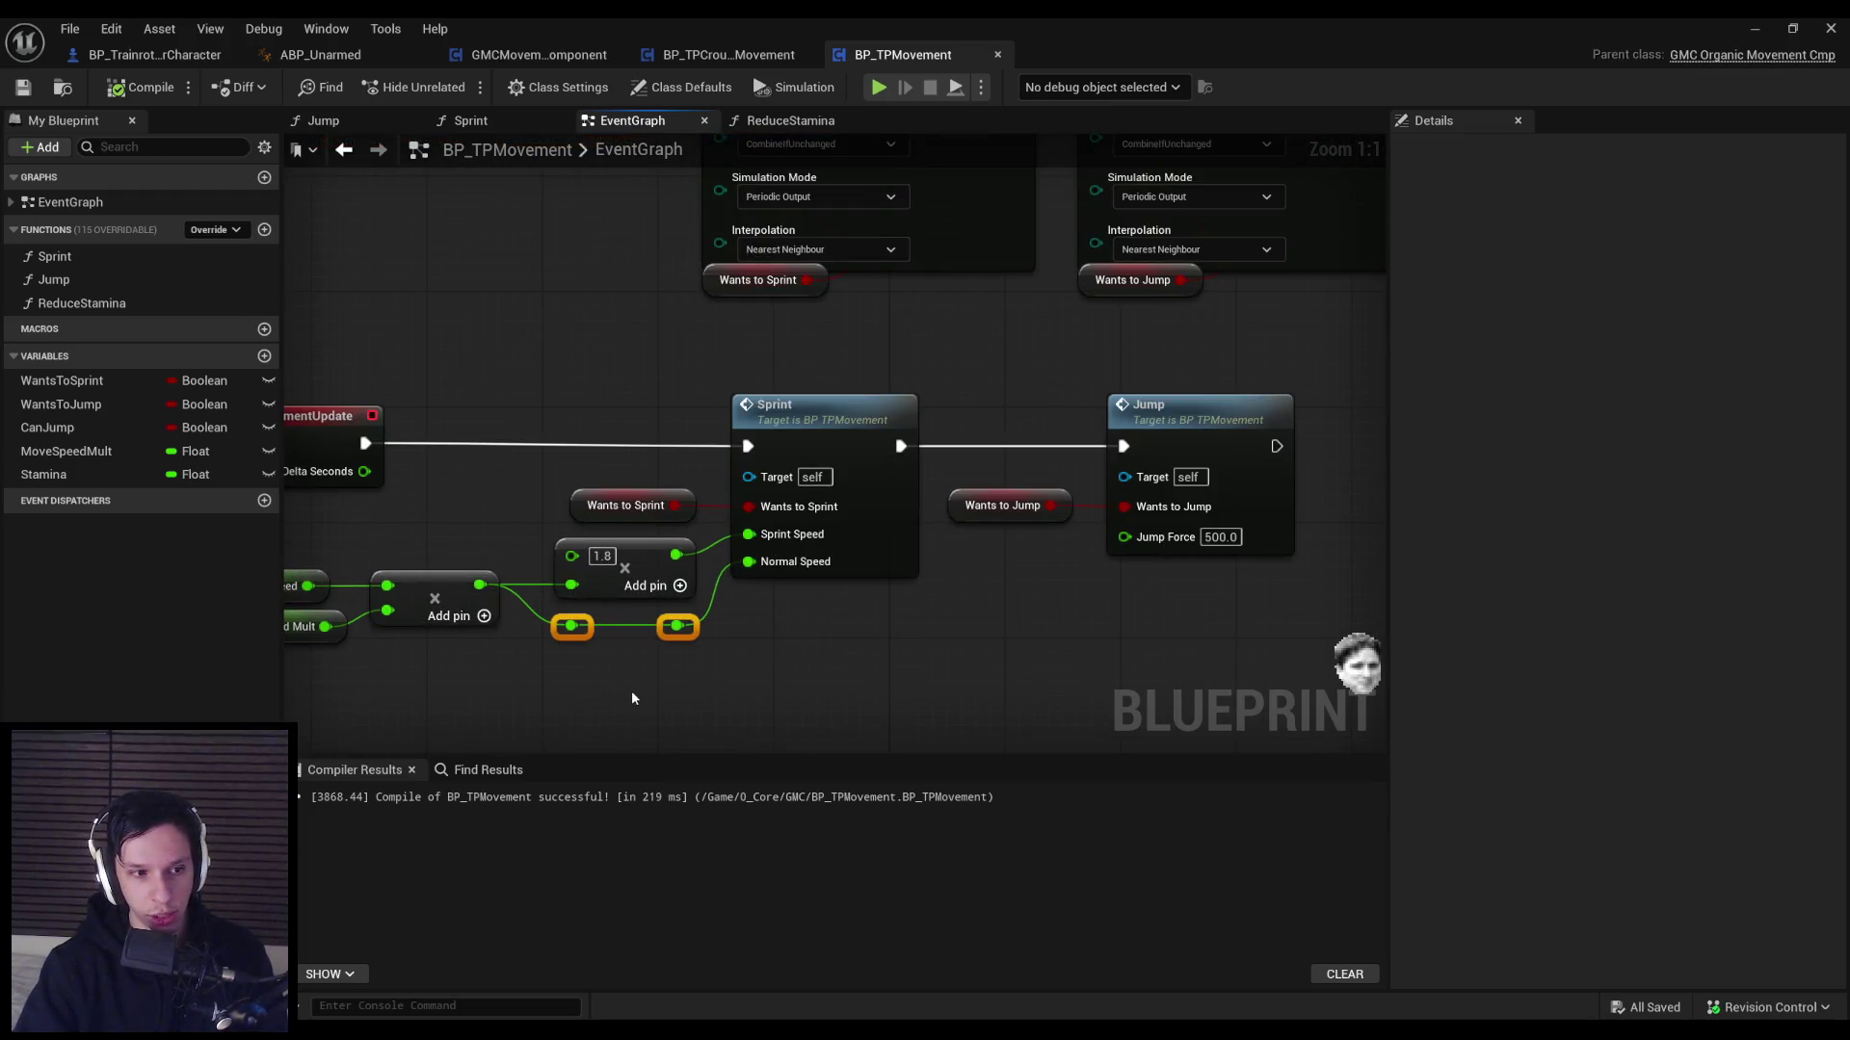
pyautogui.click(632, 691)
pyautogui.moveTo(632, 691); pyautogui.dragTo(795, 668)
pyautogui.scroll(-1, 958, 671)
pyautogui.moveTo(958, 670)
pyautogui.mouseDown()
pyautogui.moveTo(612, 628)
pyautogui.moveTo(961, 621)
pyautogui.moveTo(713, 535)
pyautogui.mouseUp()
pyautogui.scroll(1, 933, 627)
pyautogui.click(789, 675)
pyautogui.click(23, 88)
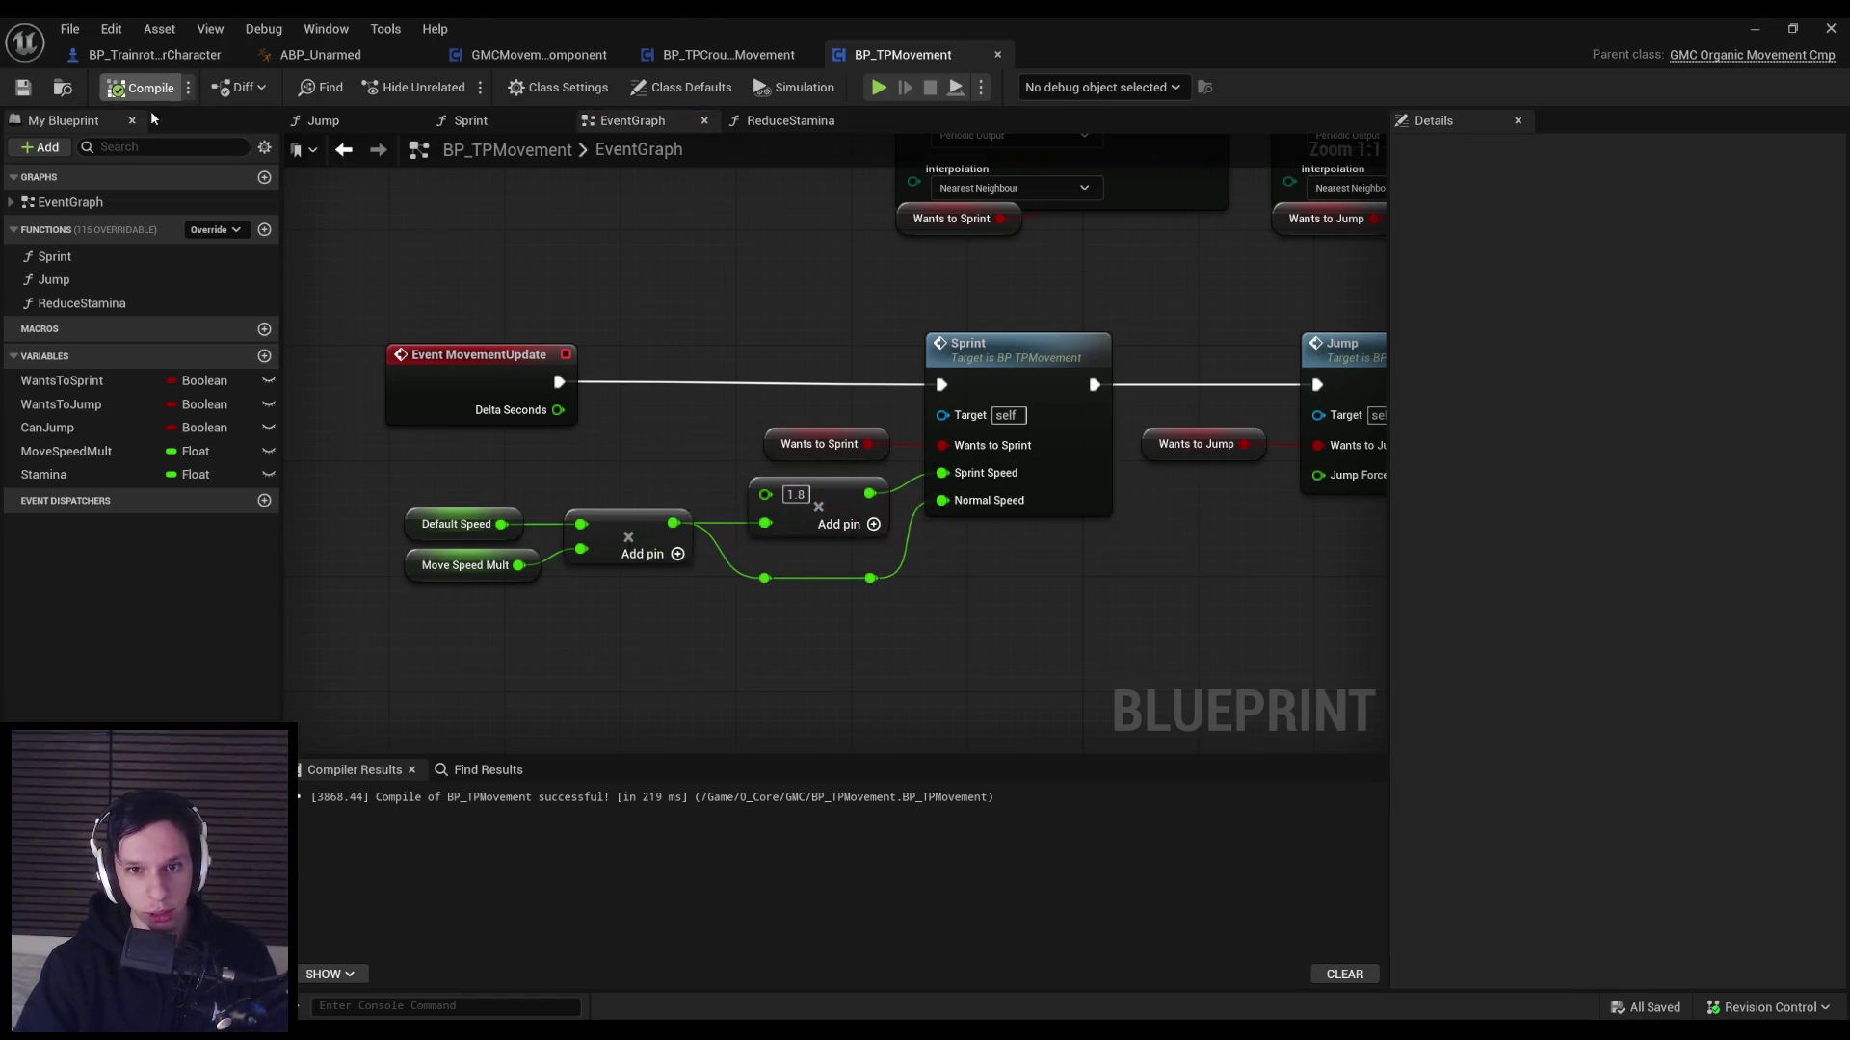
pyautogui.moveTo(707, 447); pyautogui.dragTo(661, 457)
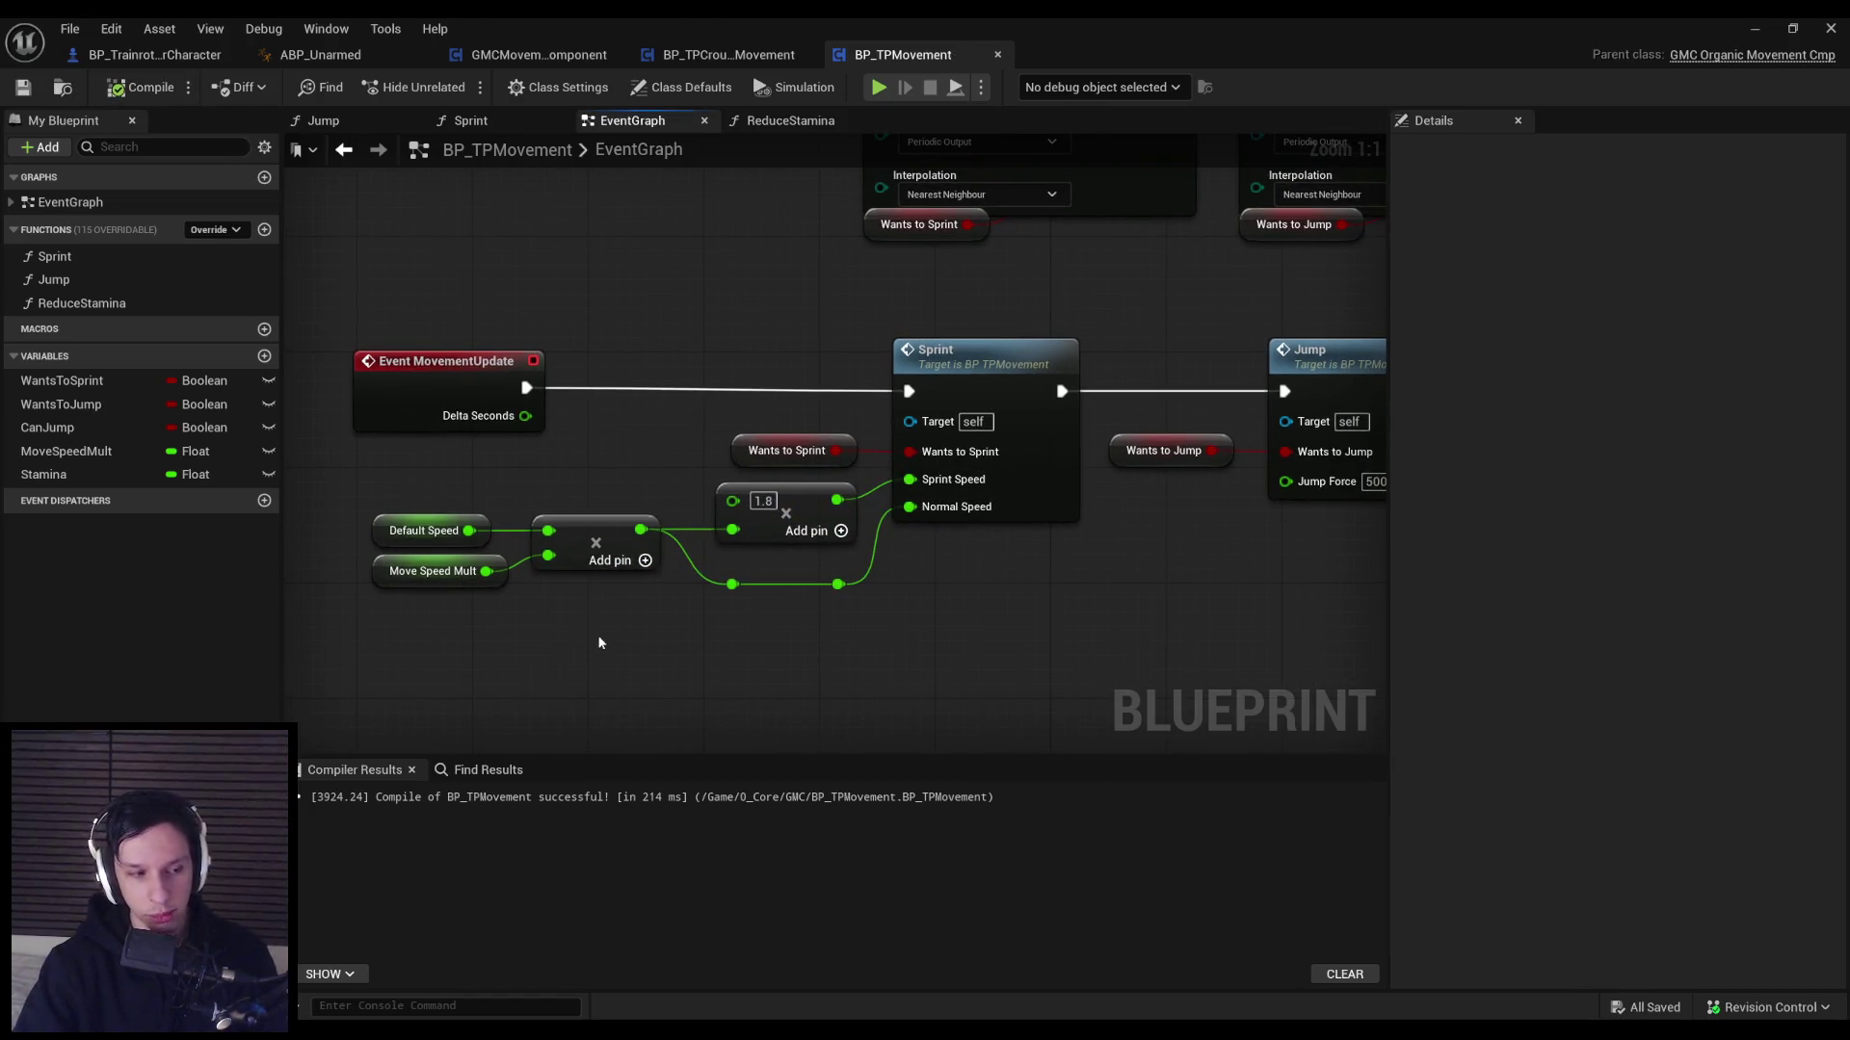
pyautogui.scroll(-1, 605, 638)
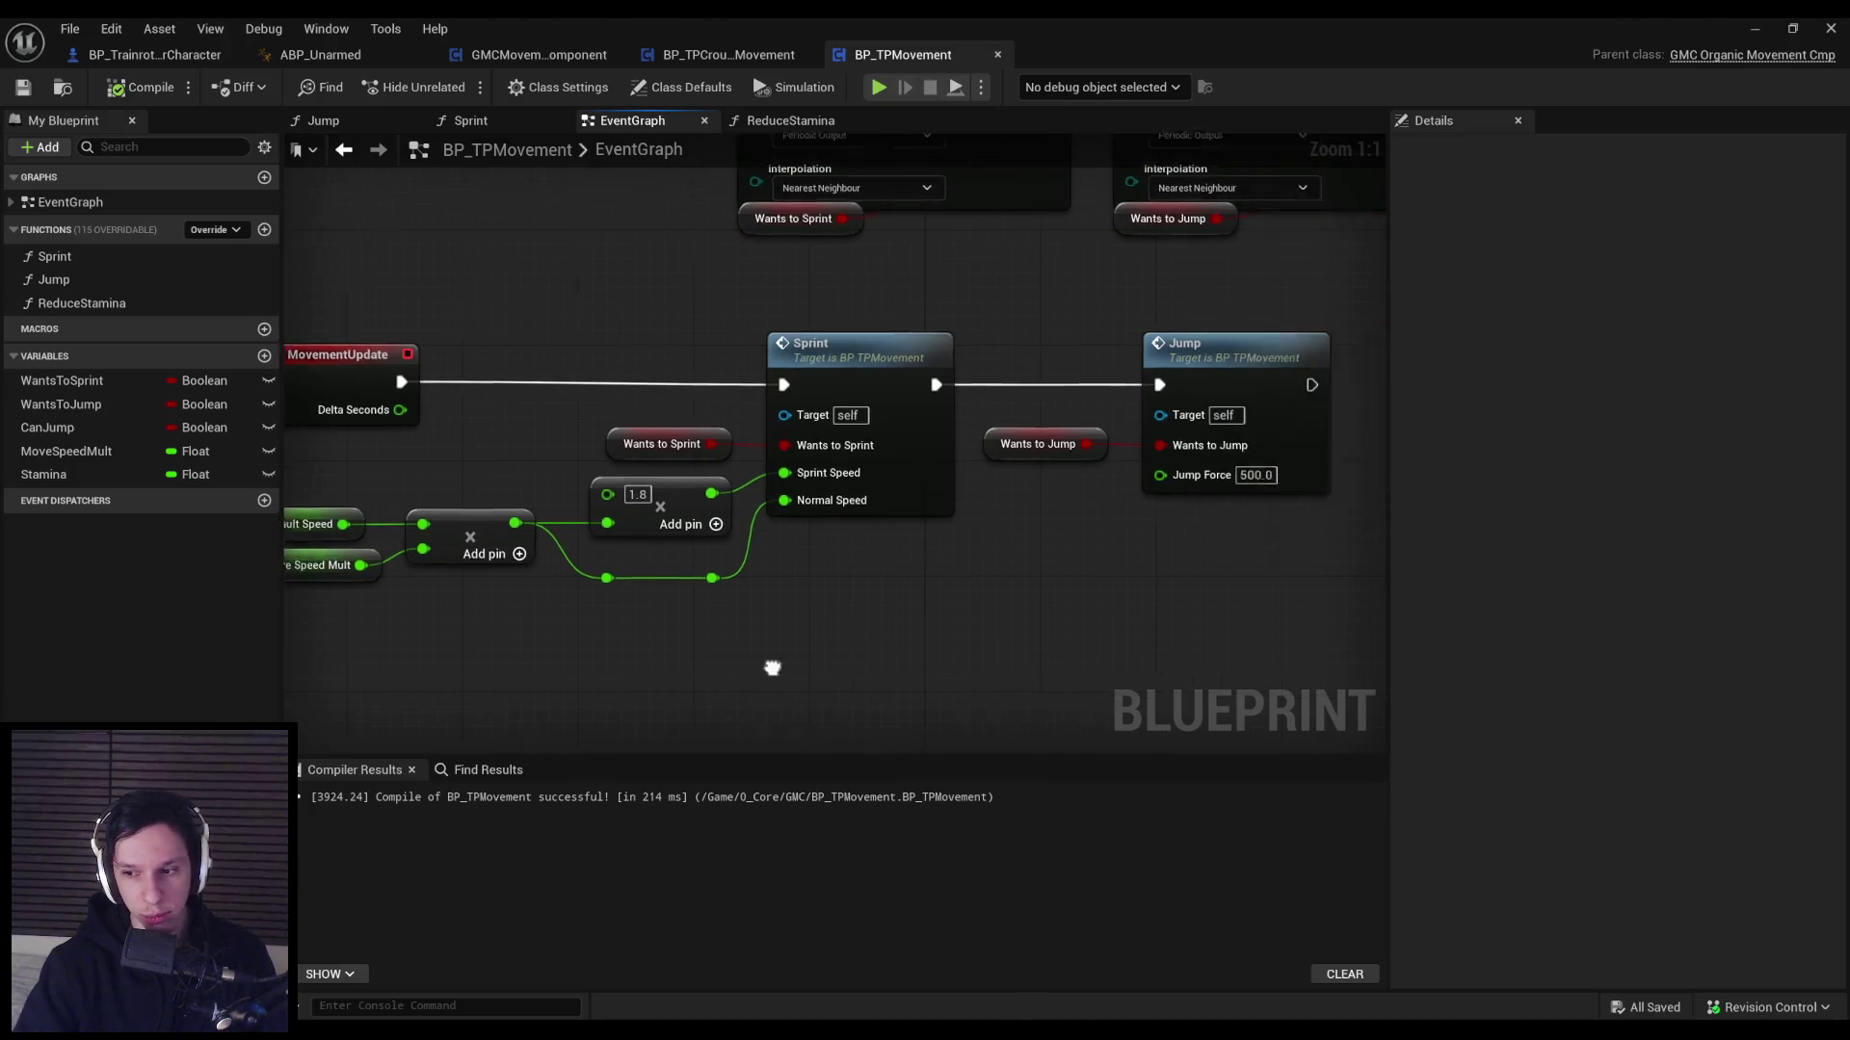
pyautogui.scroll(1, 887, 599)
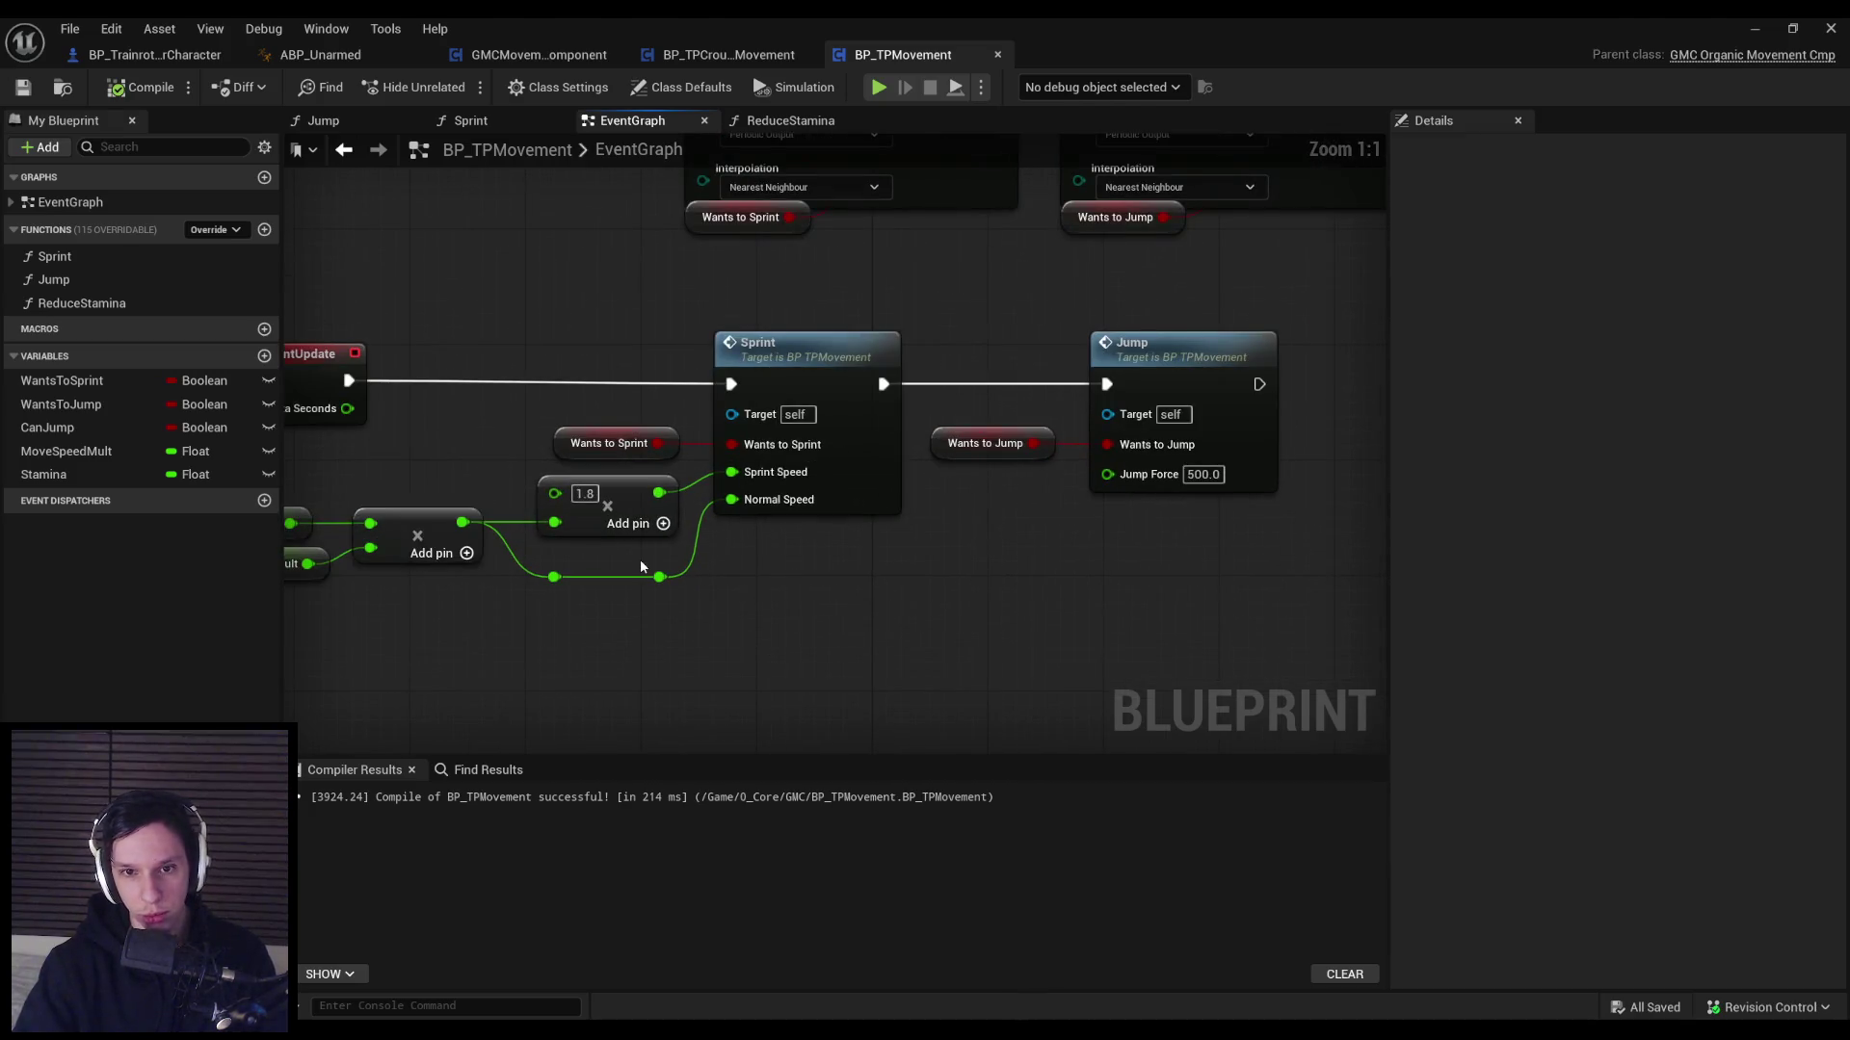
pyautogui.moveTo(943, 597); pyautogui.dragTo(1276, 623)
pyautogui.moveTo(940, 595)
pyautogui.mouseDown()
pyautogui.moveTo(468, 595)
pyautogui.moveTo(481, 489)
pyautogui.moveTo(727, 576)
pyautogui.moveTo(849, 554)
pyautogui.mouseUp()
pyautogui.scroll(-1, 726, 577)
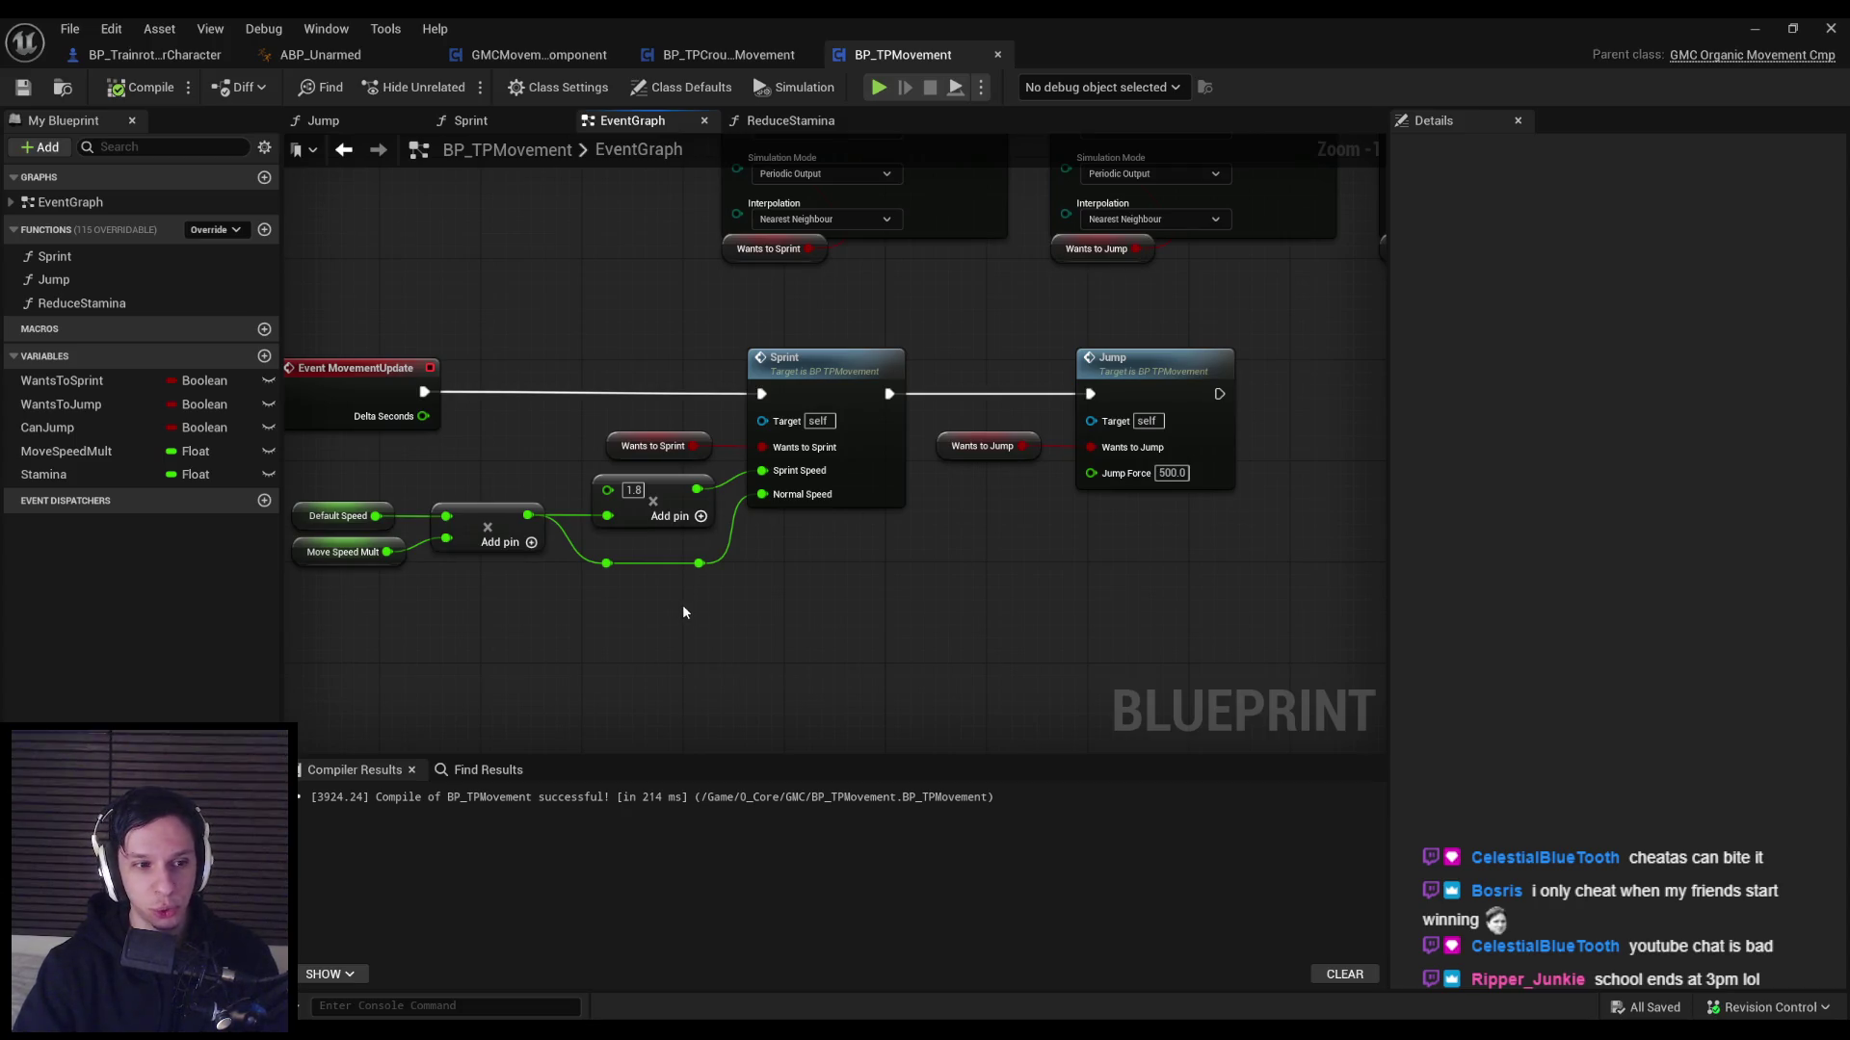
pyautogui.scroll(1, 655, 545)
pyautogui.scroll(-1, 655, 546)
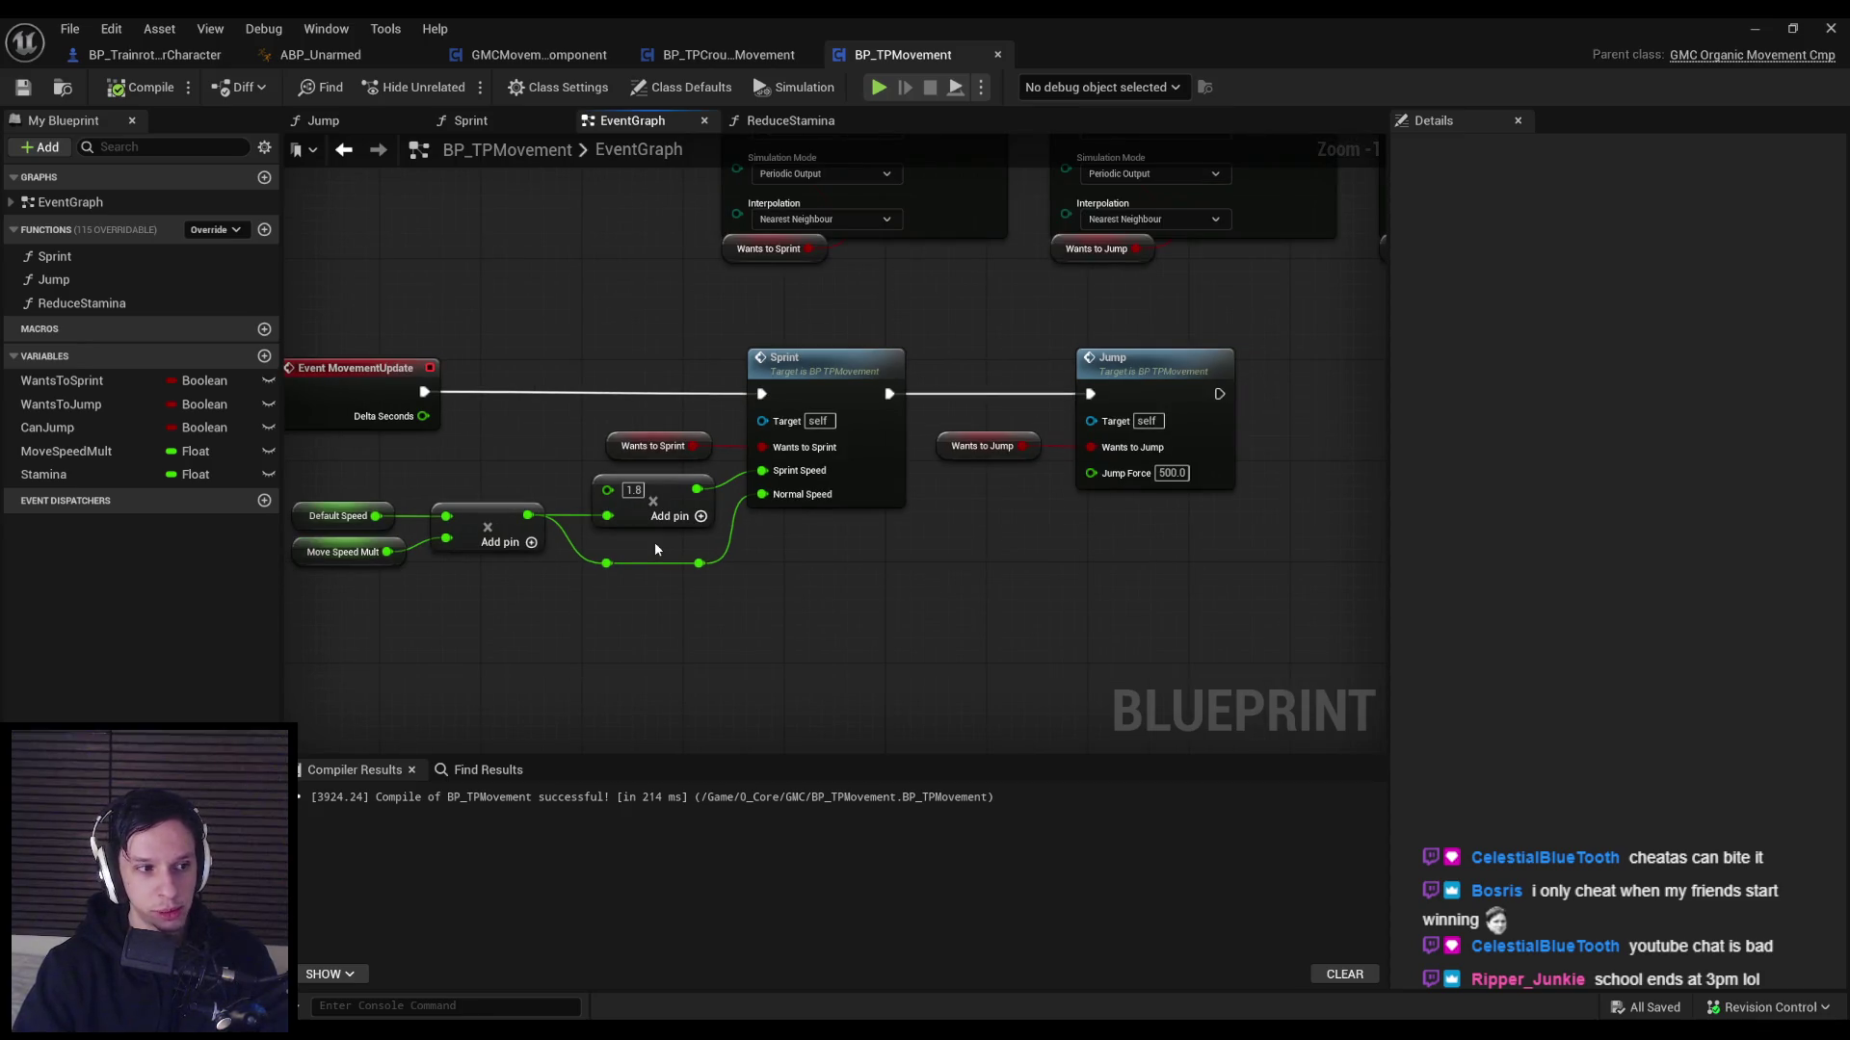
pyautogui.scroll(1, 655, 549)
pyautogui.scroll(-1, 655, 549)
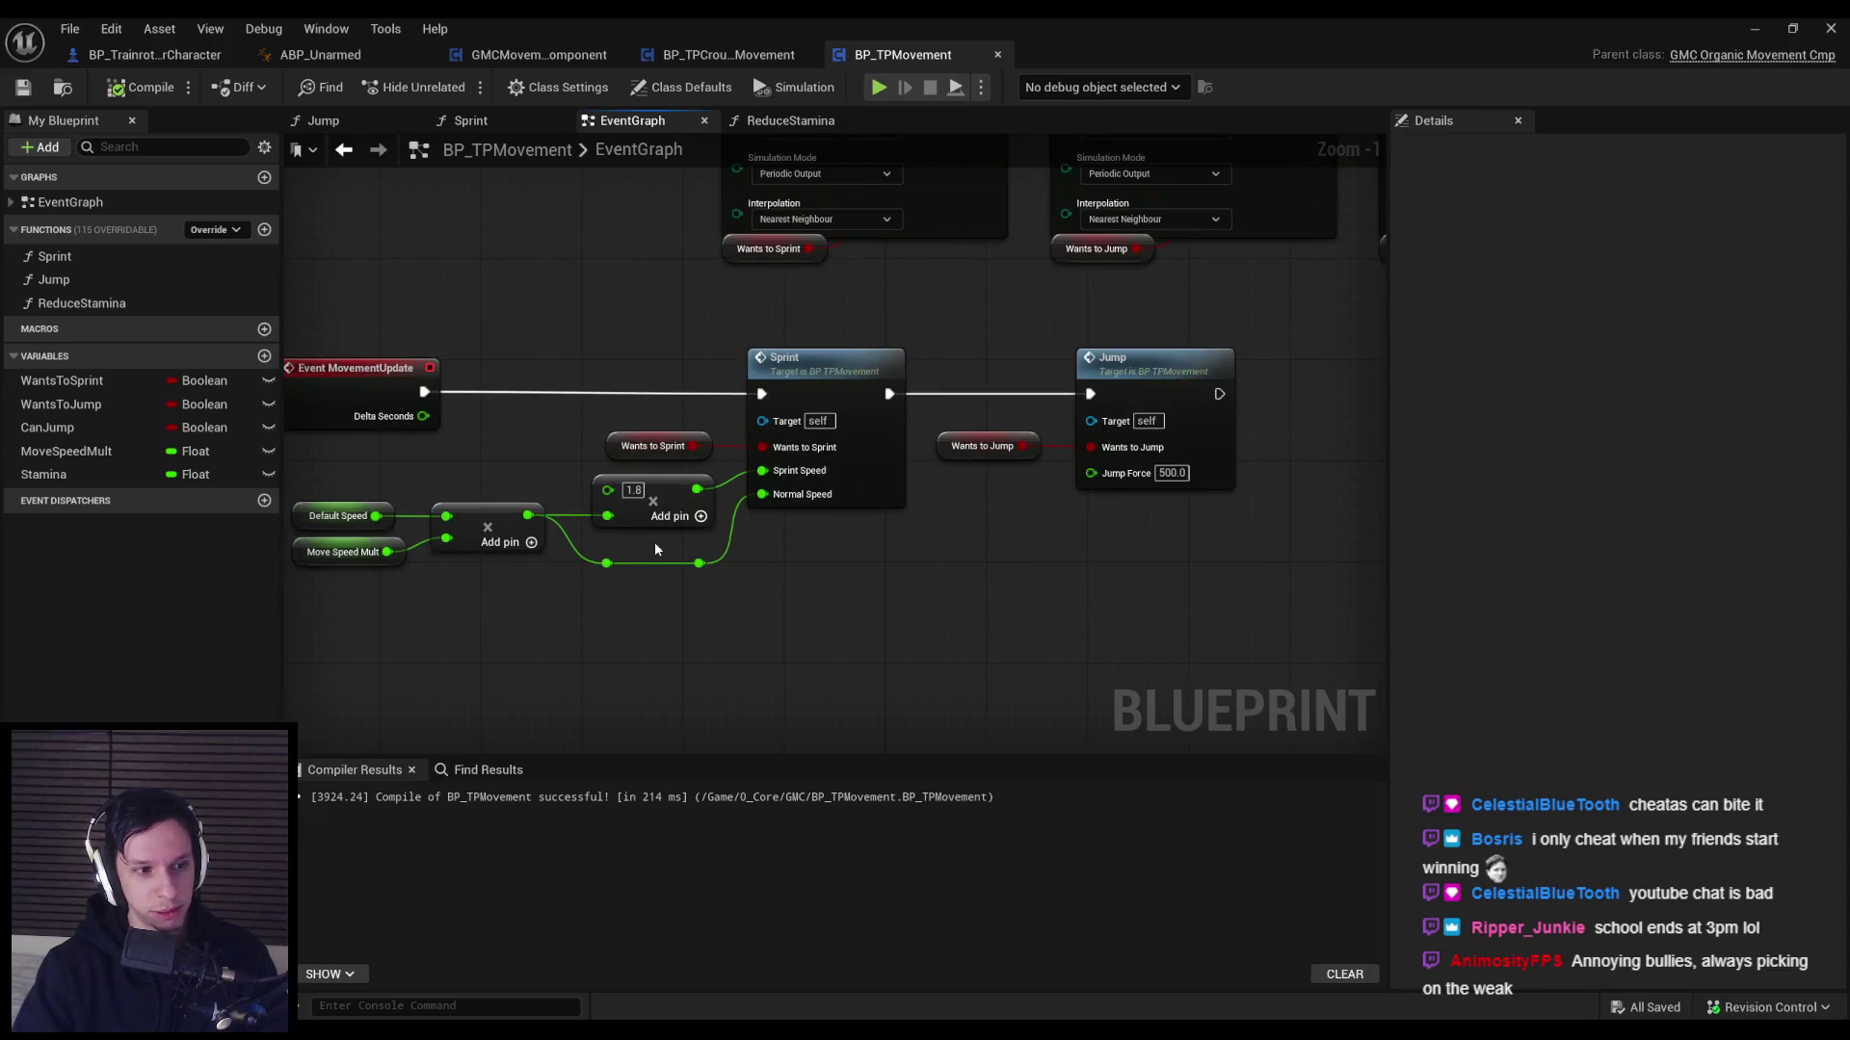
pyautogui.scroll(1, 655, 542)
pyautogui.scroll(-1, 655, 541)
pyautogui.scroll(1, 728, 530)
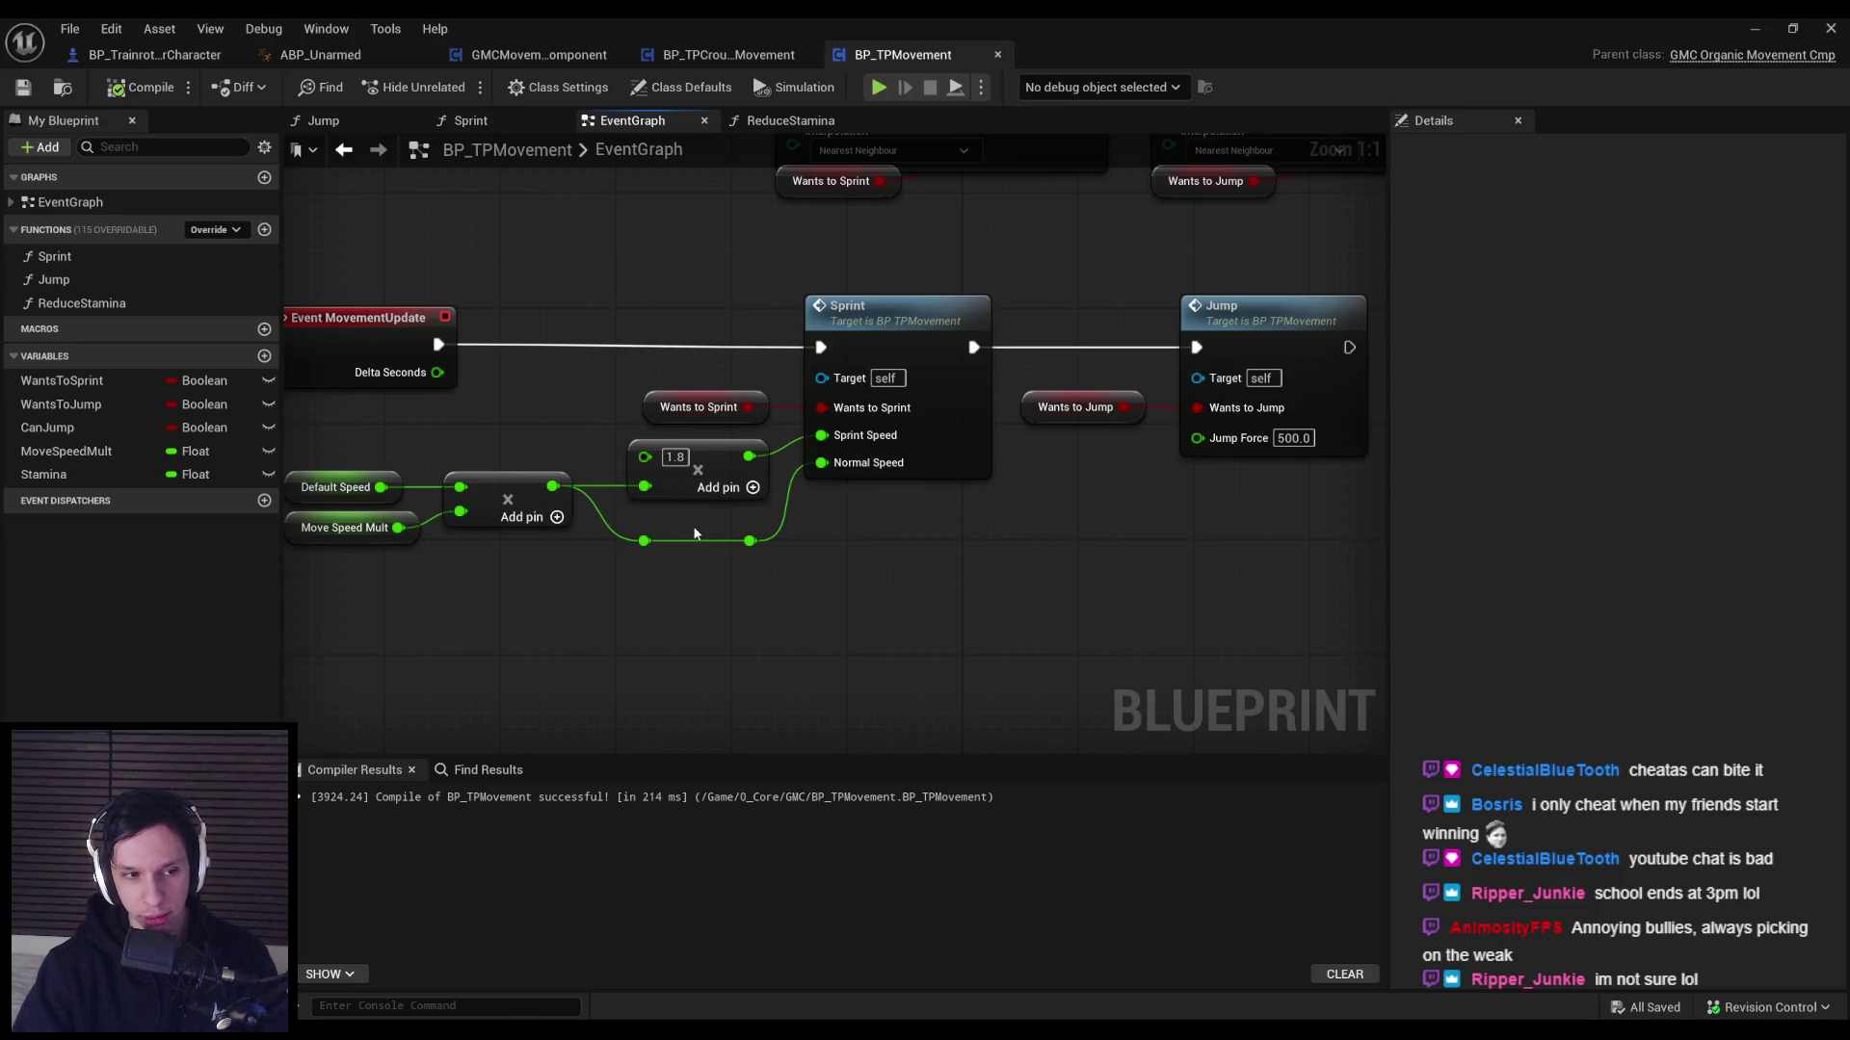
pyautogui.scroll(-1, 908, 536)
pyautogui.moveTo(908, 537); pyautogui.dragTo(798, 508)
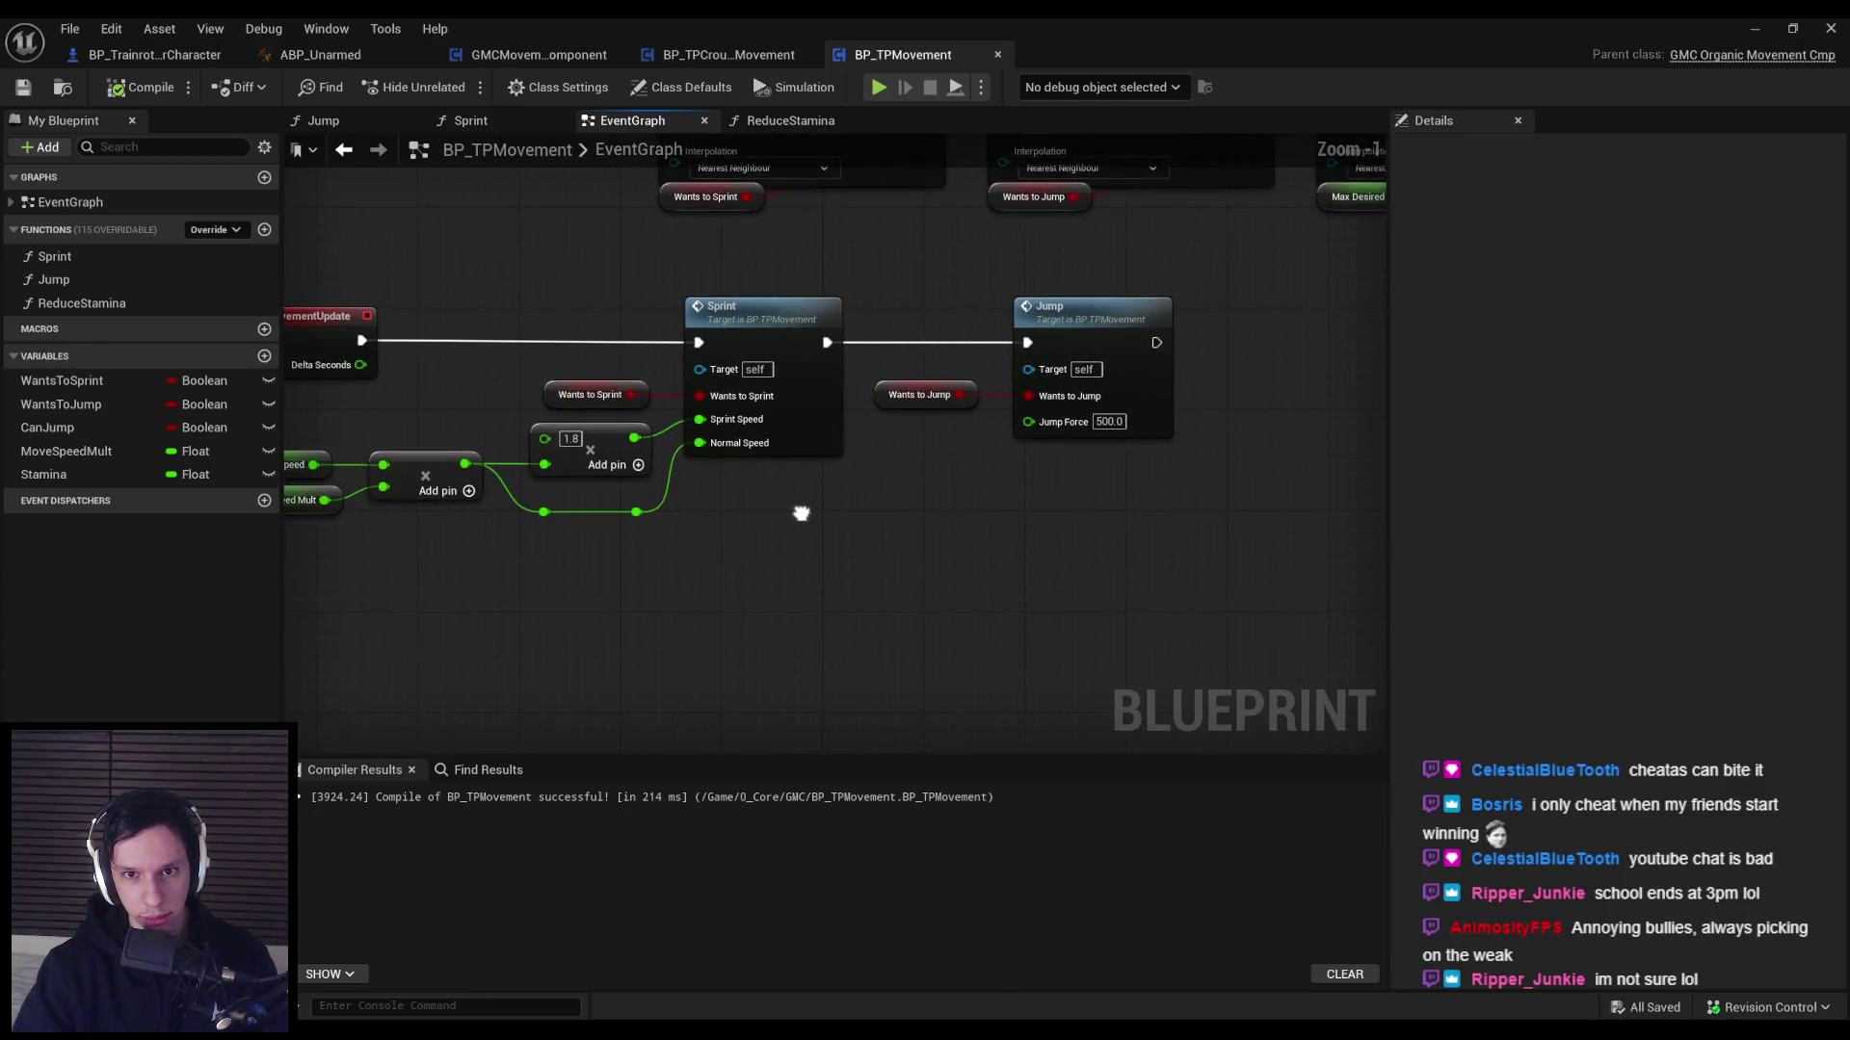
# In the Sprint graph, add a Reduce Stamina call wired after the top SET node.
pyautogui.doubleClick(729, 321)
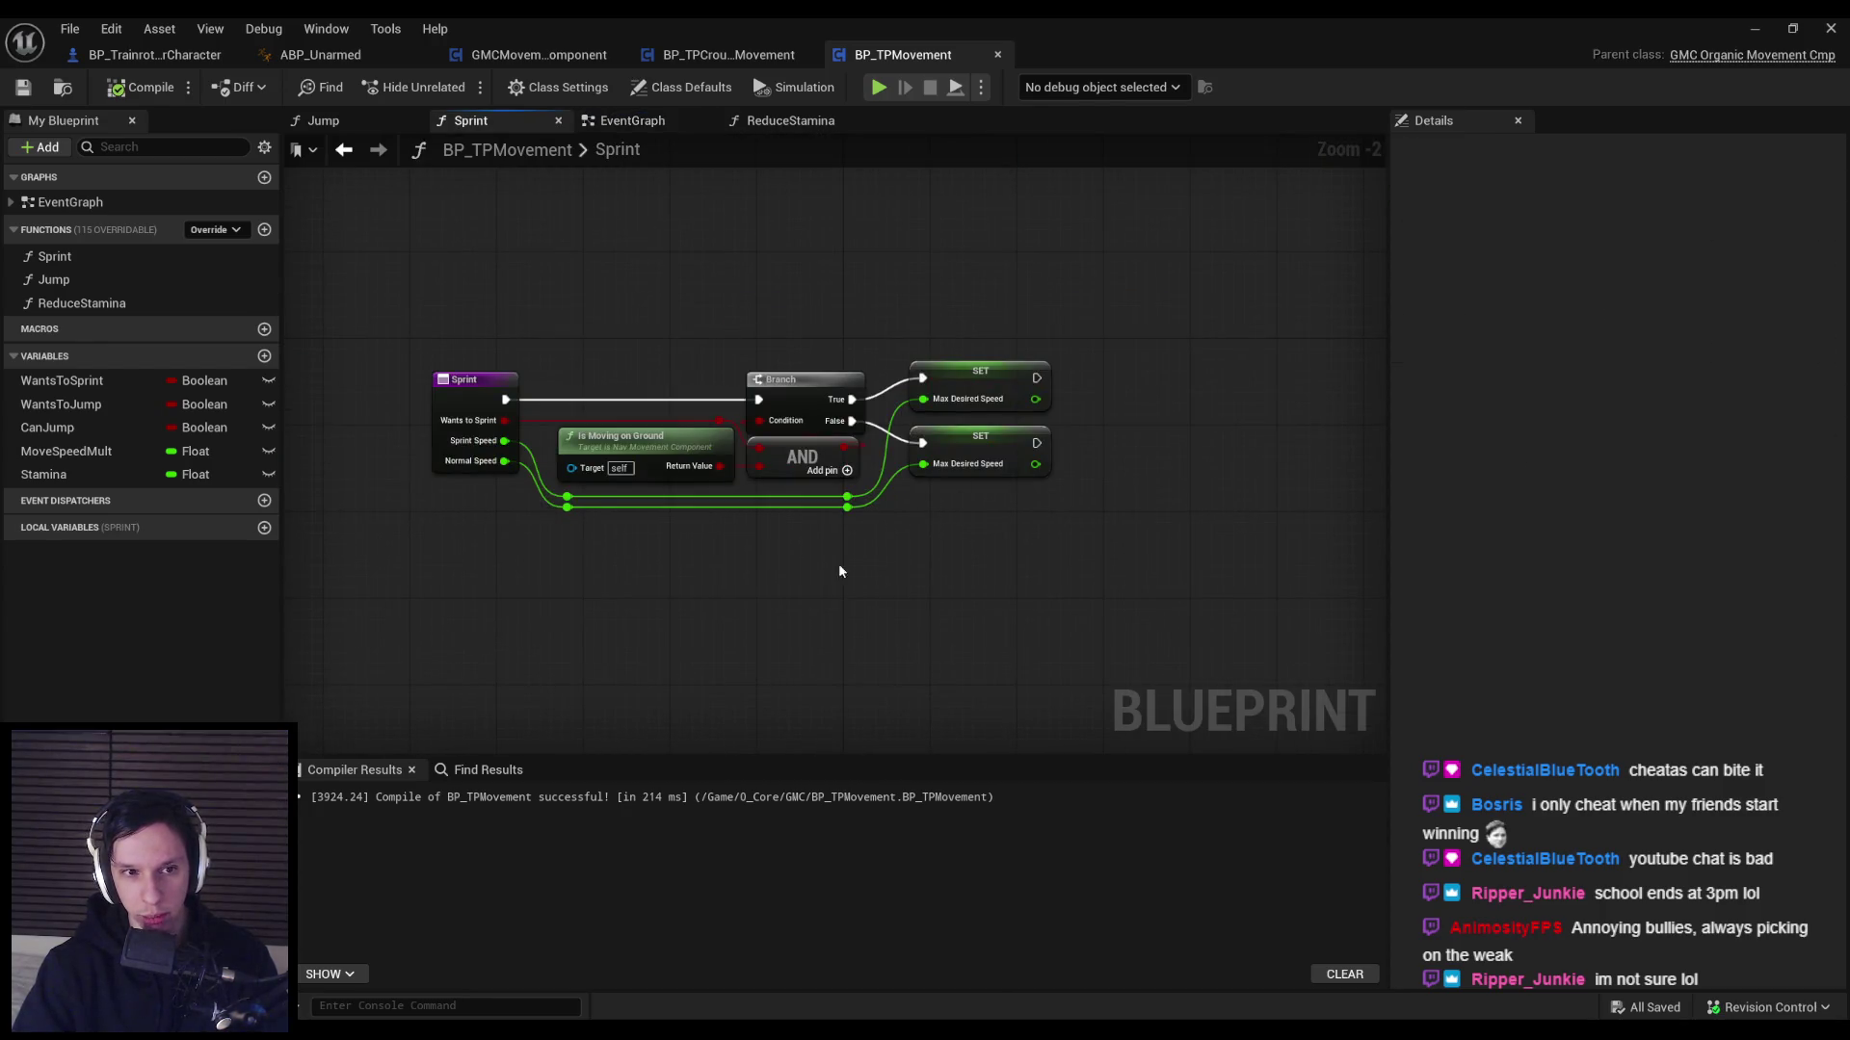
pyautogui.moveTo(117, 305); pyautogui.dragTo(599, 417)
pyautogui.scroll(2, 1109, 344)
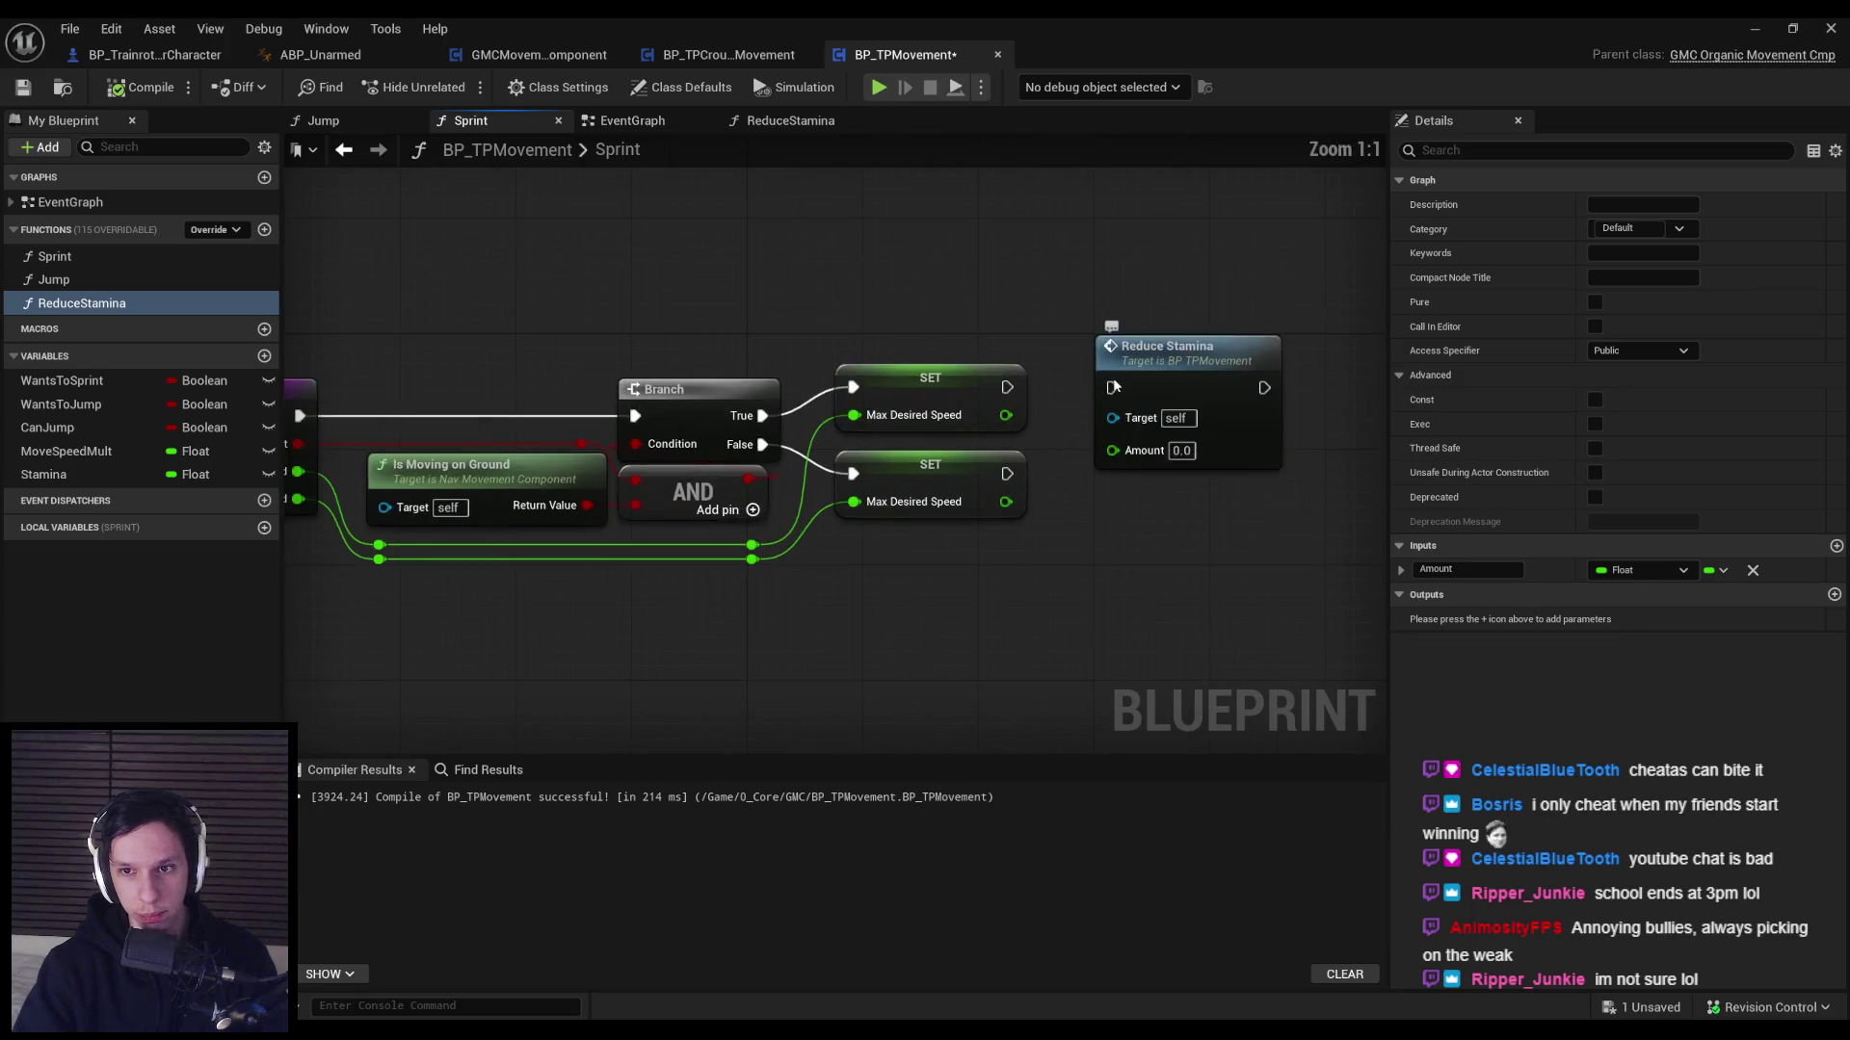
pyautogui.moveTo(986, 309); pyautogui.dragTo(1094, 323)
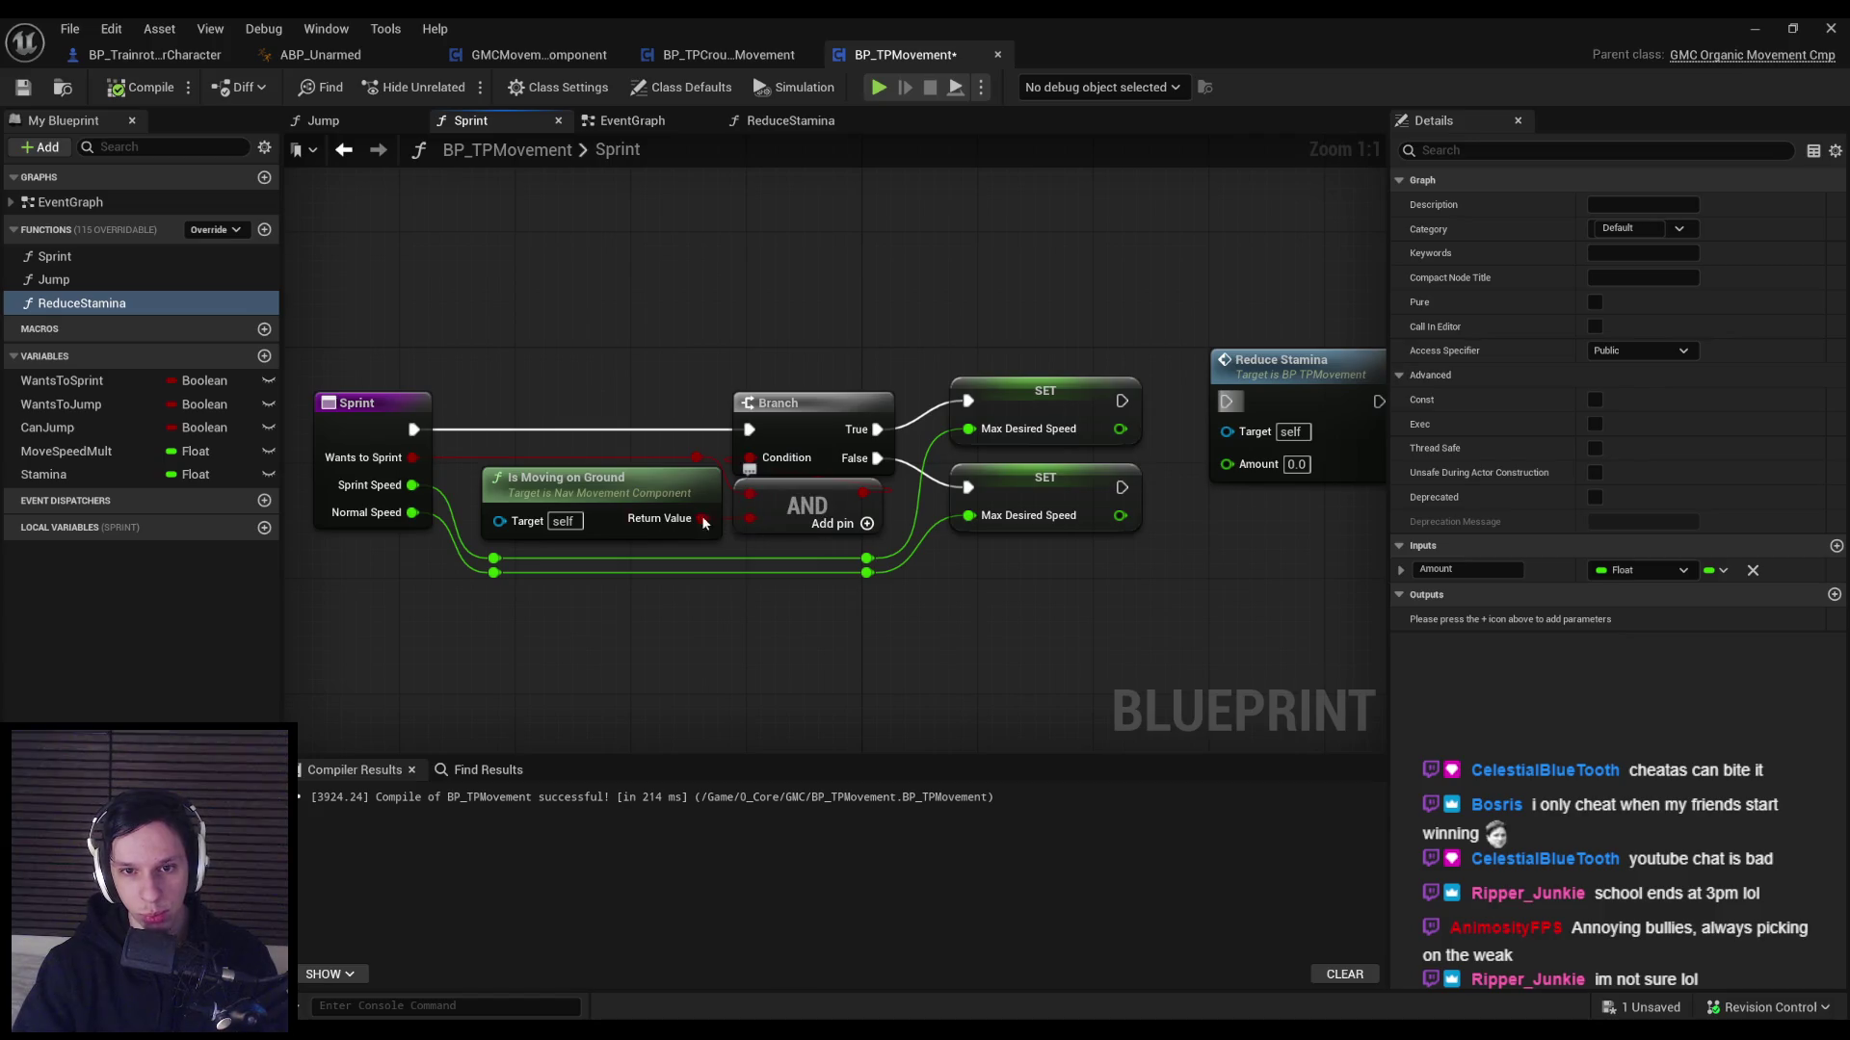
pyautogui.moveTo(1042, 575); pyautogui.dragTo(836, 588)
pyautogui.moveTo(916, 413); pyautogui.dragTo(1034, 413)
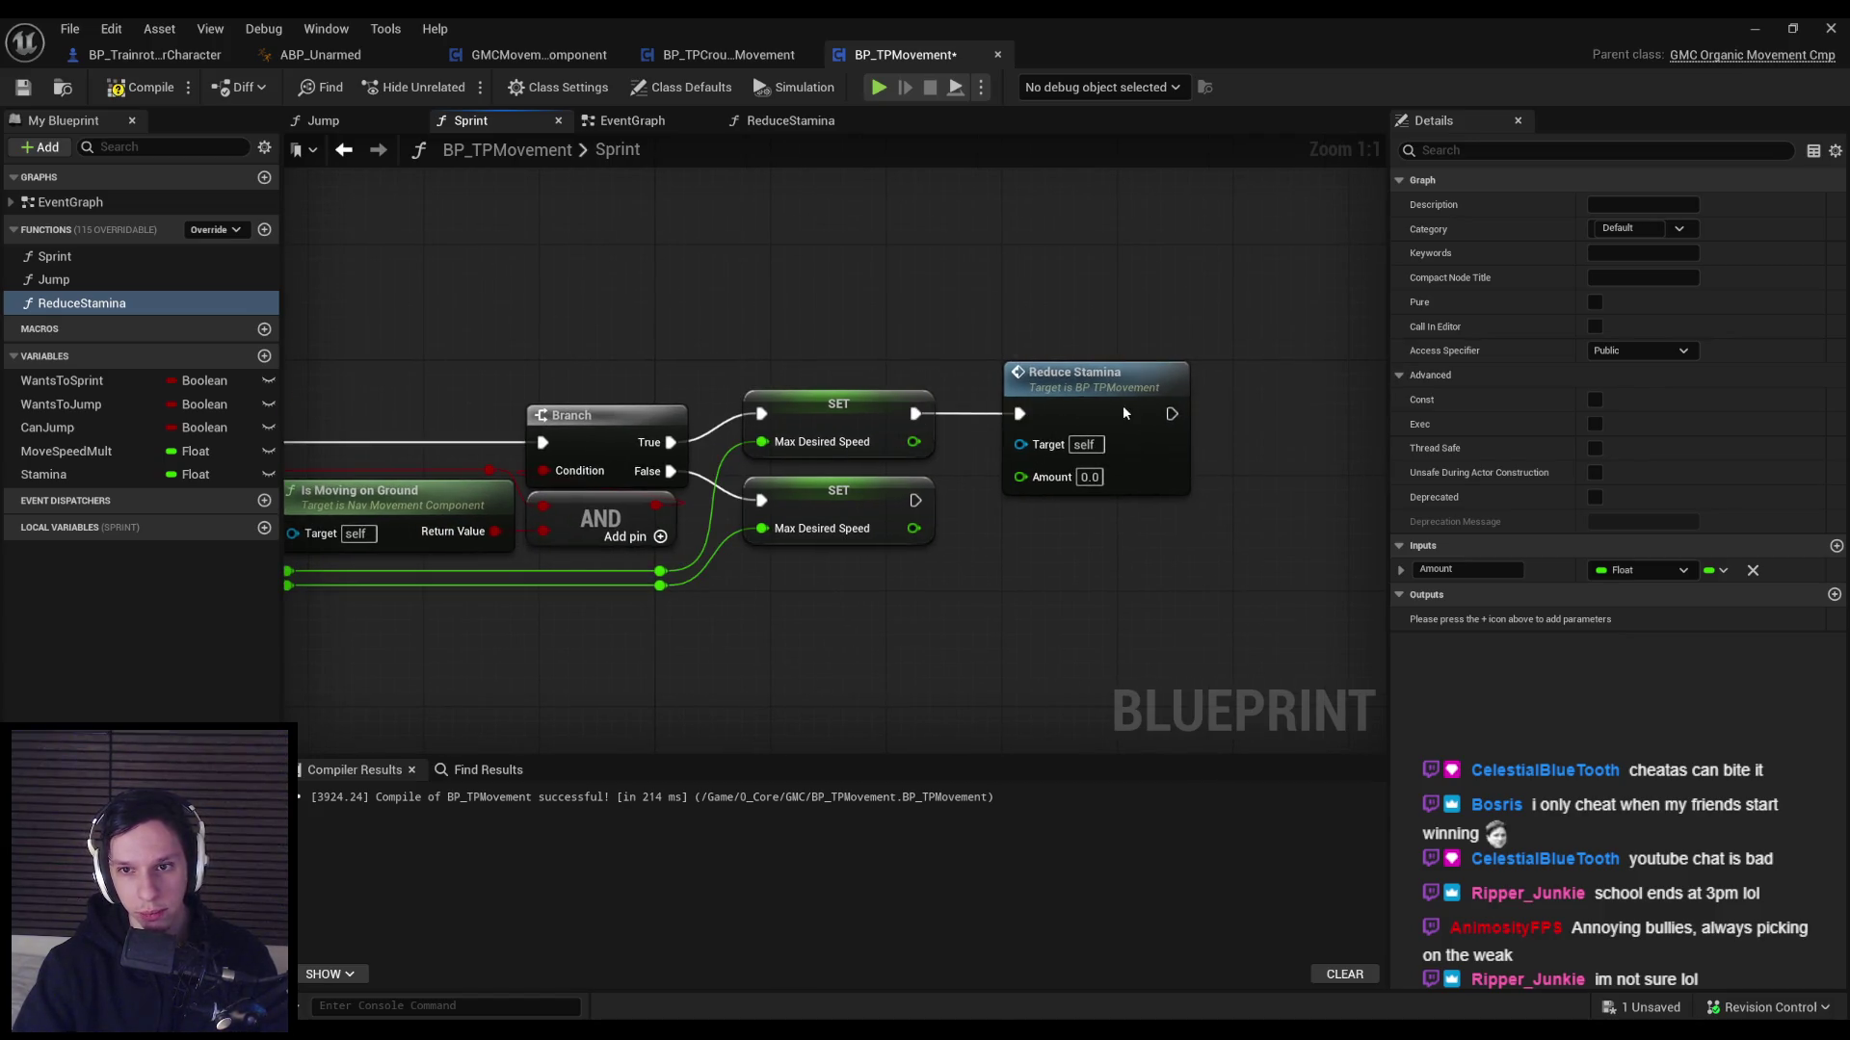
pyautogui.click(1120, 407)
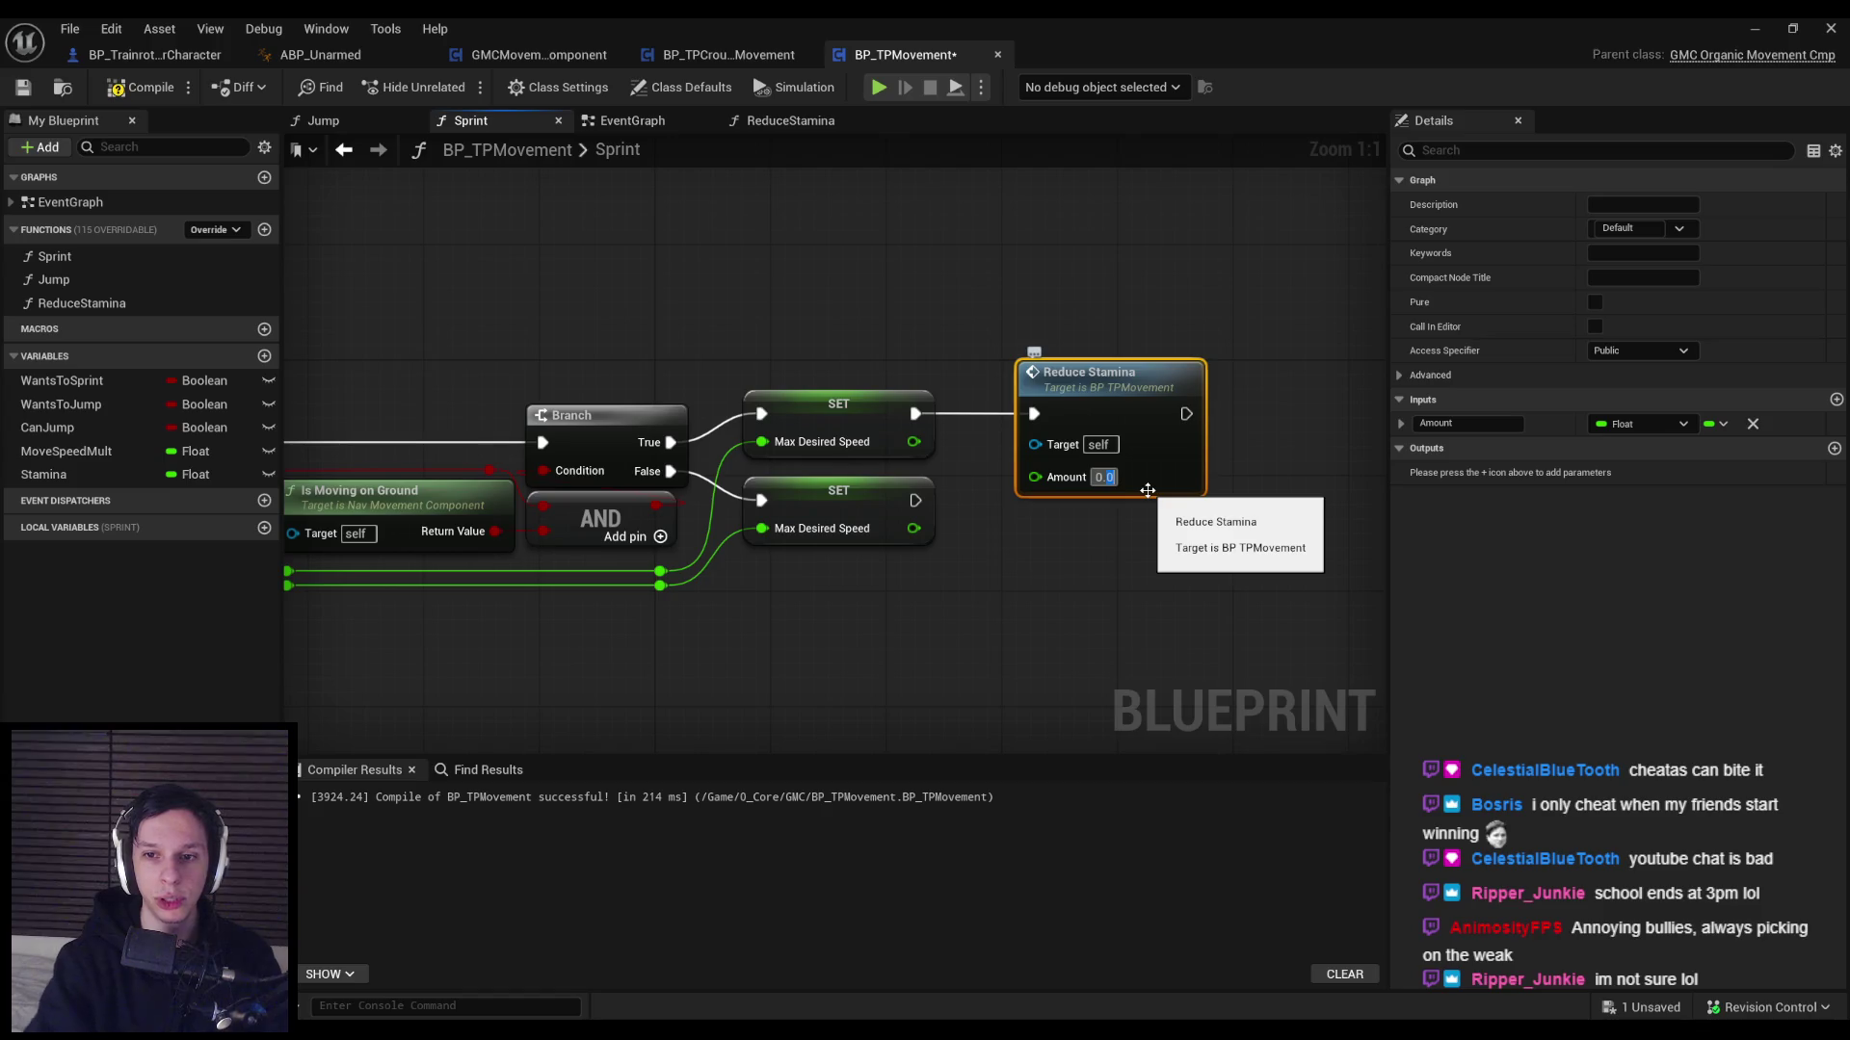
# Set Reduce Stamina's Amount to 0.001 and save the blueprint.
pyautogui.scroll(-1, 1183, 493)
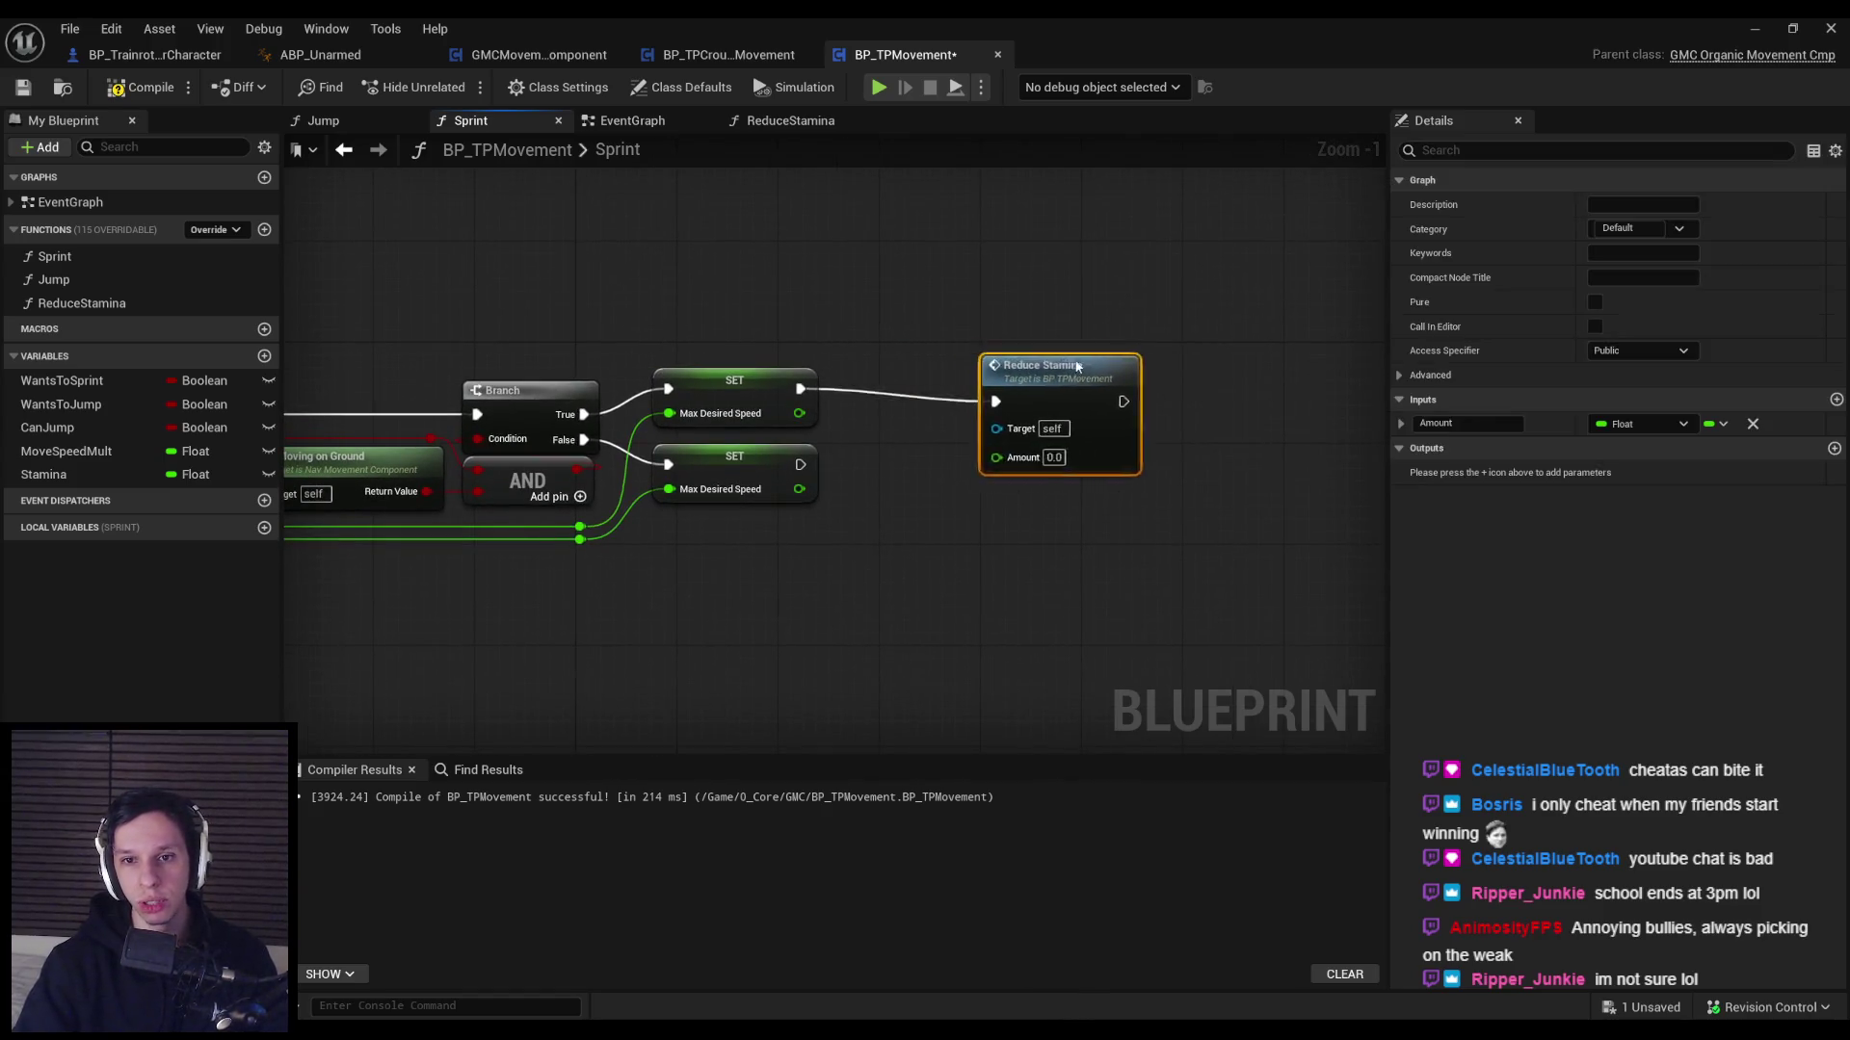
pyautogui.moveTo(1063, 367); pyautogui.dragTo(1190, 354)
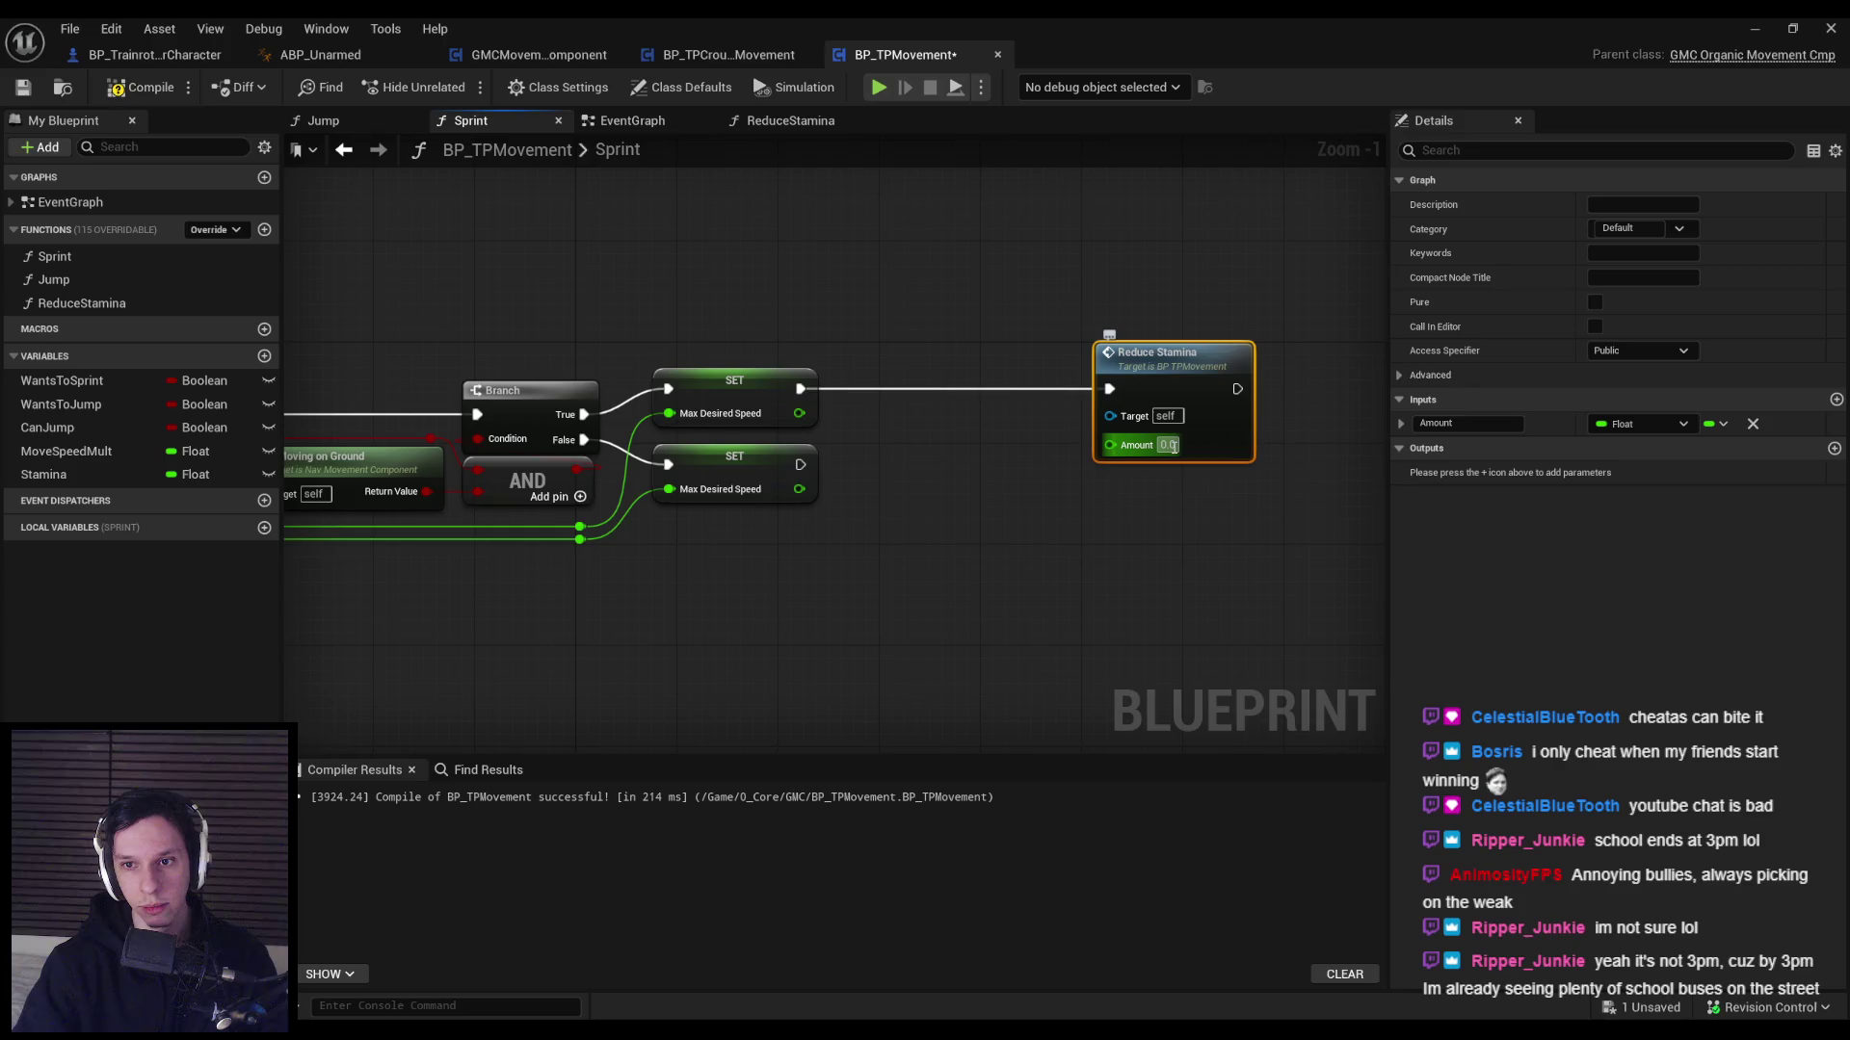
pyautogui.press('Return')
pyautogui.write('1')
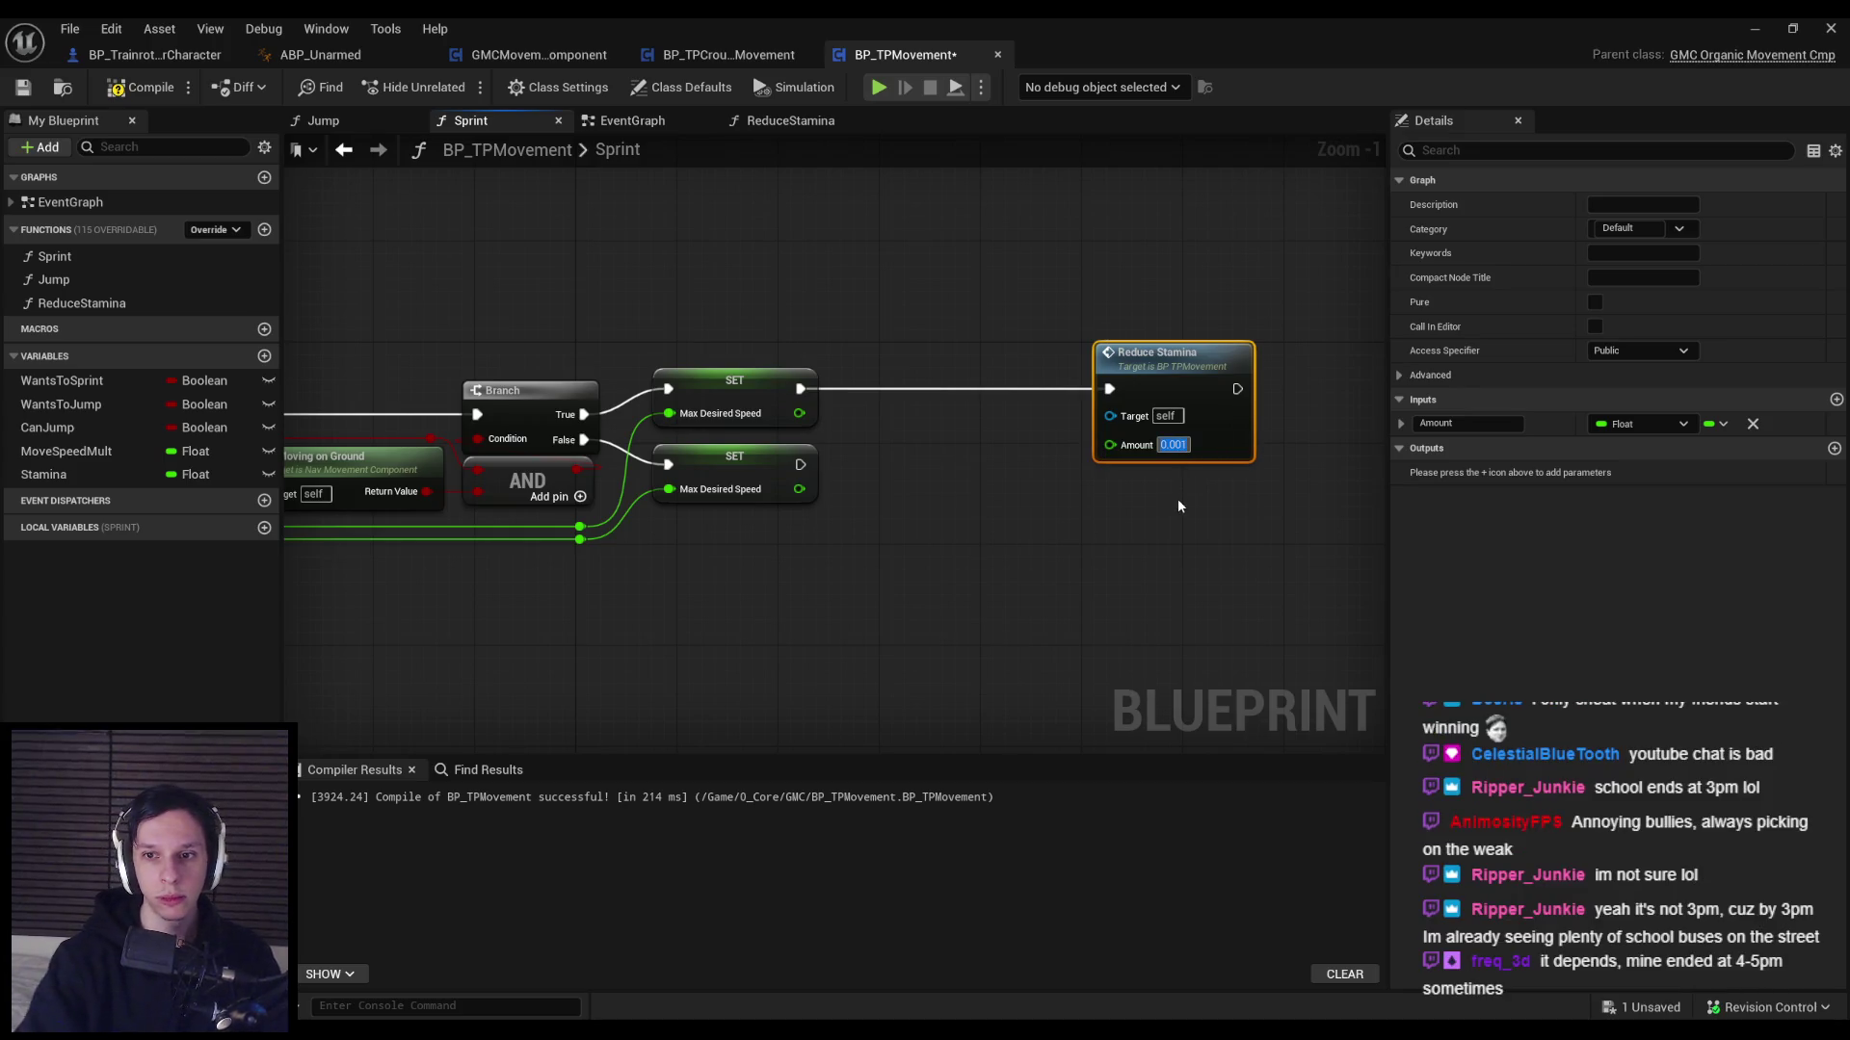
pyautogui.click(1178, 499)
pyautogui.click(23, 87)
# In ReduceStamina, add a float subtract node with a Stamina getter in its top input.
pyautogui.doubleClick(1146, 354)
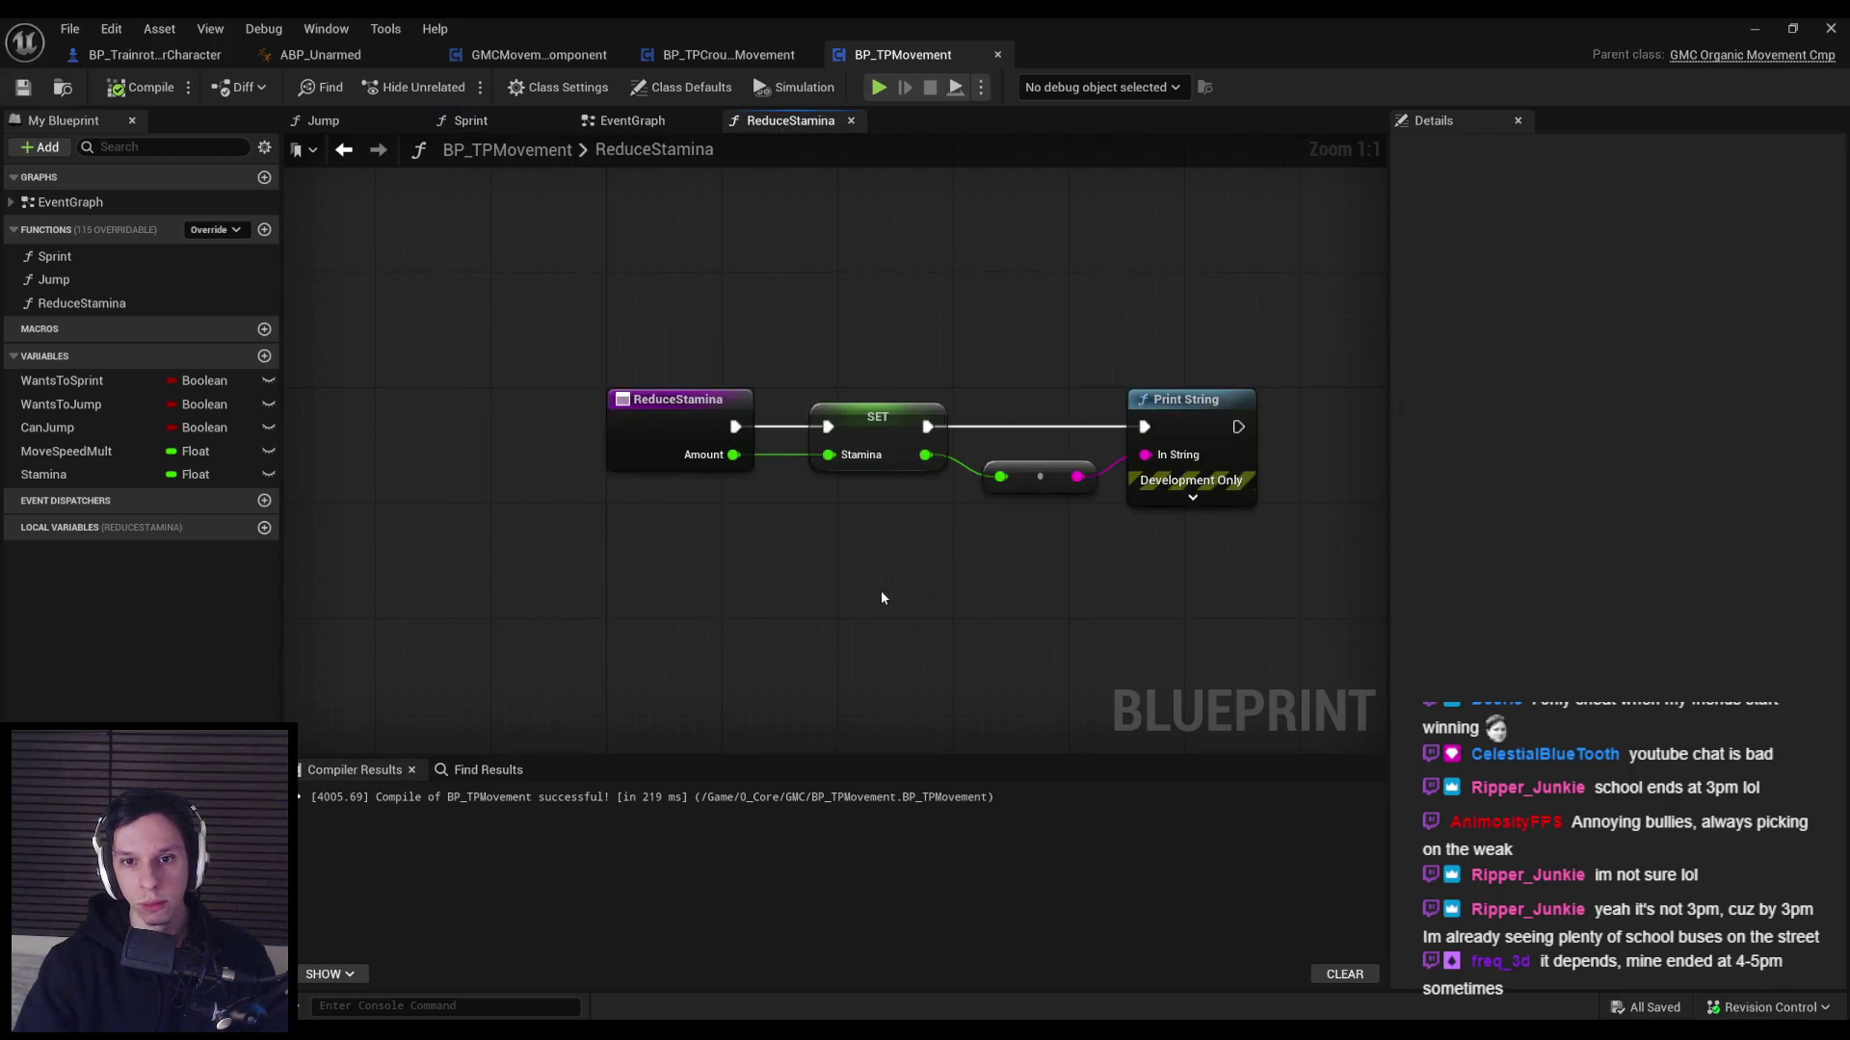
pyautogui.moveTo(925, 482)
pyautogui.mouseDown()
pyautogui.moveTo(453, 327)
pyautogui.moveTo(829, 347)
pyautogui.mouseUp()
pyautogui.moveTo(601, 450)
pyautogui.mouseDown()
pyautogui.moveTo(744, 493)
pyautogui.moveTo(767, 519)
pyautogui.mouseUp()
pyautogui.write('-')
pyautogui.click(757, 616)
pyautogui.moveTo(58, 474); pyautogui.dragTo(767, 486)
pyautogui.moveTo(661, 512); pyautogui.dragTo(1000, 451)
pyautogui.moveTo(831, 489); pyautogui.dragTo(888, 490)
pyautogui.click(826, 518)
# Wire an Amount getter into the subtract's lower input, align the nodes, and save.
pyautogui.write('amount')
pyautogui.moveTo(793, 532)
pyautogui.mouseDown()
pyautogui.moveTo(785, 545)
pyautogui.moveTo(743, 435)
pyautogui.mouseUp()
pyautogui.click(853, 622)
pyautogui.keyDown('ctrl'); pyautogui.click(725, 499); pyautogui.keyUp('ctrl')
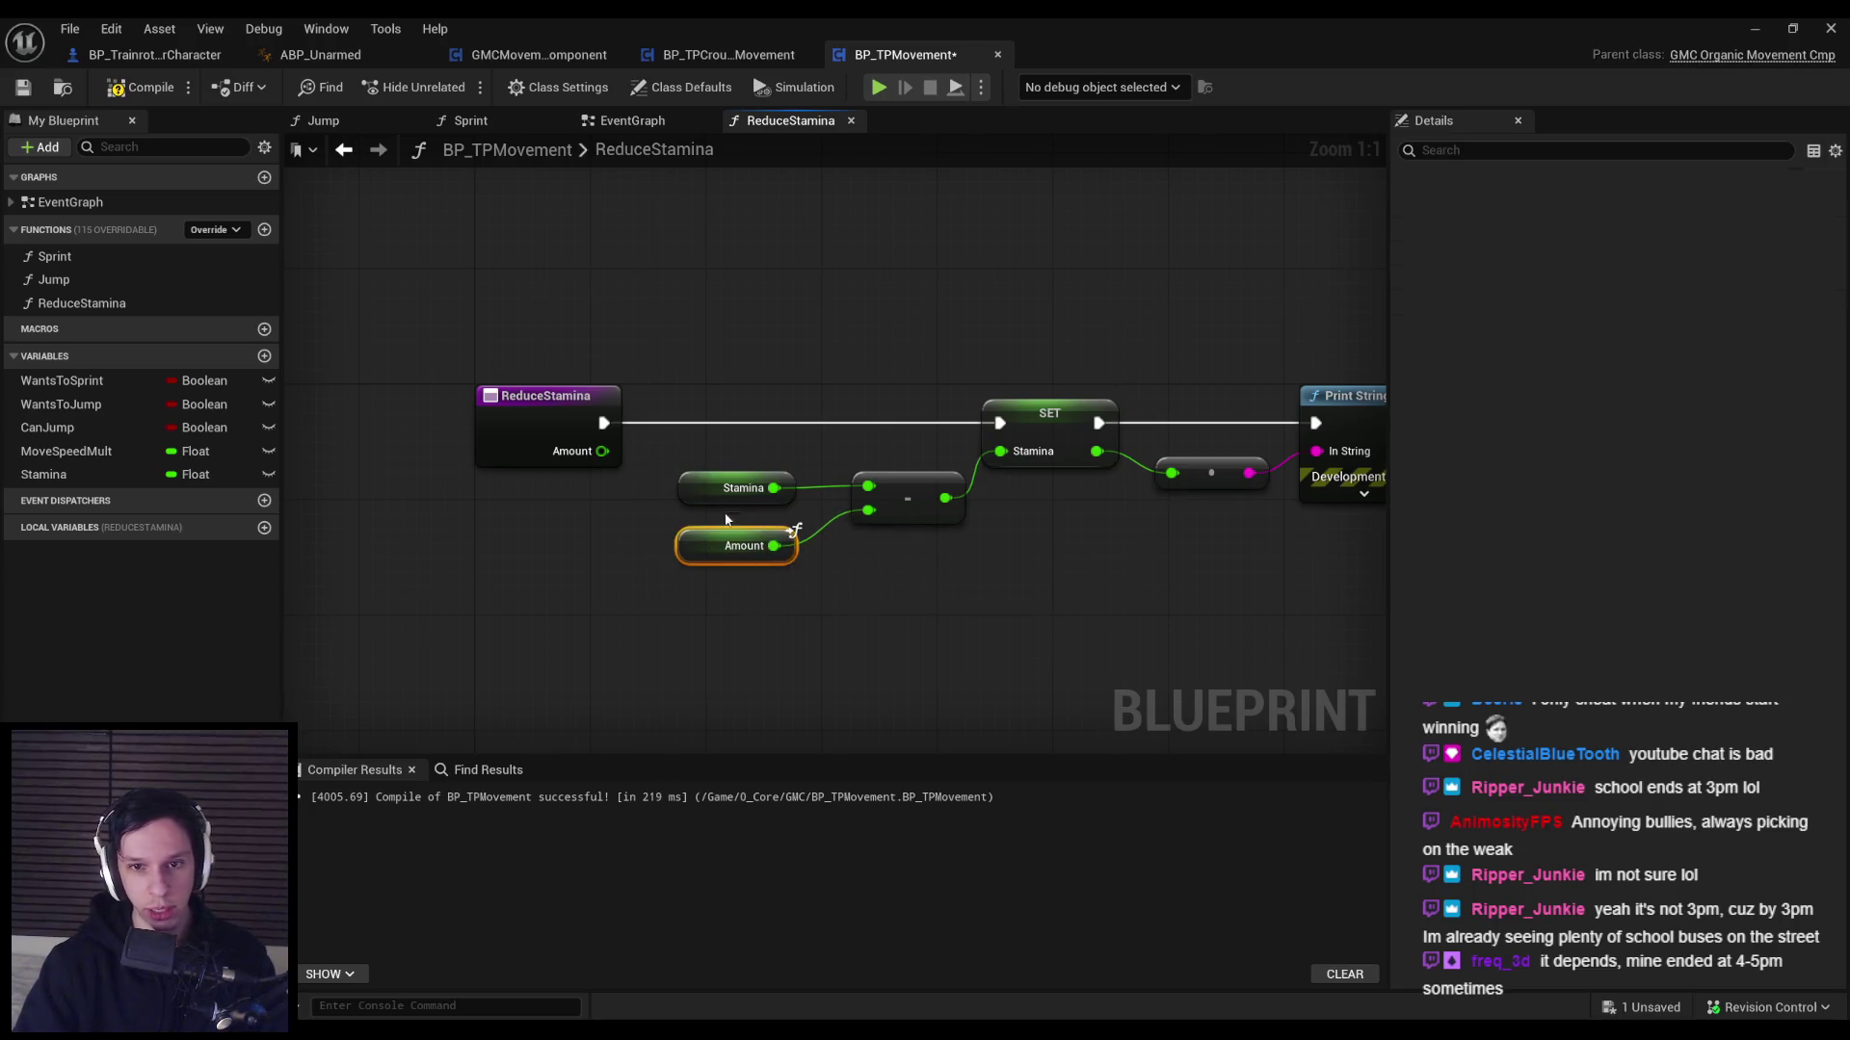
pyautogui.moveTo(825, 626); pyautogui.dragTo(674, 414)
pyautogui.moveTo(874, 615); pyautogui.dragTo(776, 477)
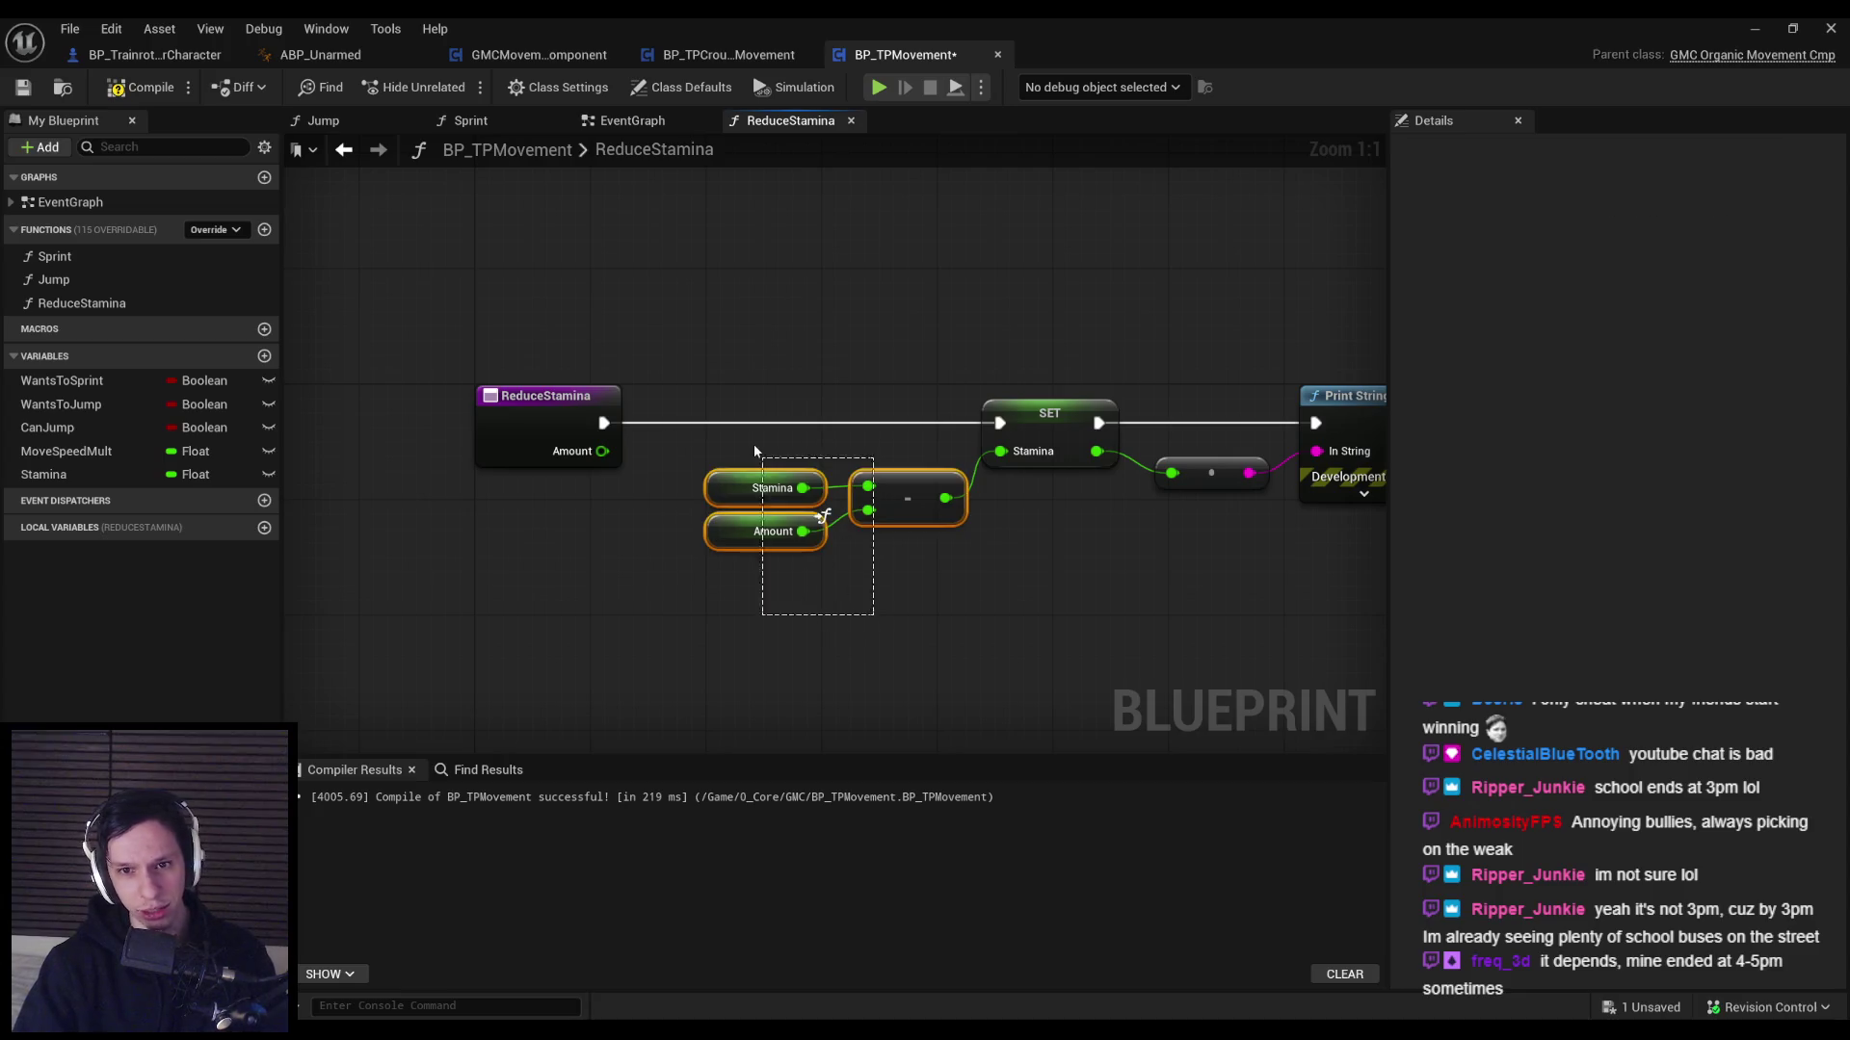
pyautogui.moveTo(902, 508); pyautogui.dragTo(887, 523)
pyautogui.moveTo(917, 619)
pyautogui.mouseDown()
pyautogui.moveTo(825, 483)
pyautogui.moveTo(880, 510)
pyautogui.mouseUp()
pyautogui.click(888, 644)
pyautogui.click(21, 88)
pyautogui.click(1794, 26)
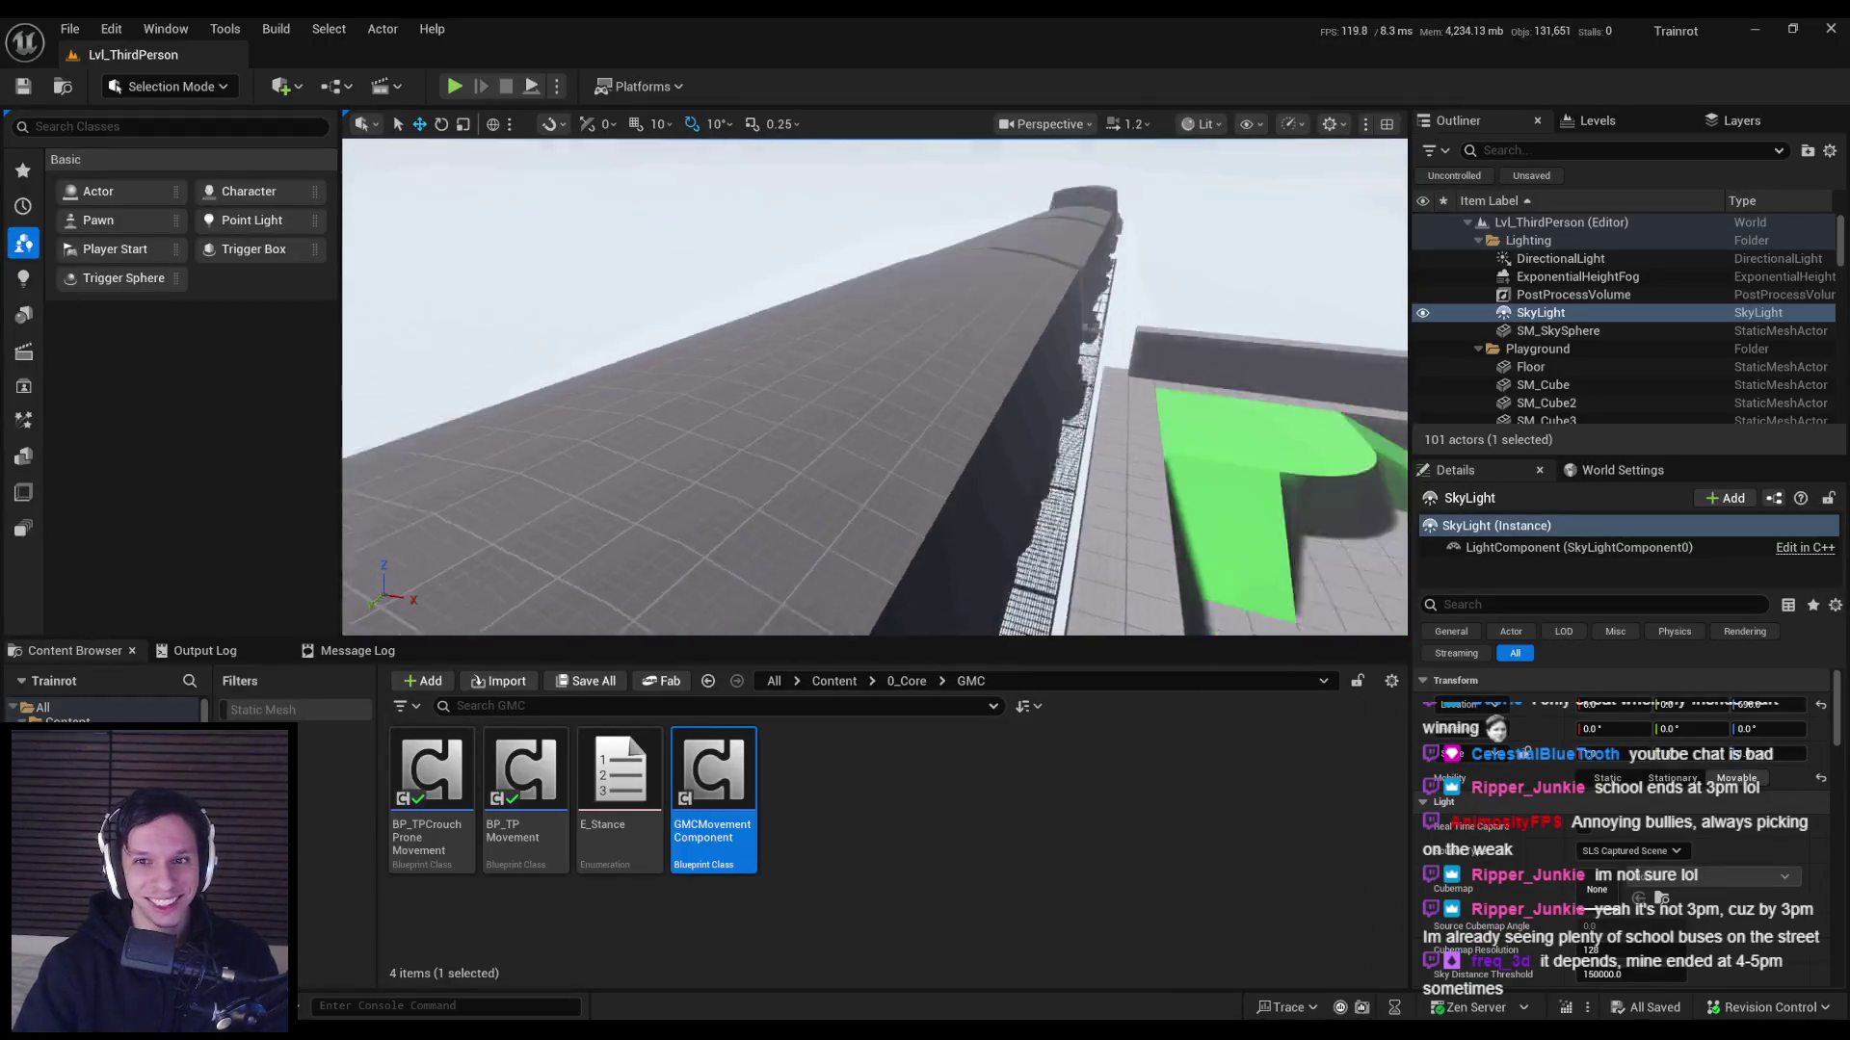
pyautogui.click(454, 86)
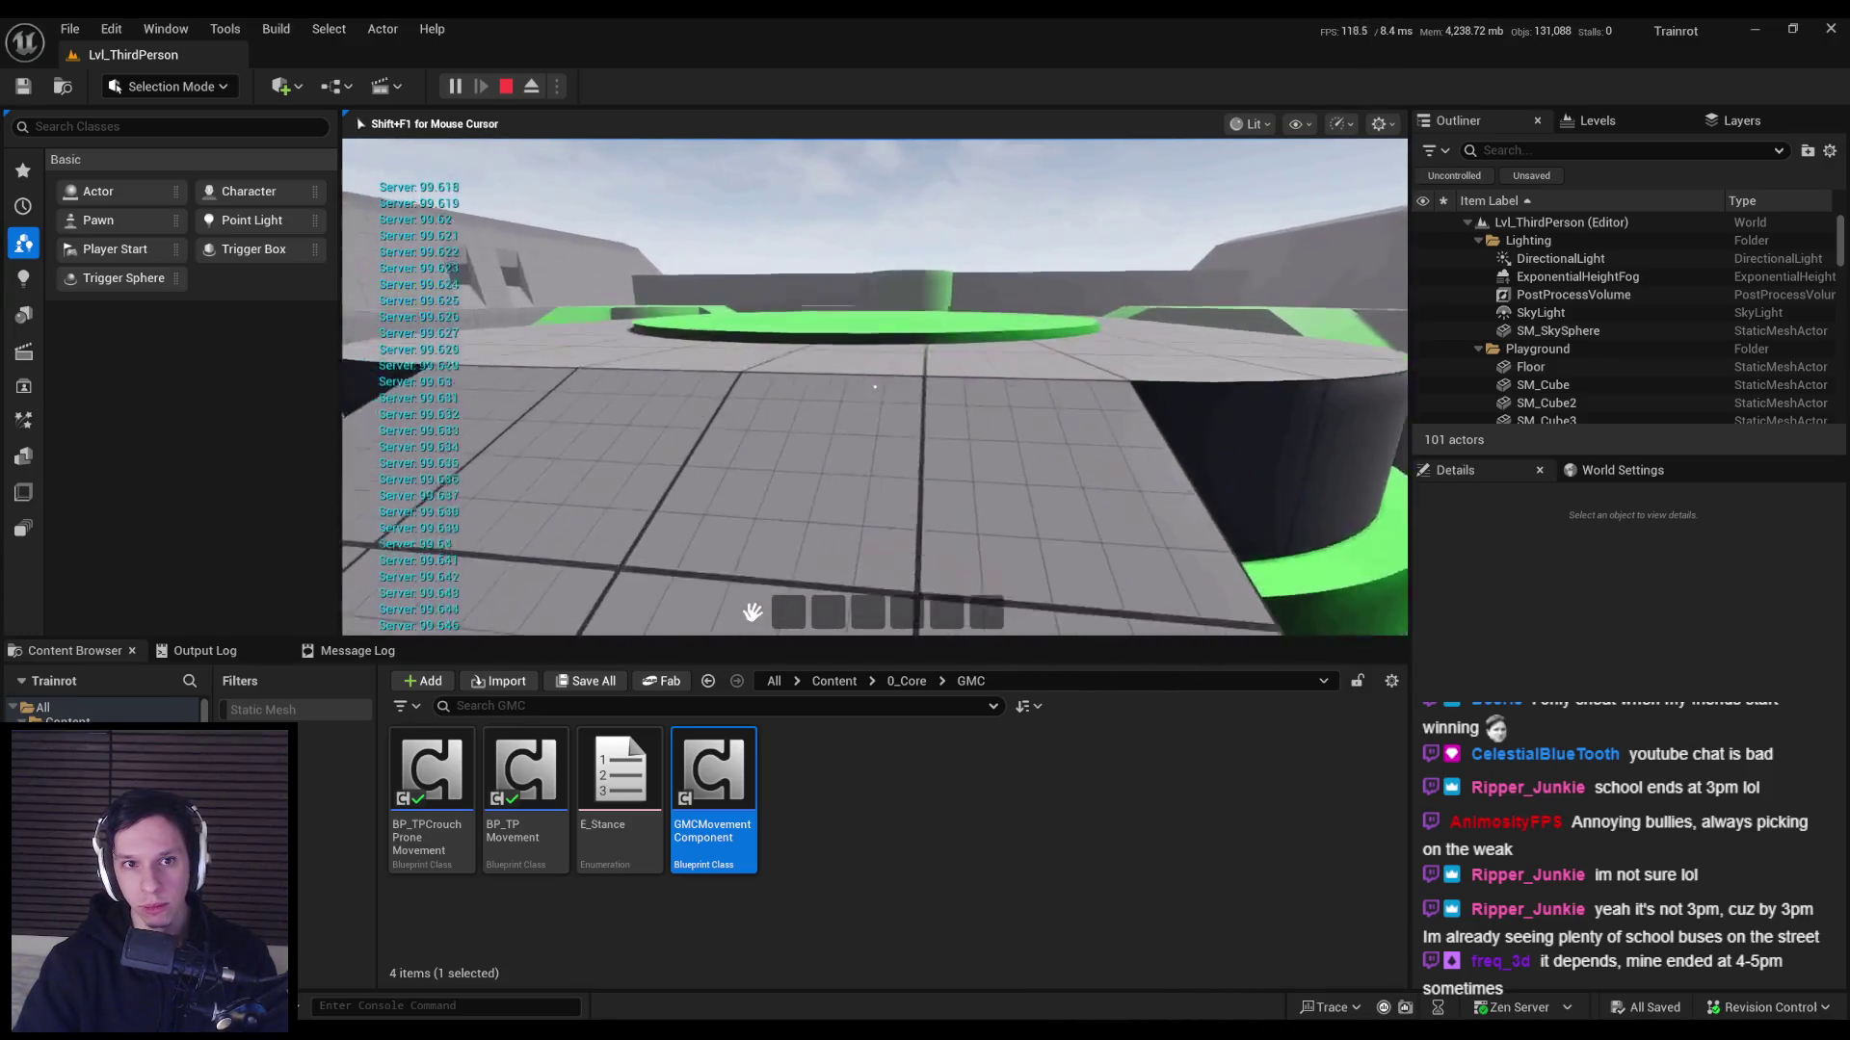
pyautogui.press('`')
pyautogui.write('t.maxfps')
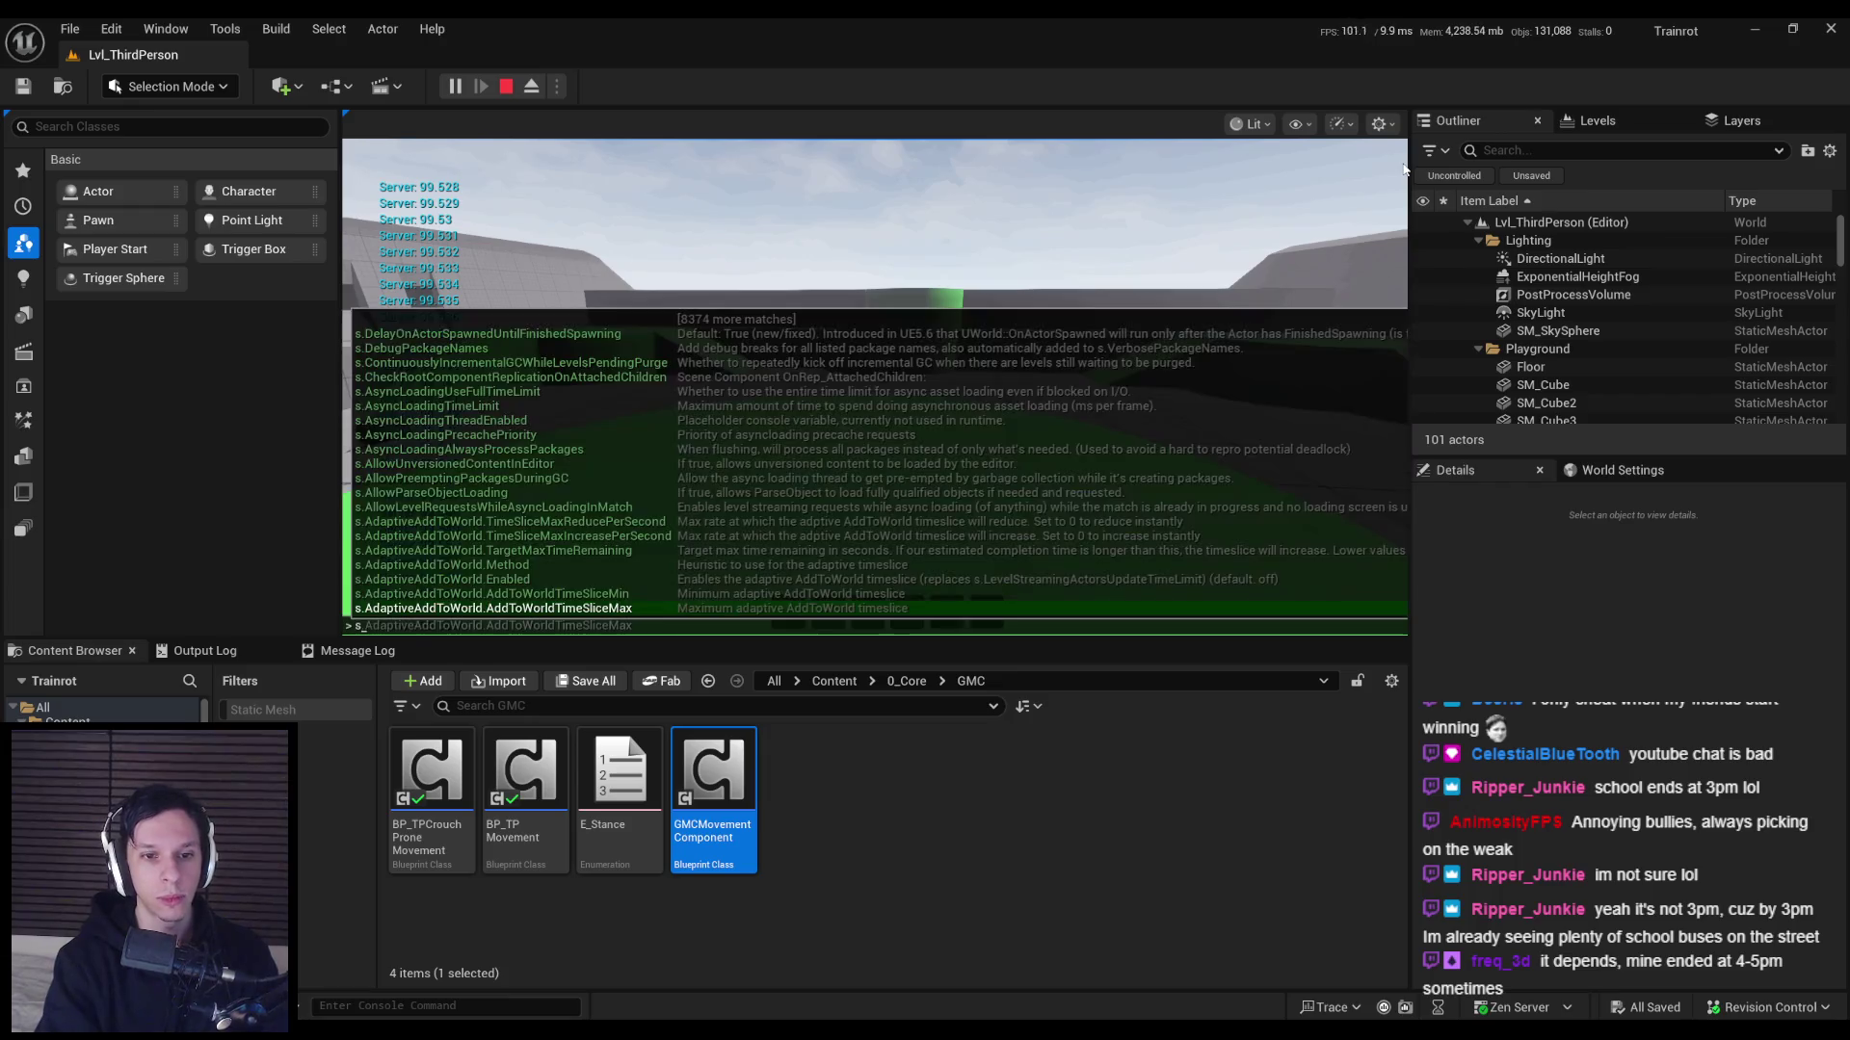
pyautogui.write(' 30')
pyautogui.press('Return')
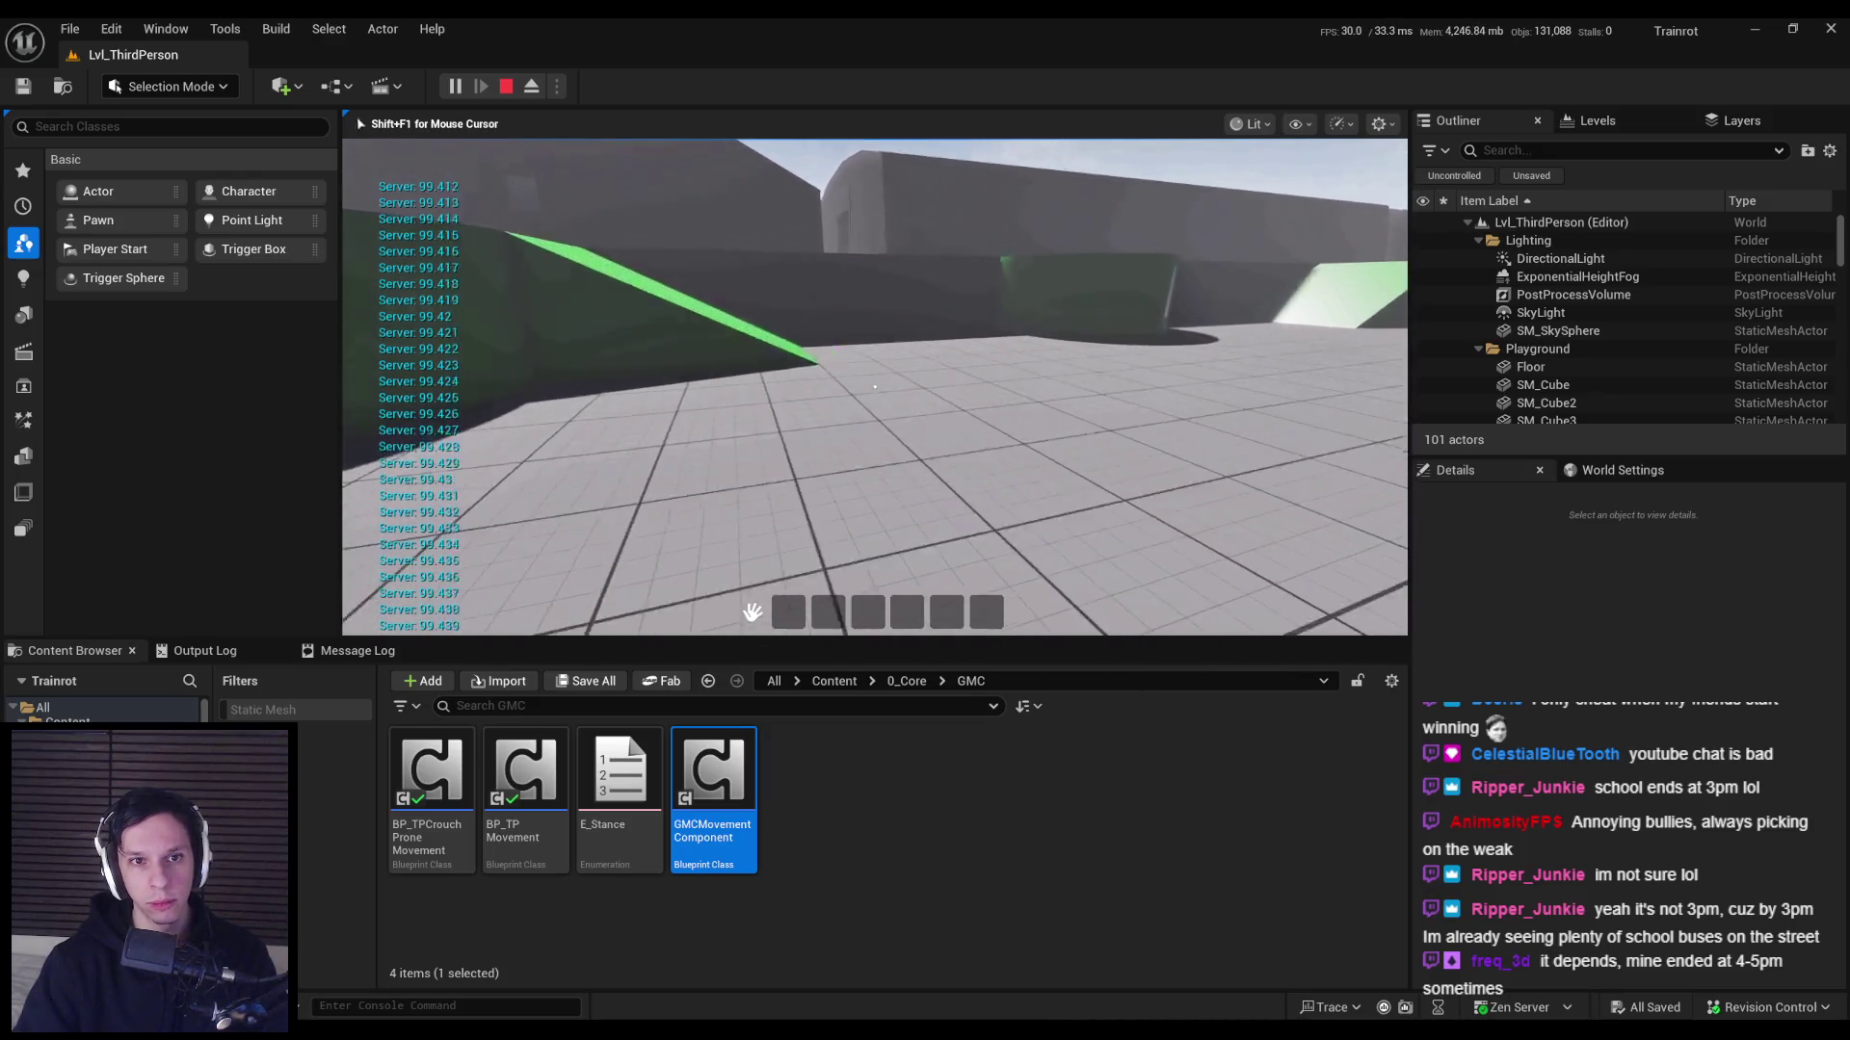
pyautogui.press('`')
pyautogui.press('Up')
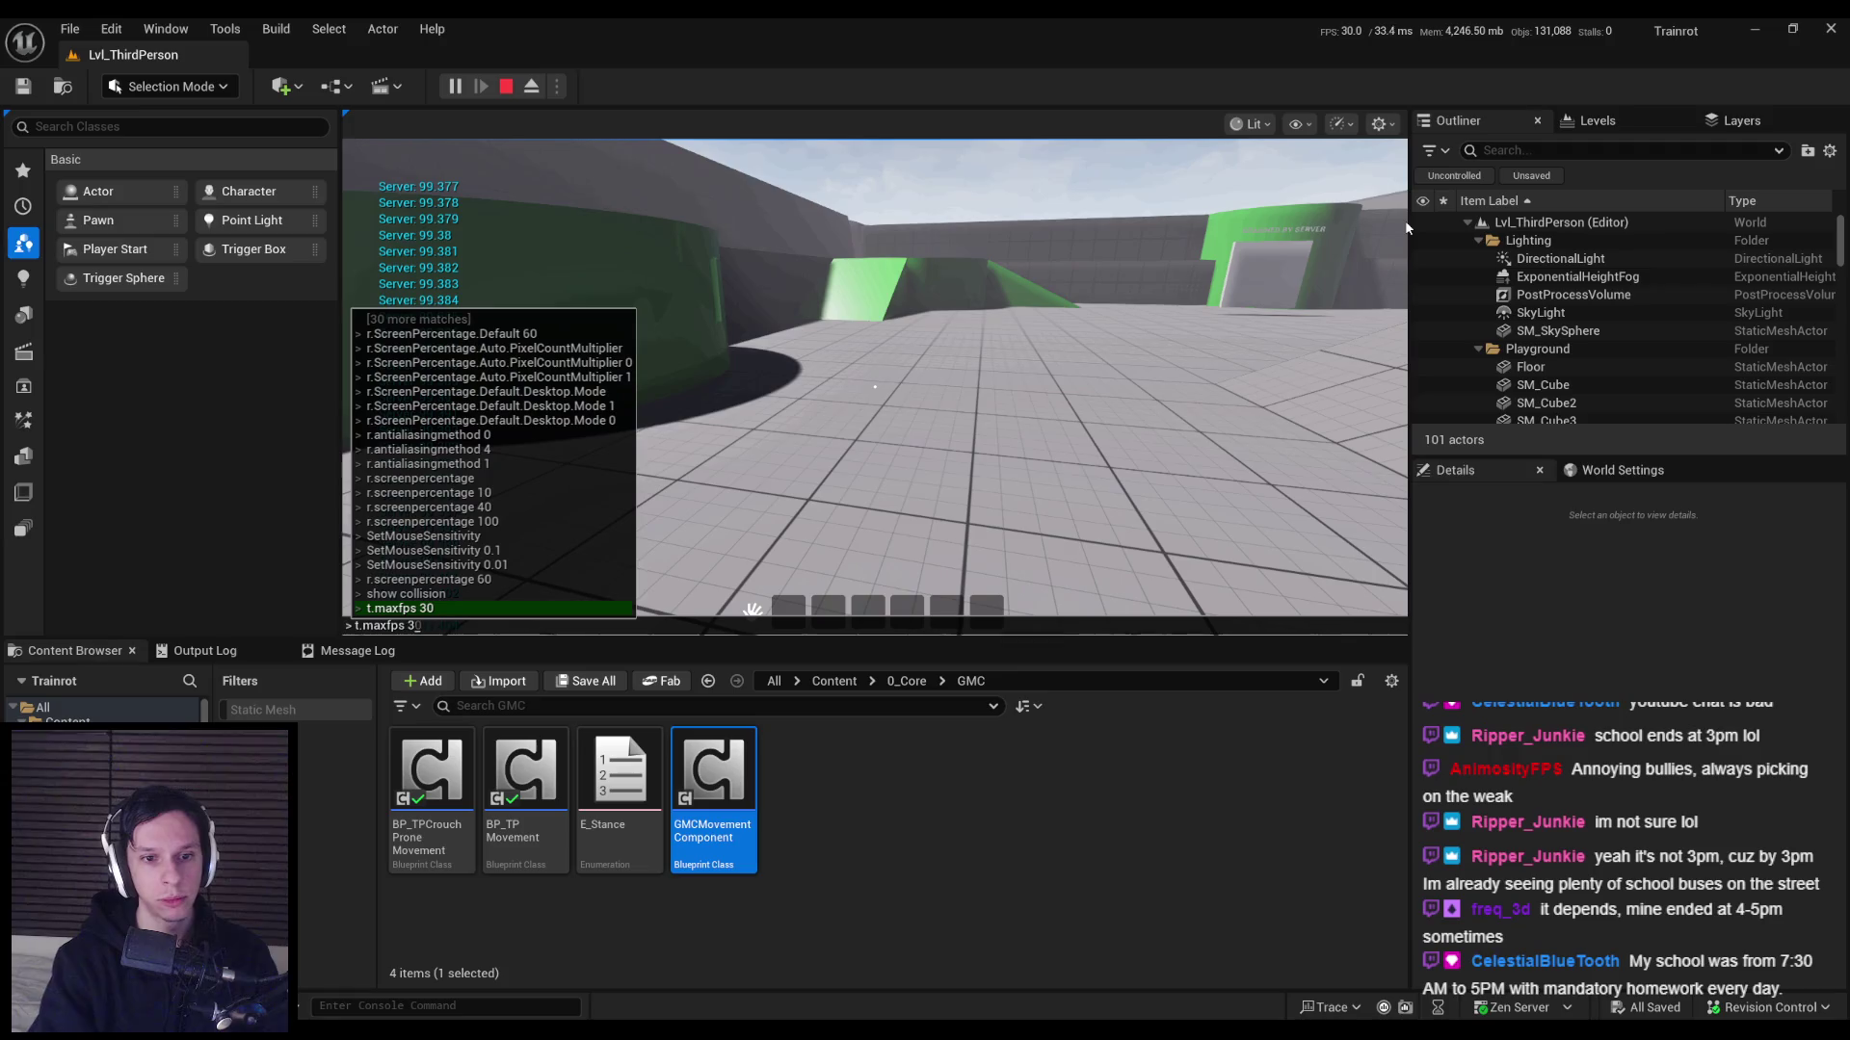
pyautogui.press('Return')
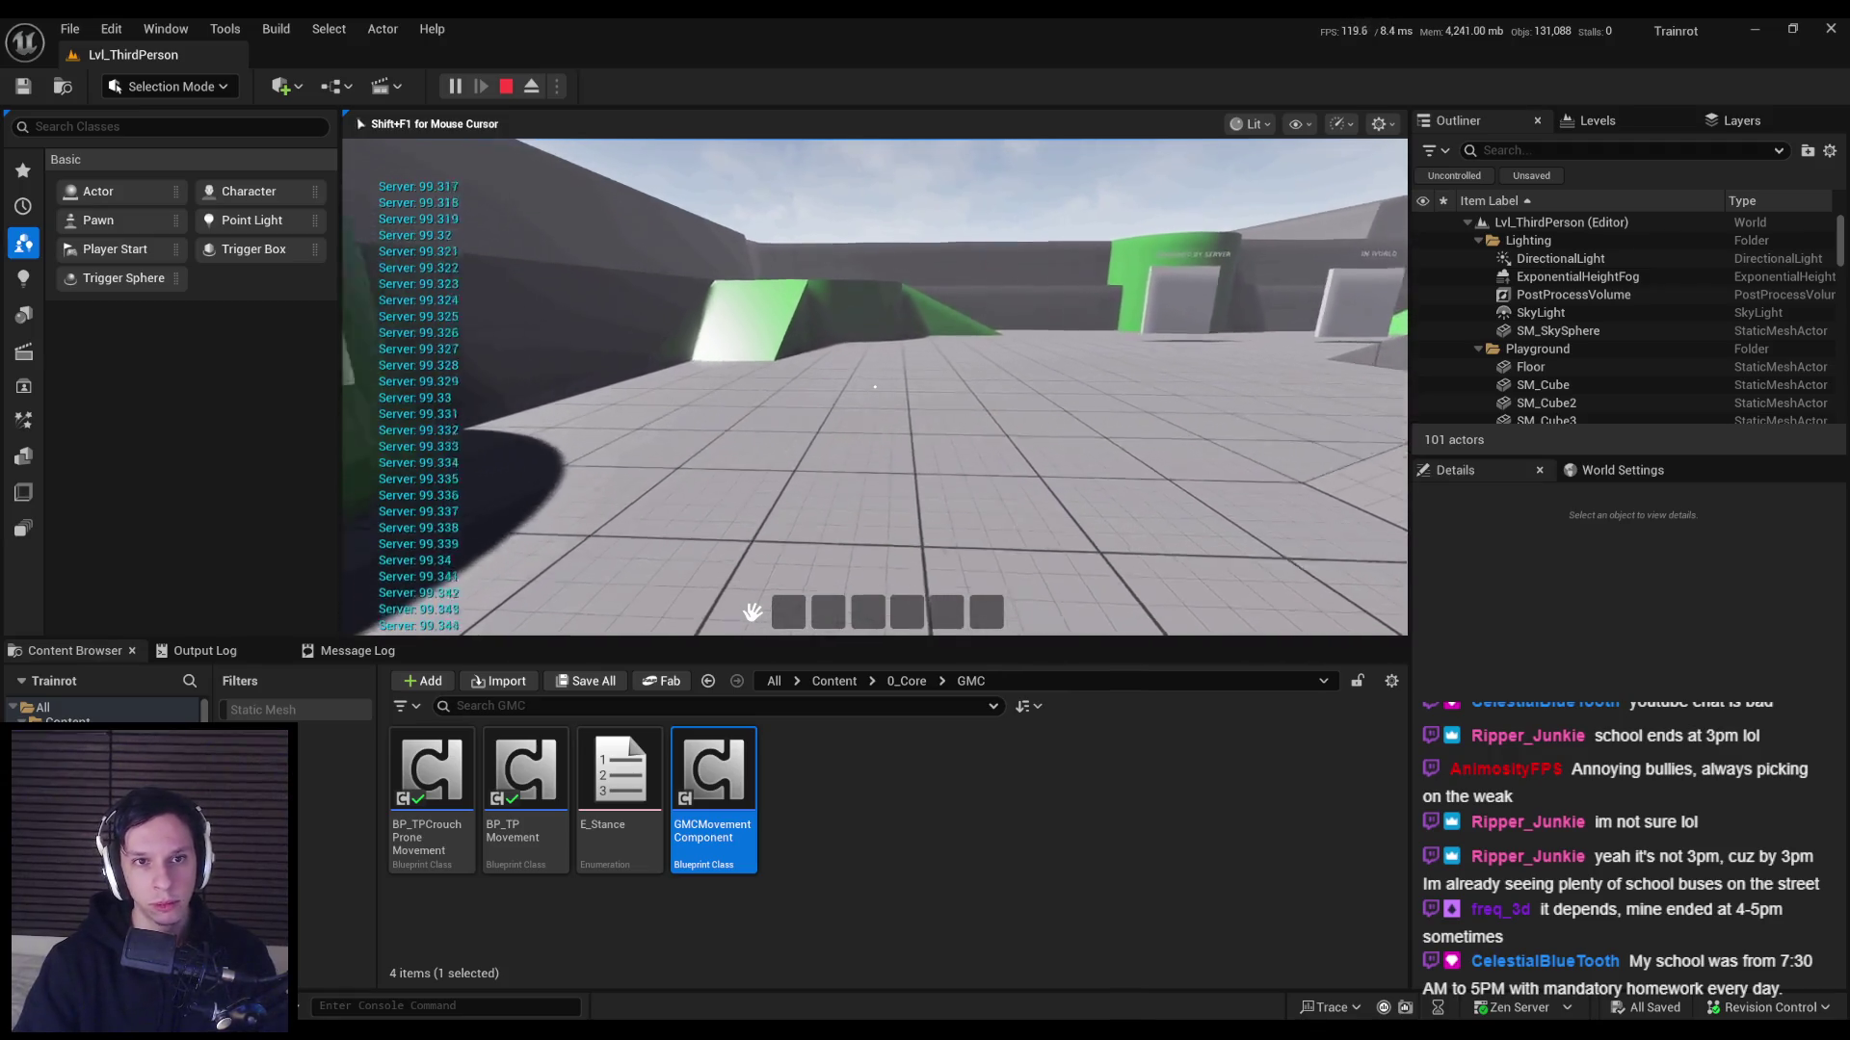
pyautogui.press('Escape')
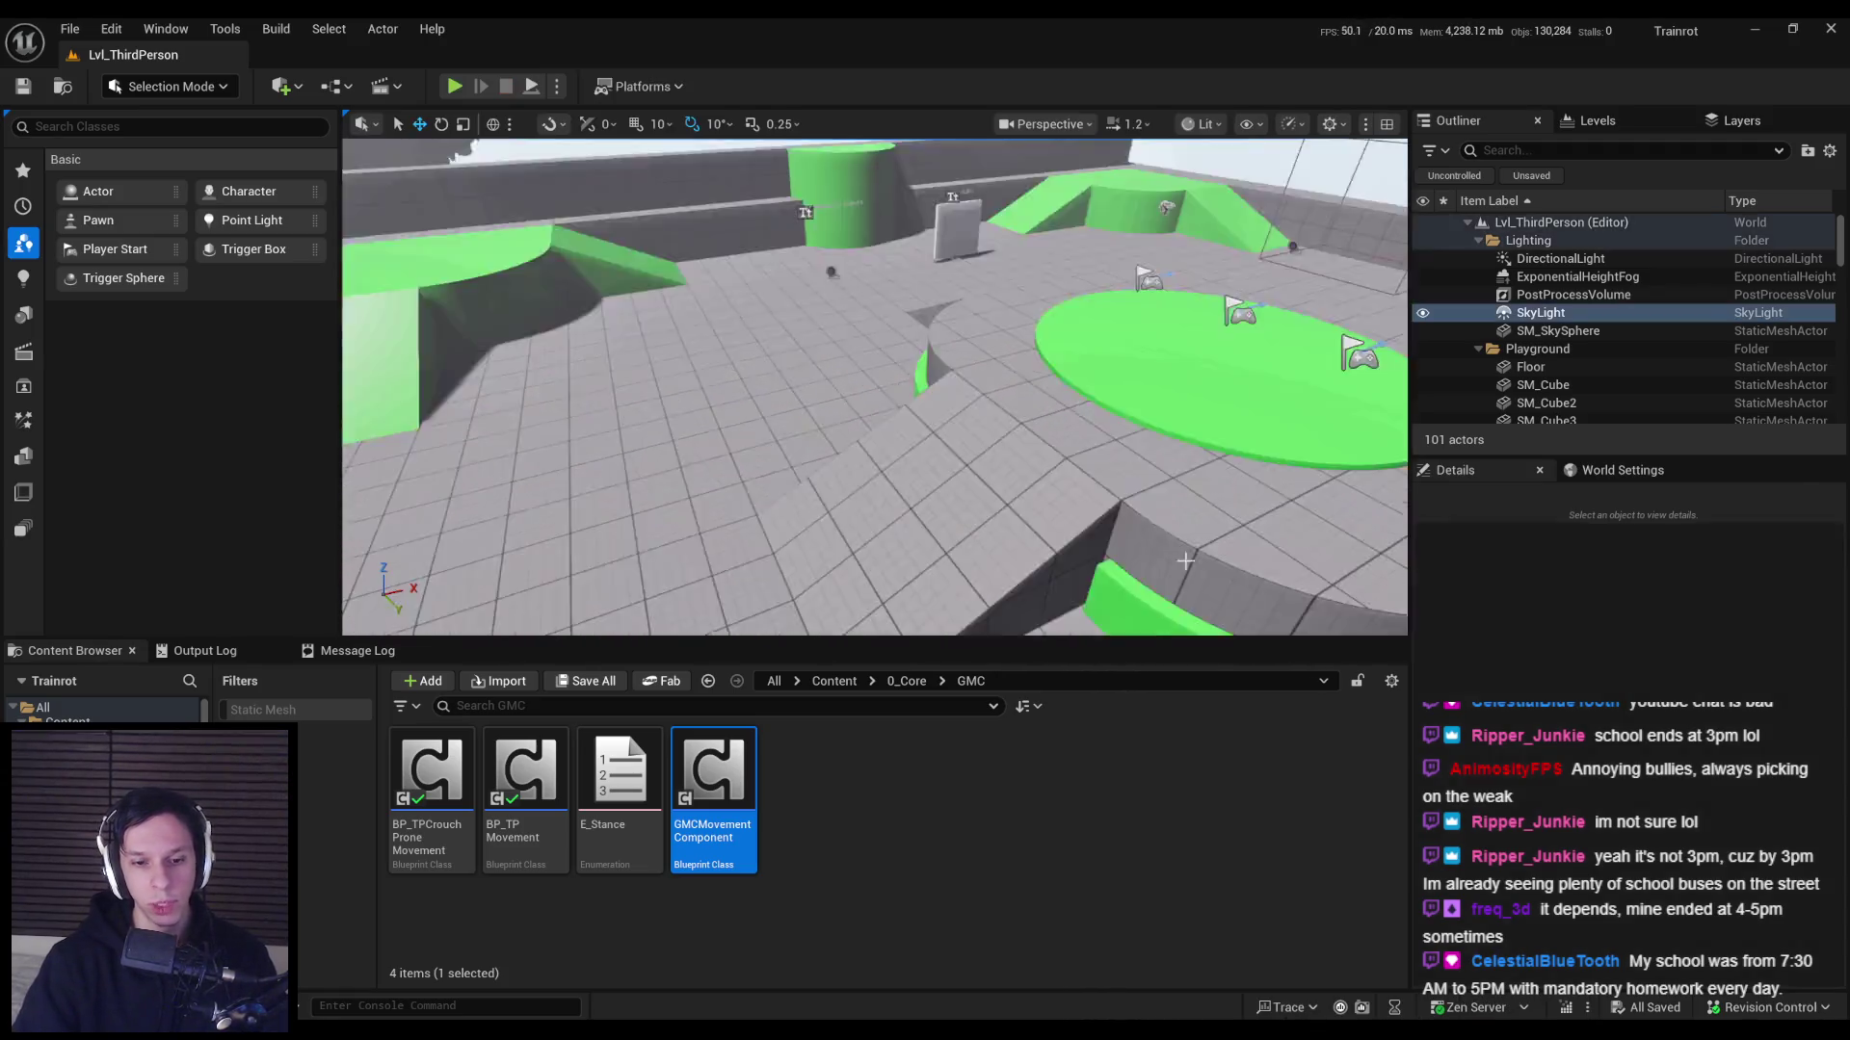
pyautogui.doubleClick(525, 771)
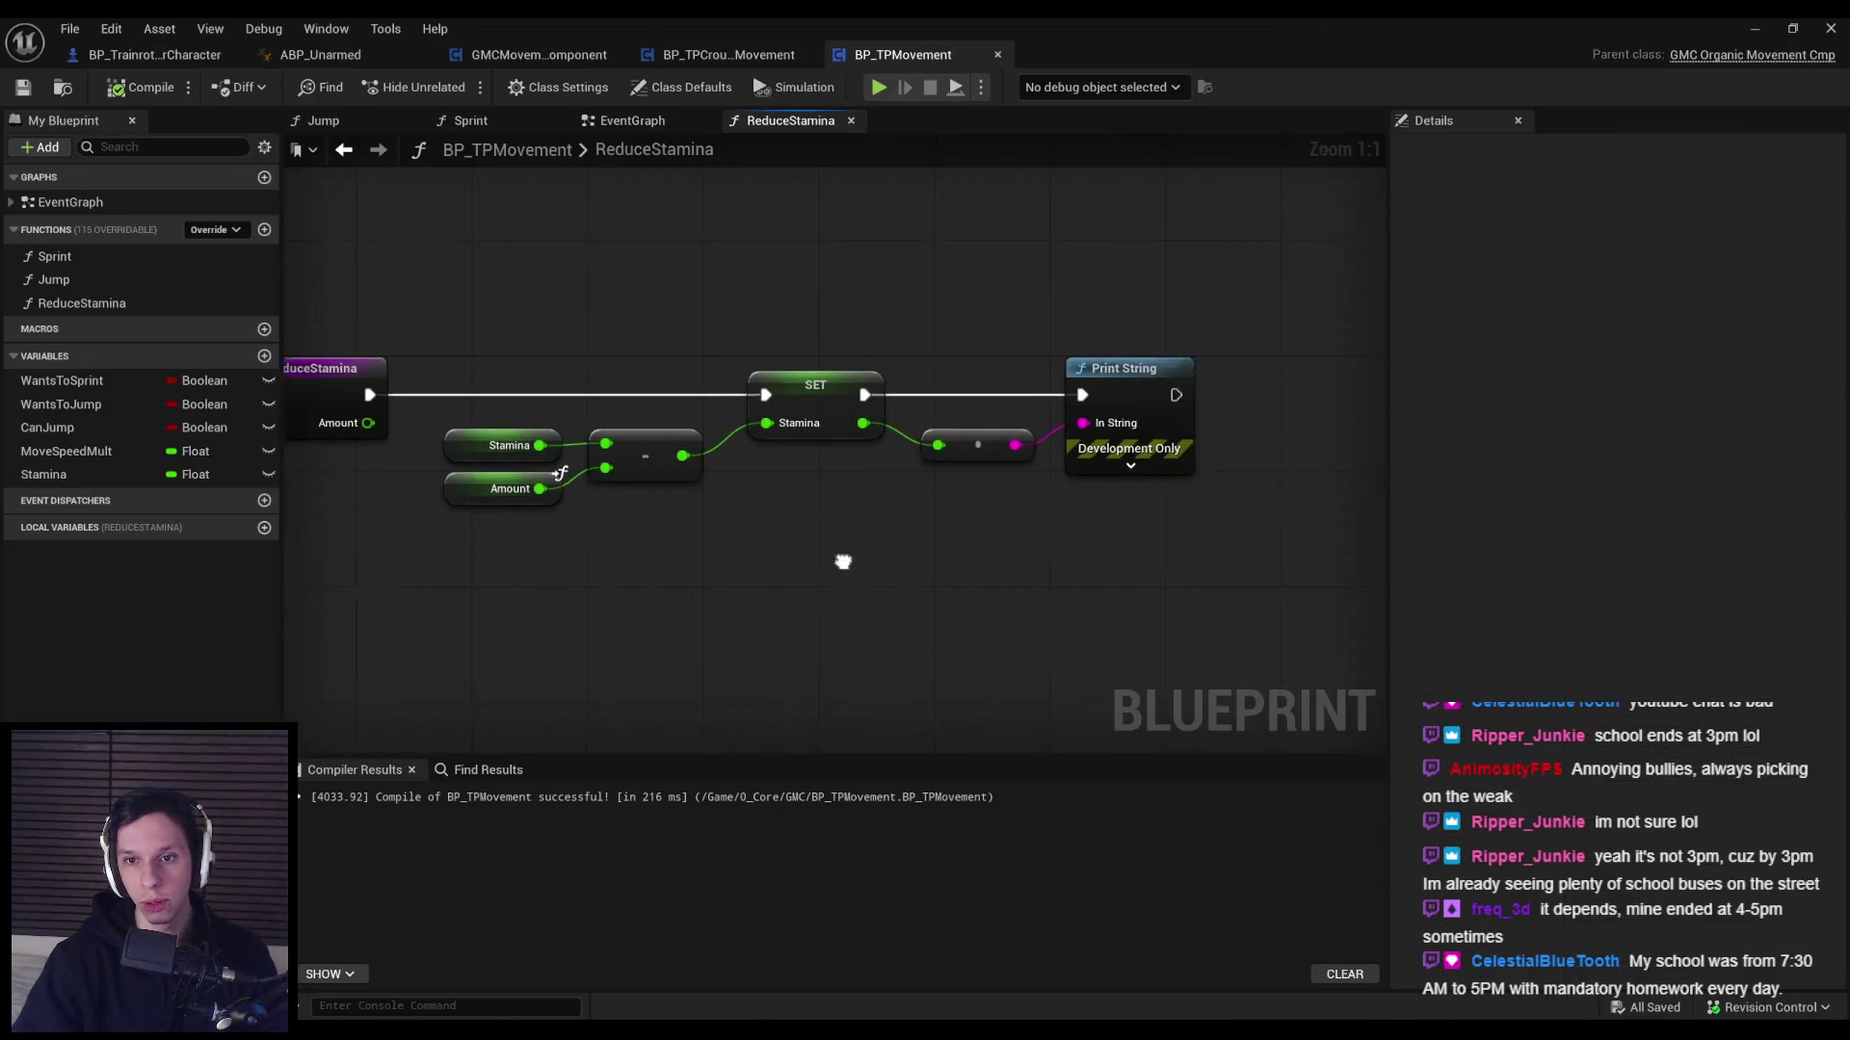
# Review Reduce Stamina in the Sprint graph, check the event graph, then reopen Sprint.
pyautogui.hotkey('alt', 'Left')
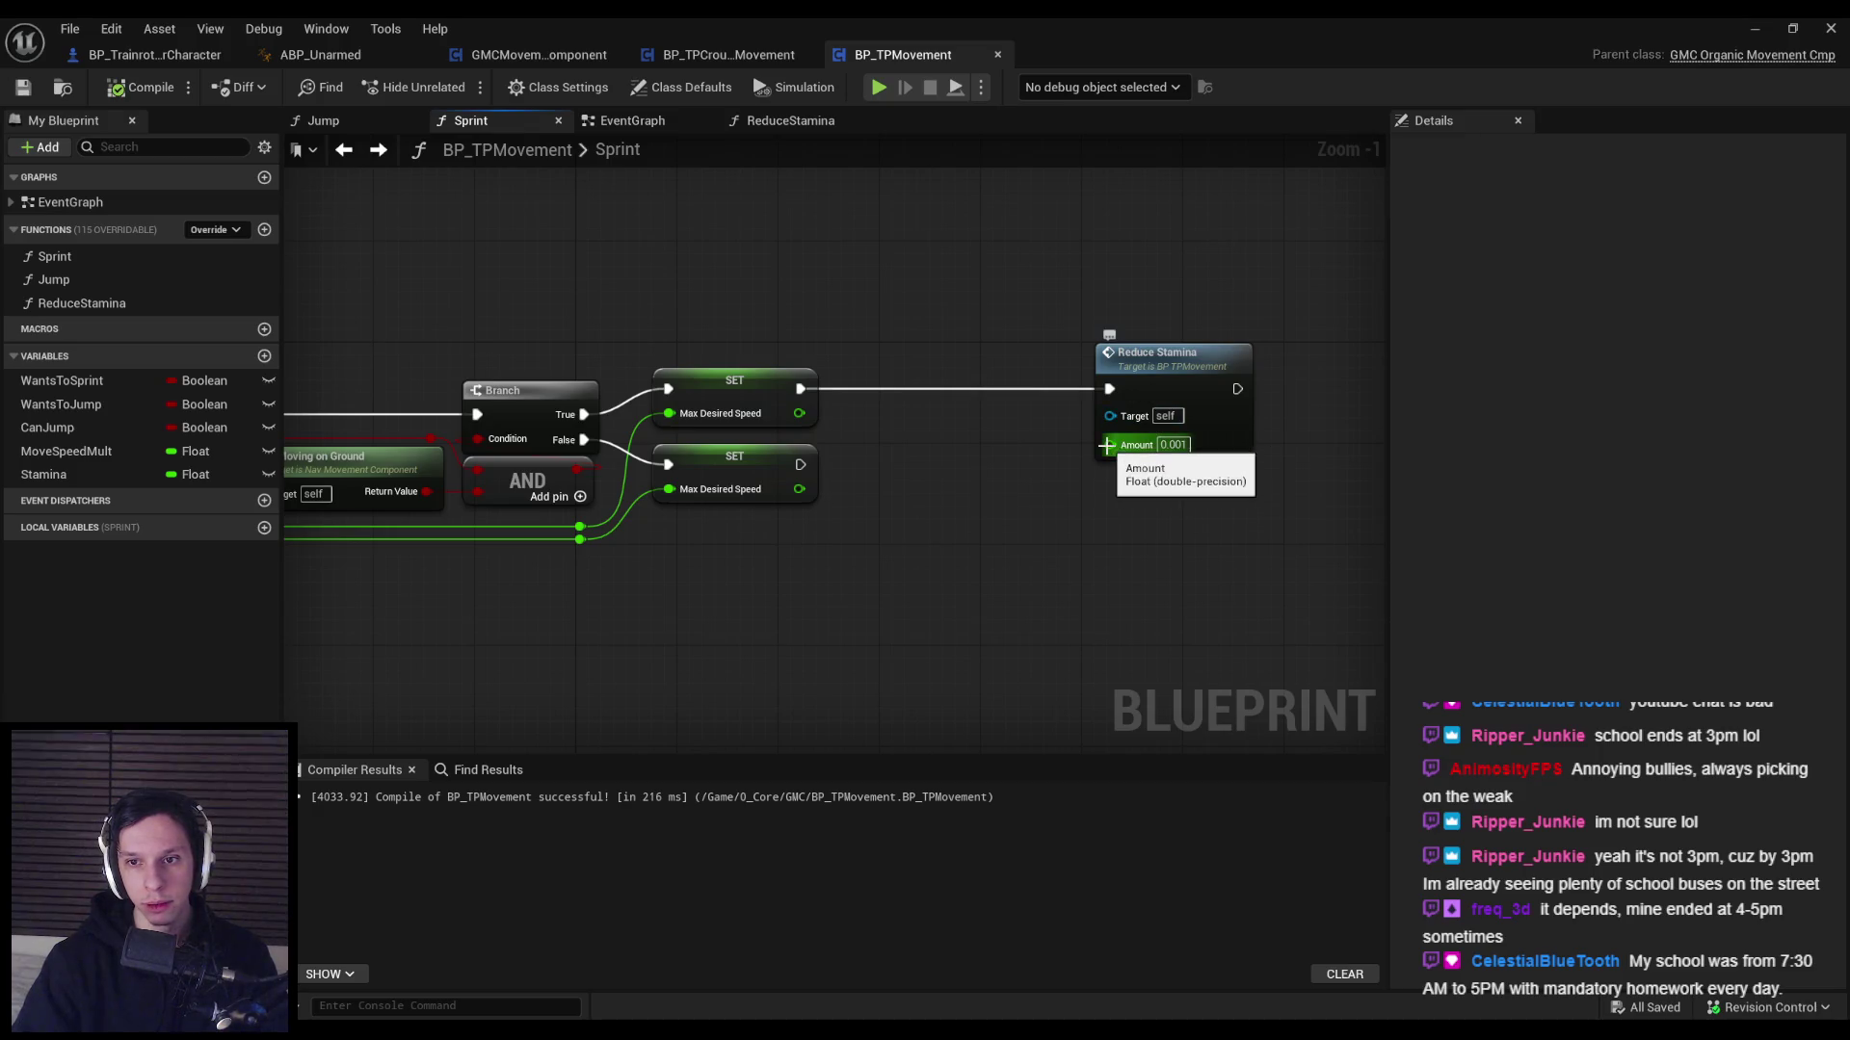
pyautogui.scroll(-1, 1166, 496)
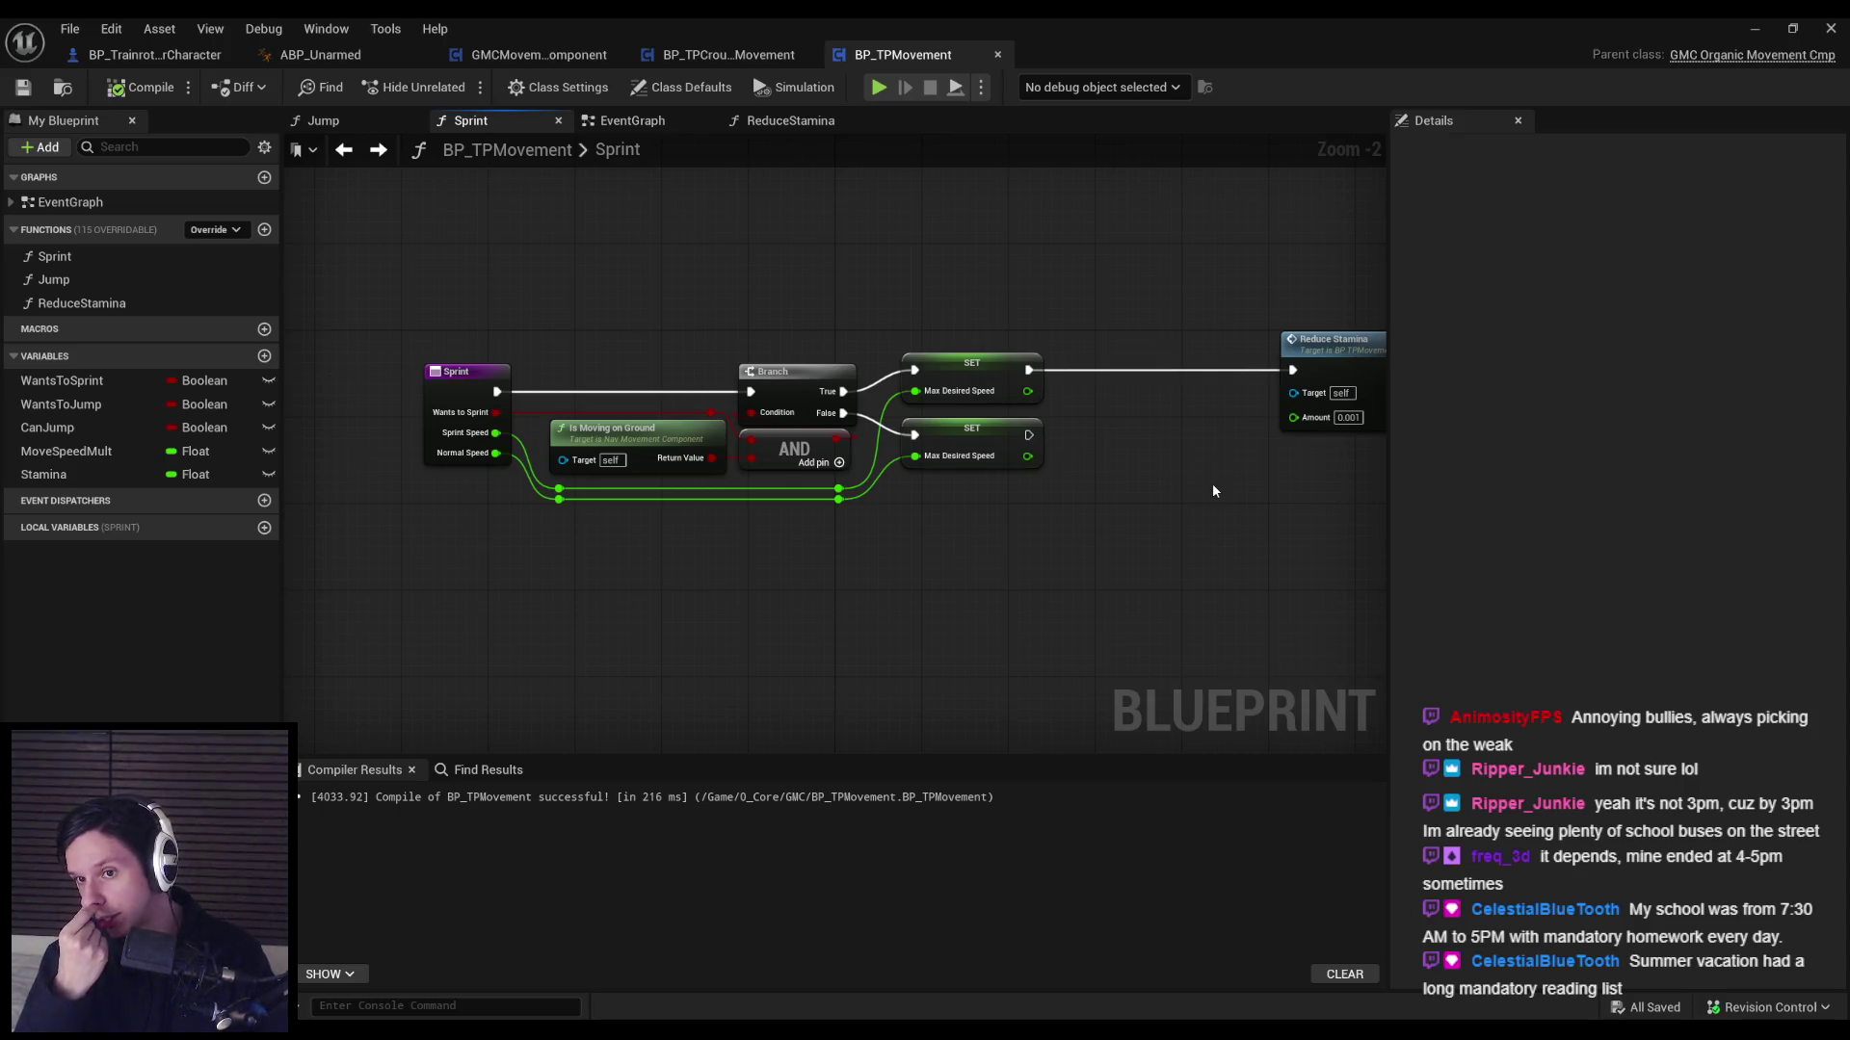
pyautogui.moveTo(1385, 378)
pyautogui.mouseDown()
pyautogui.moveTo(1164, 388)
pyautogui.moveTo(1232, 389)
pyautogui.mouseUp()
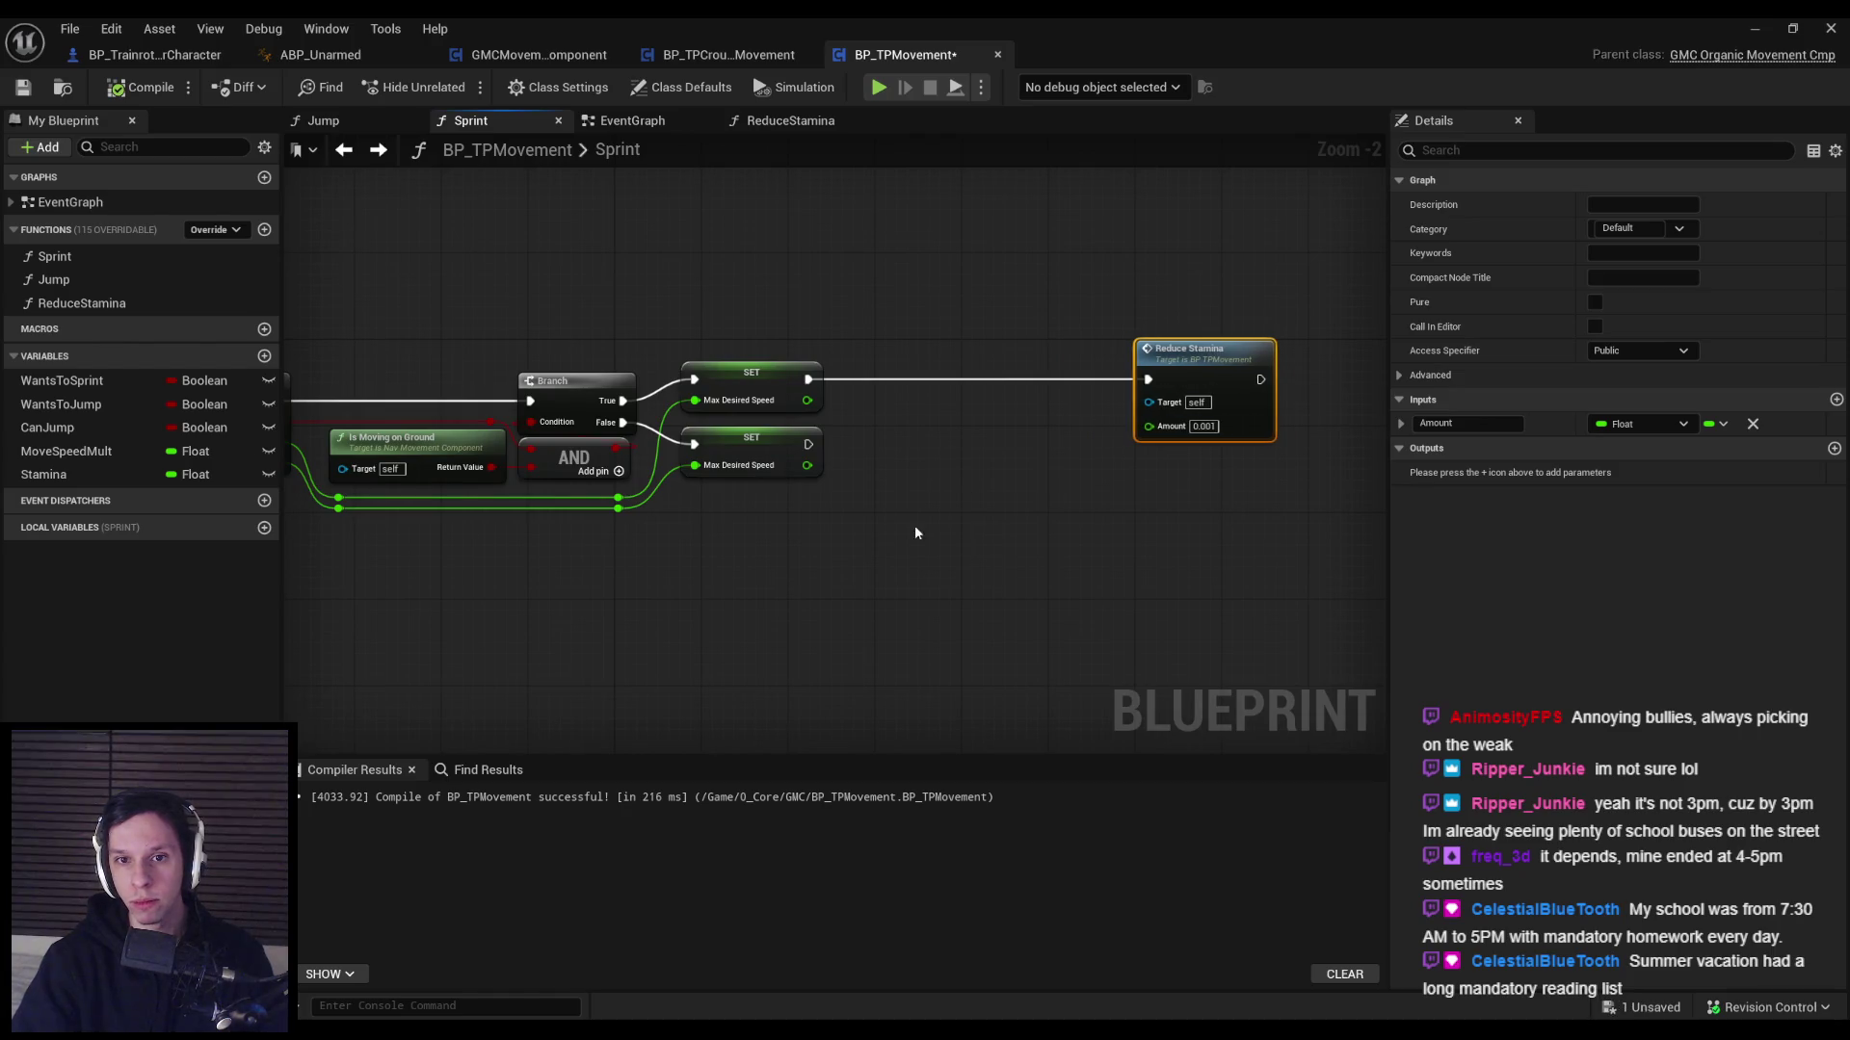
pyautogui.hotkey('alt', 'Left')
pyautogui.moveTo(513, 574); pyautogui.dragTo(545, 584)
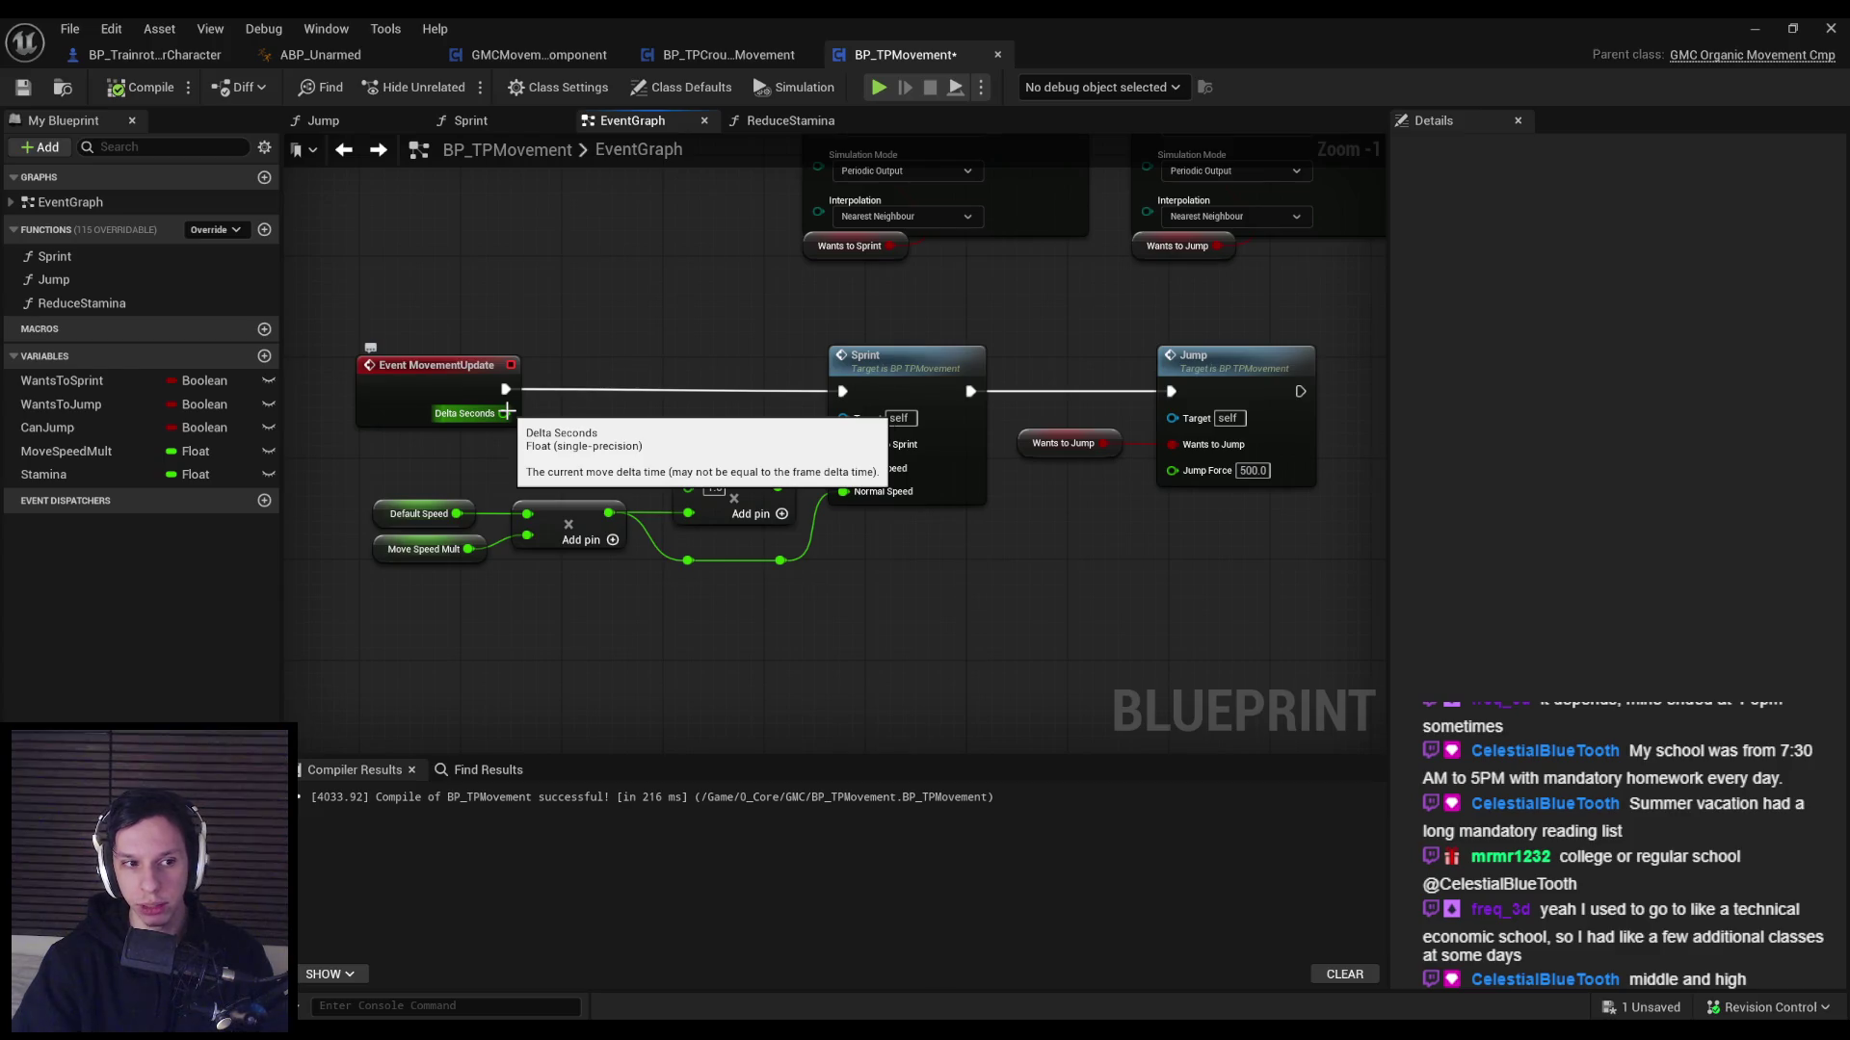
pyautogui.doubleClick(924, 384)
# Try adding a Get Move Delta Time node to the Sprint graph, then delete it.
pyautogui.rightClick(927, 532)
pyautogui.write('frame delta')
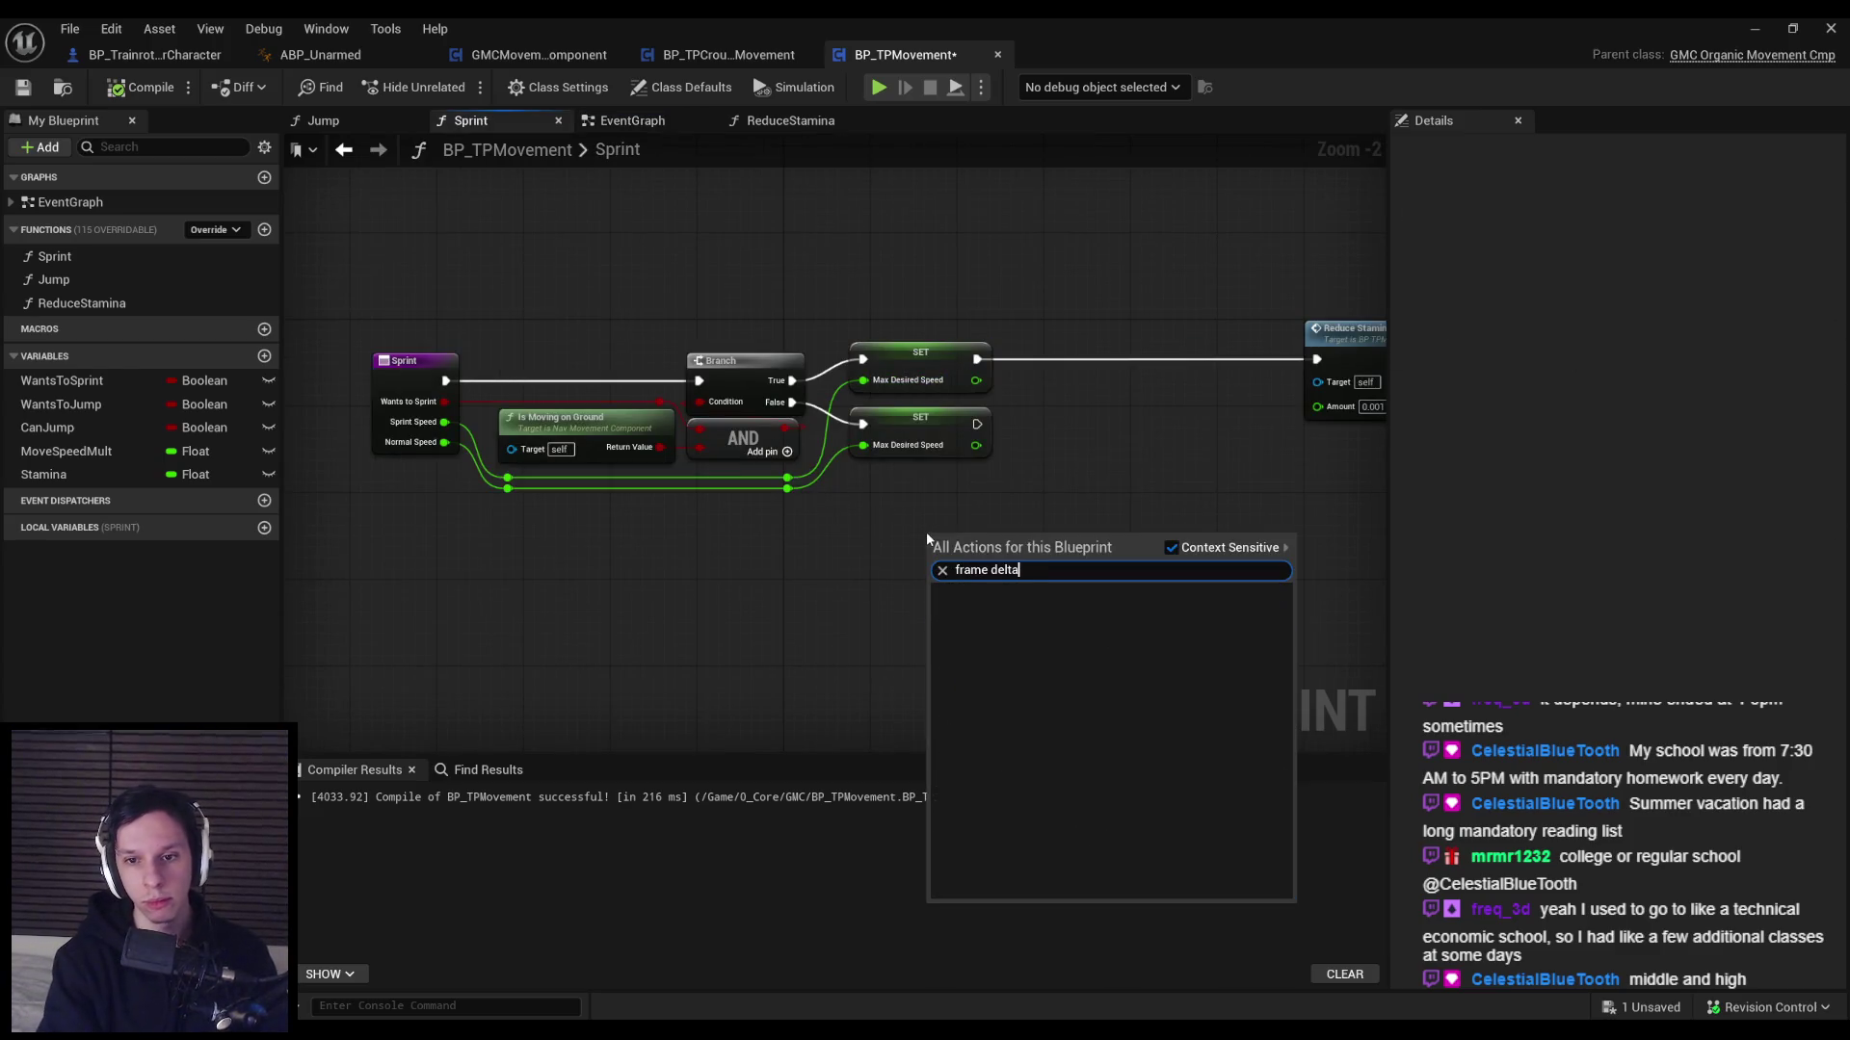
pyautogui.hotkey('ctrl', 'a')
pyautogui.write('delta')
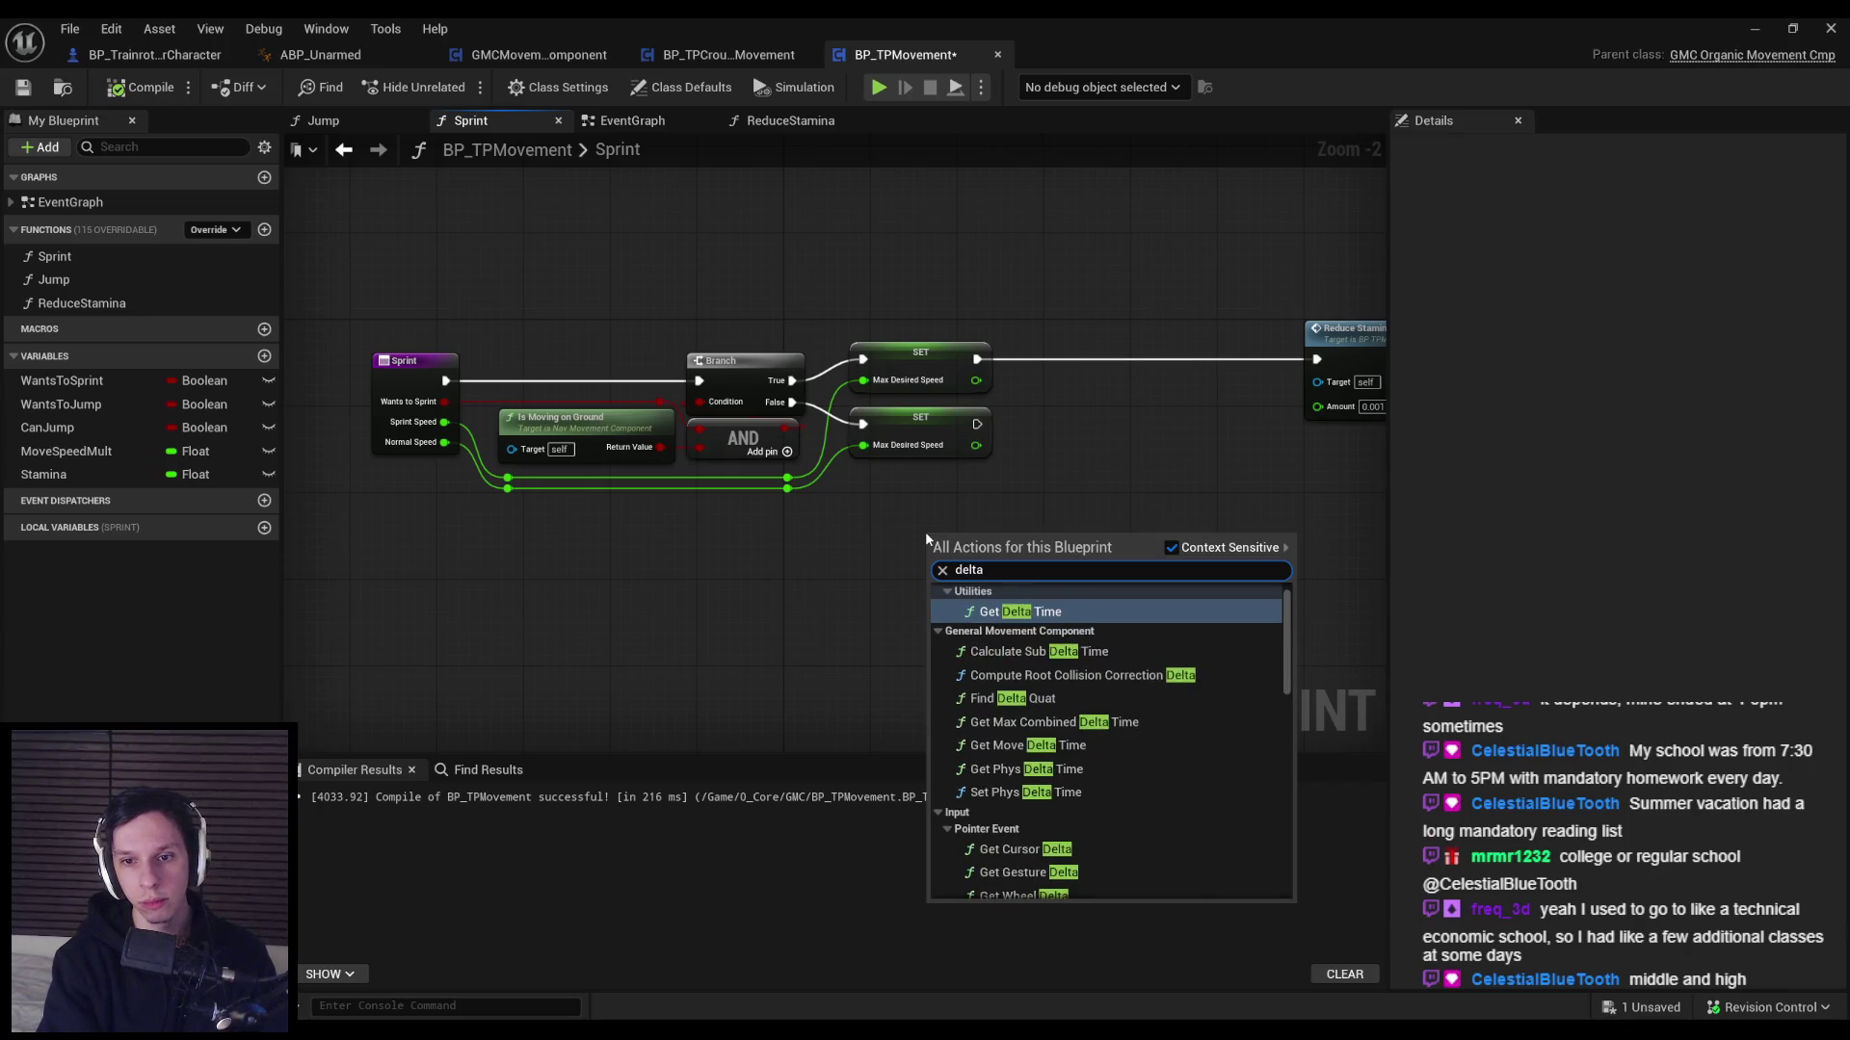
pyautogui.write(' time')
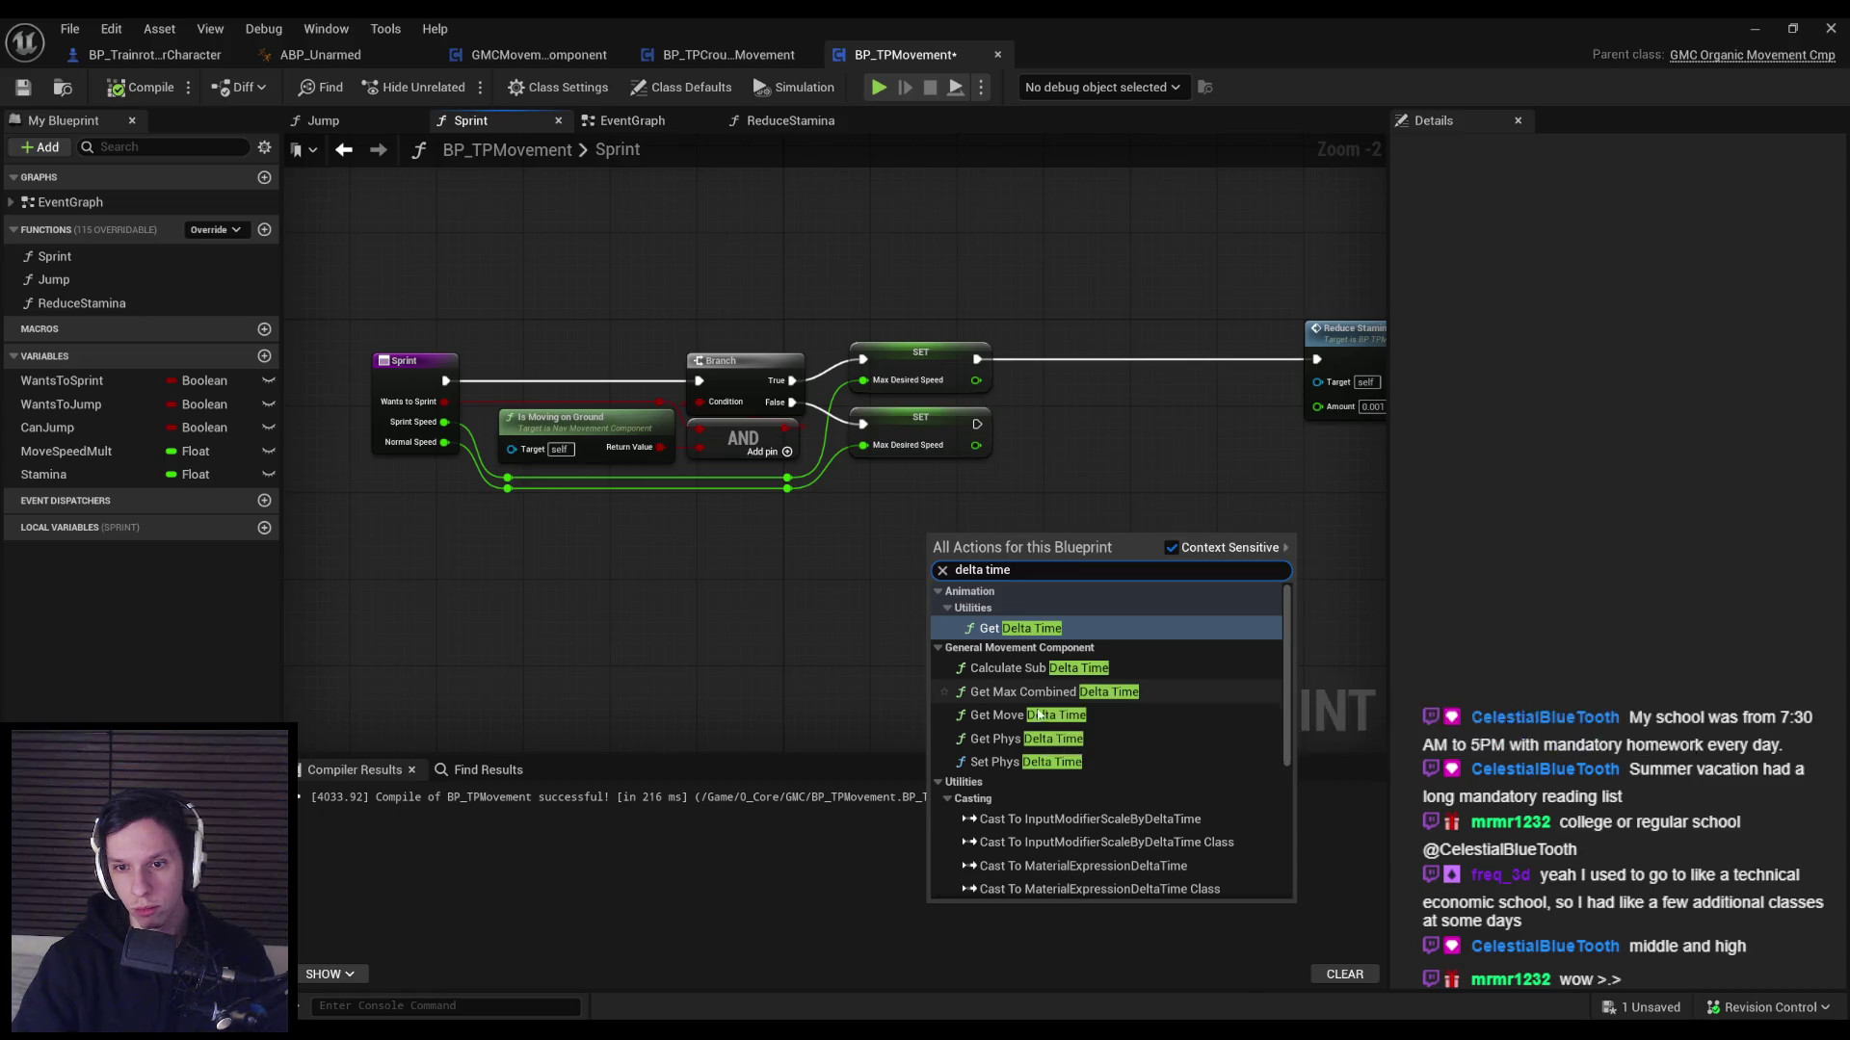
pyautogui.click(1036, 716)
pyautogui.scroll(1, 1036, 717)
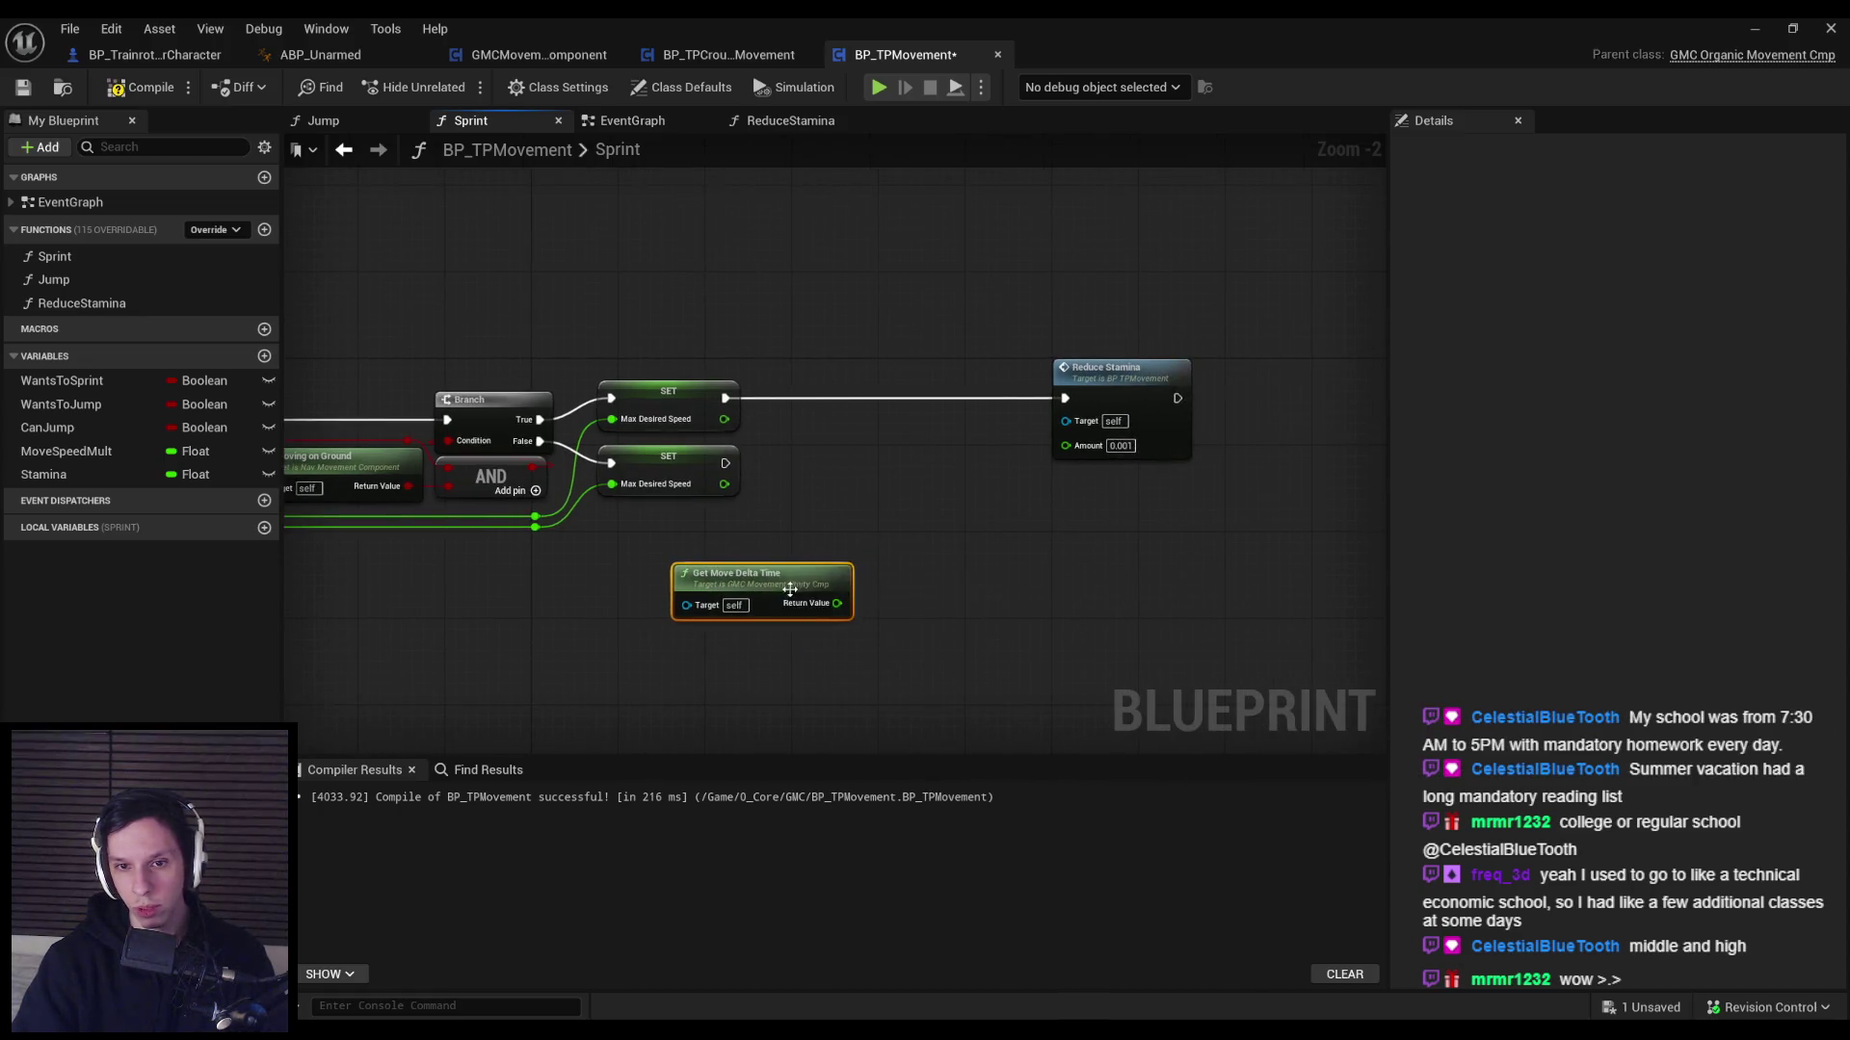
pyautogui.scroll(1, 886, 562)
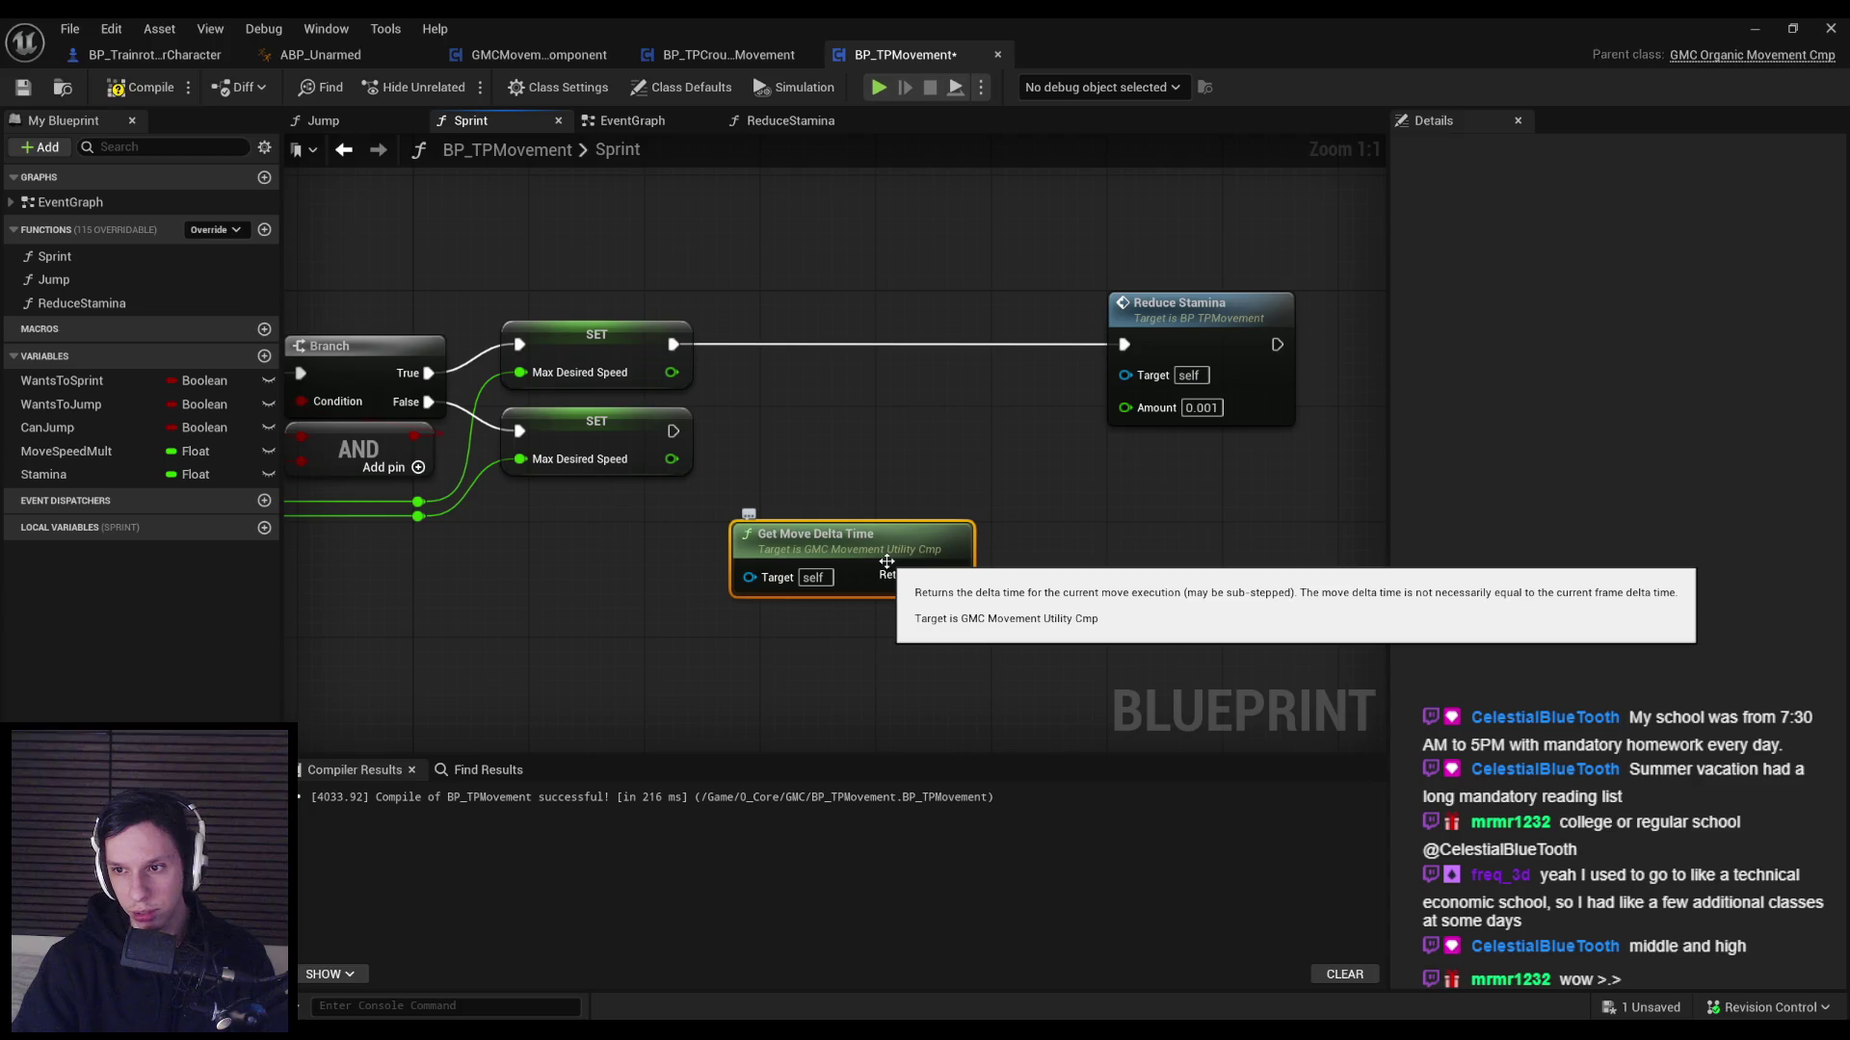
pyautogui.scroll(-2, 886, 562)
pyautogui.press('Delete')
# Add a Get World Delta Seconds node to the Sprint graph and position it.
pyautogui.rightClick(829, 511)
pyautogui.write('f')
pyautogui.press('BackSpace')
pyautogui.write('worl')
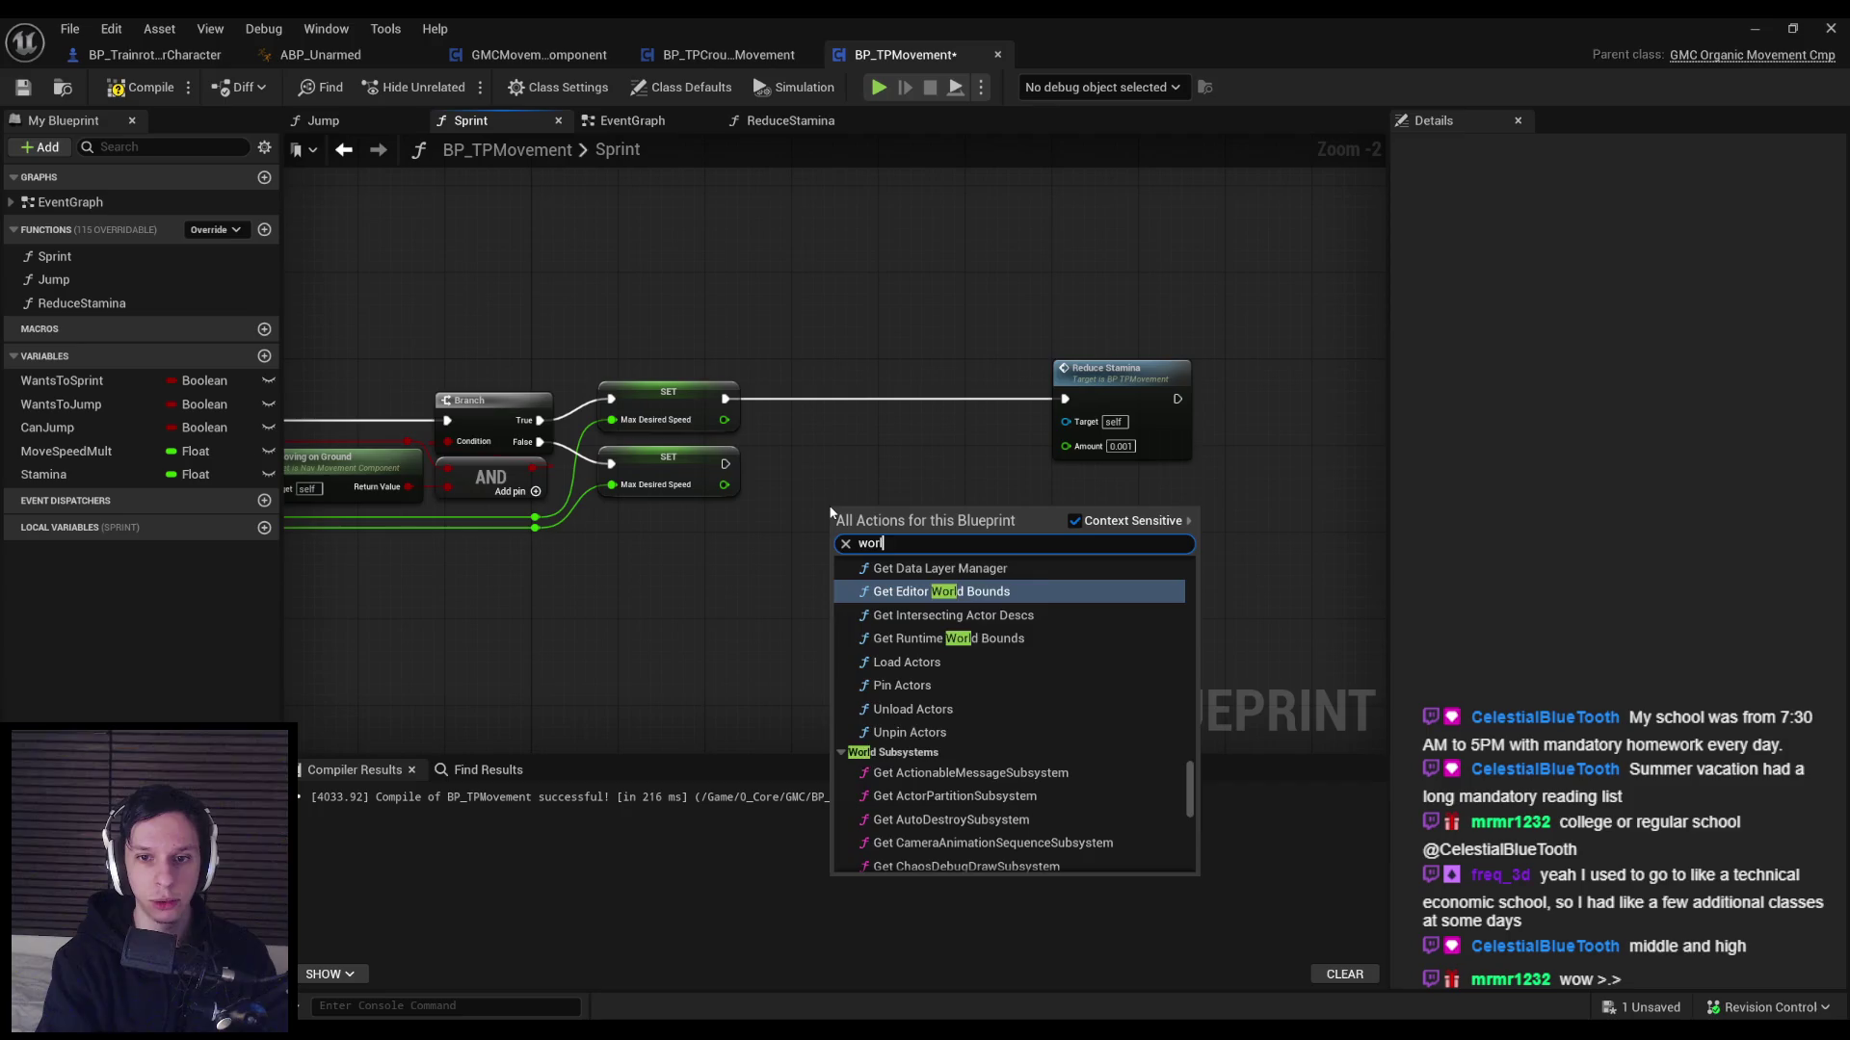
pyautogui.write('d delta')
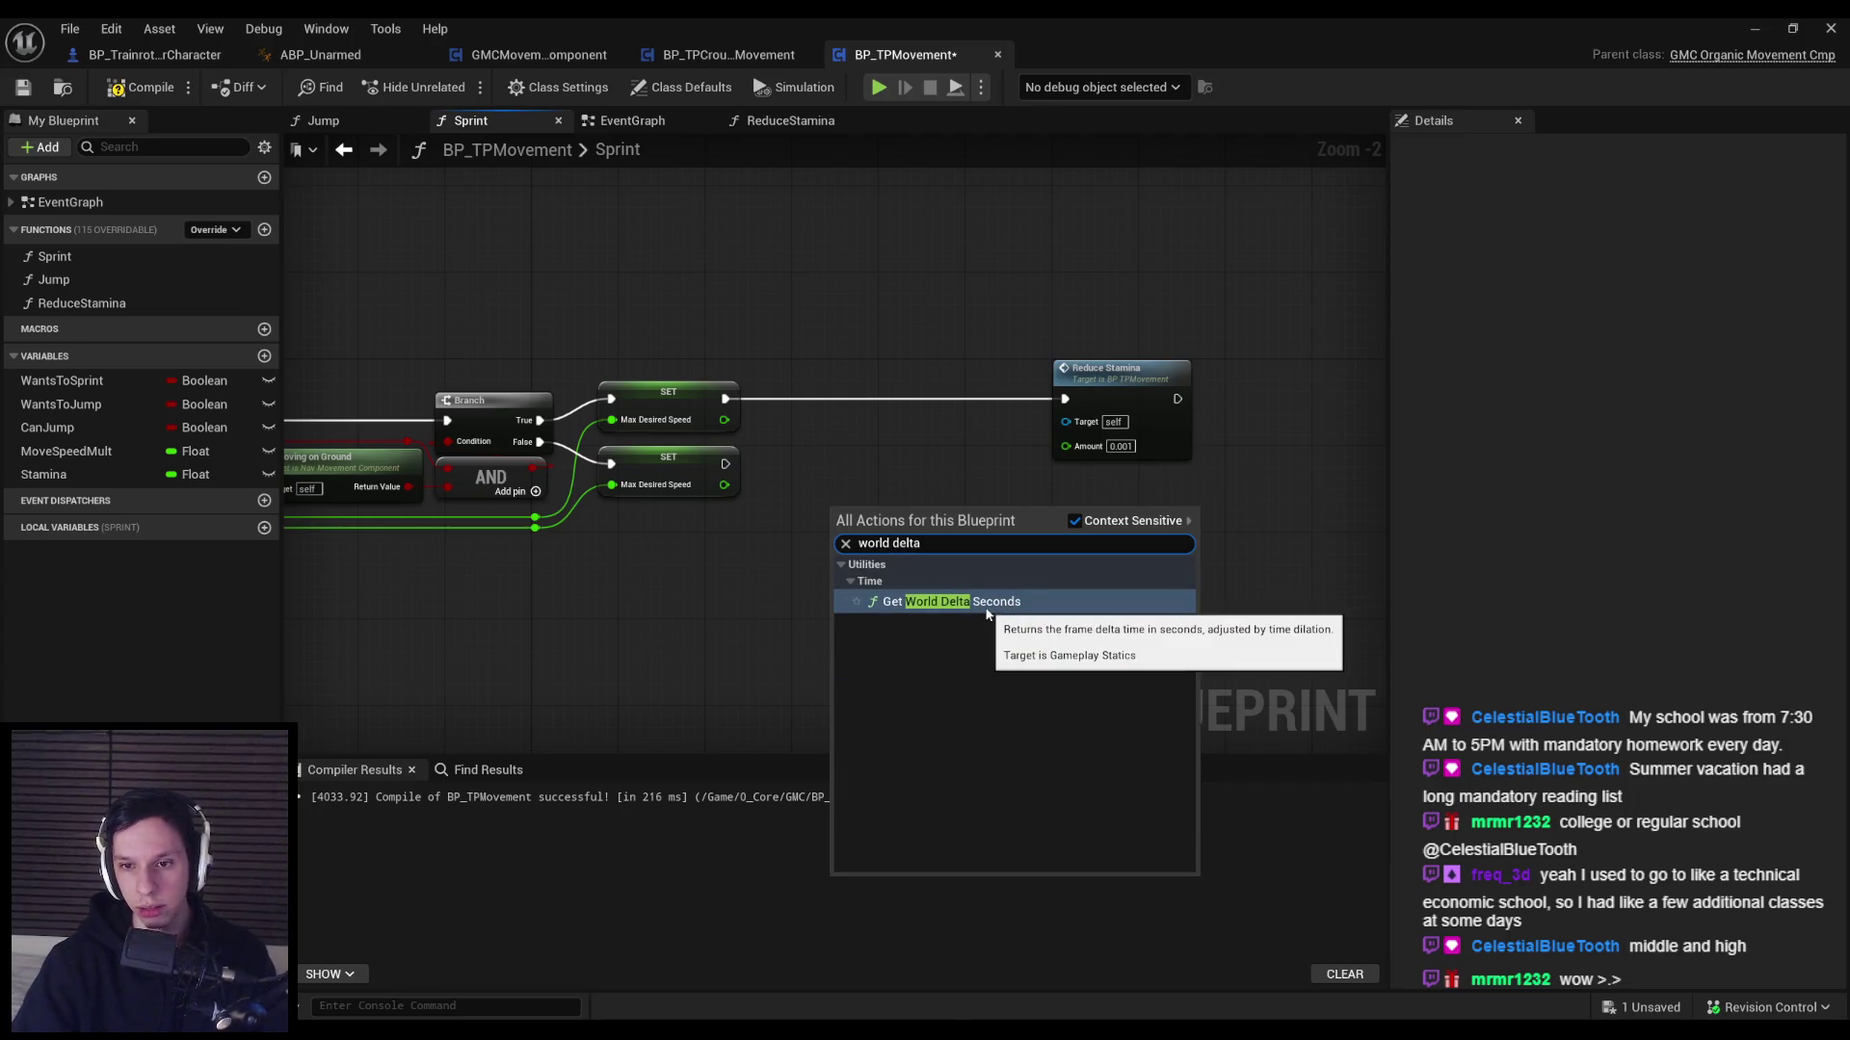
pyautogui.click(982, 601)
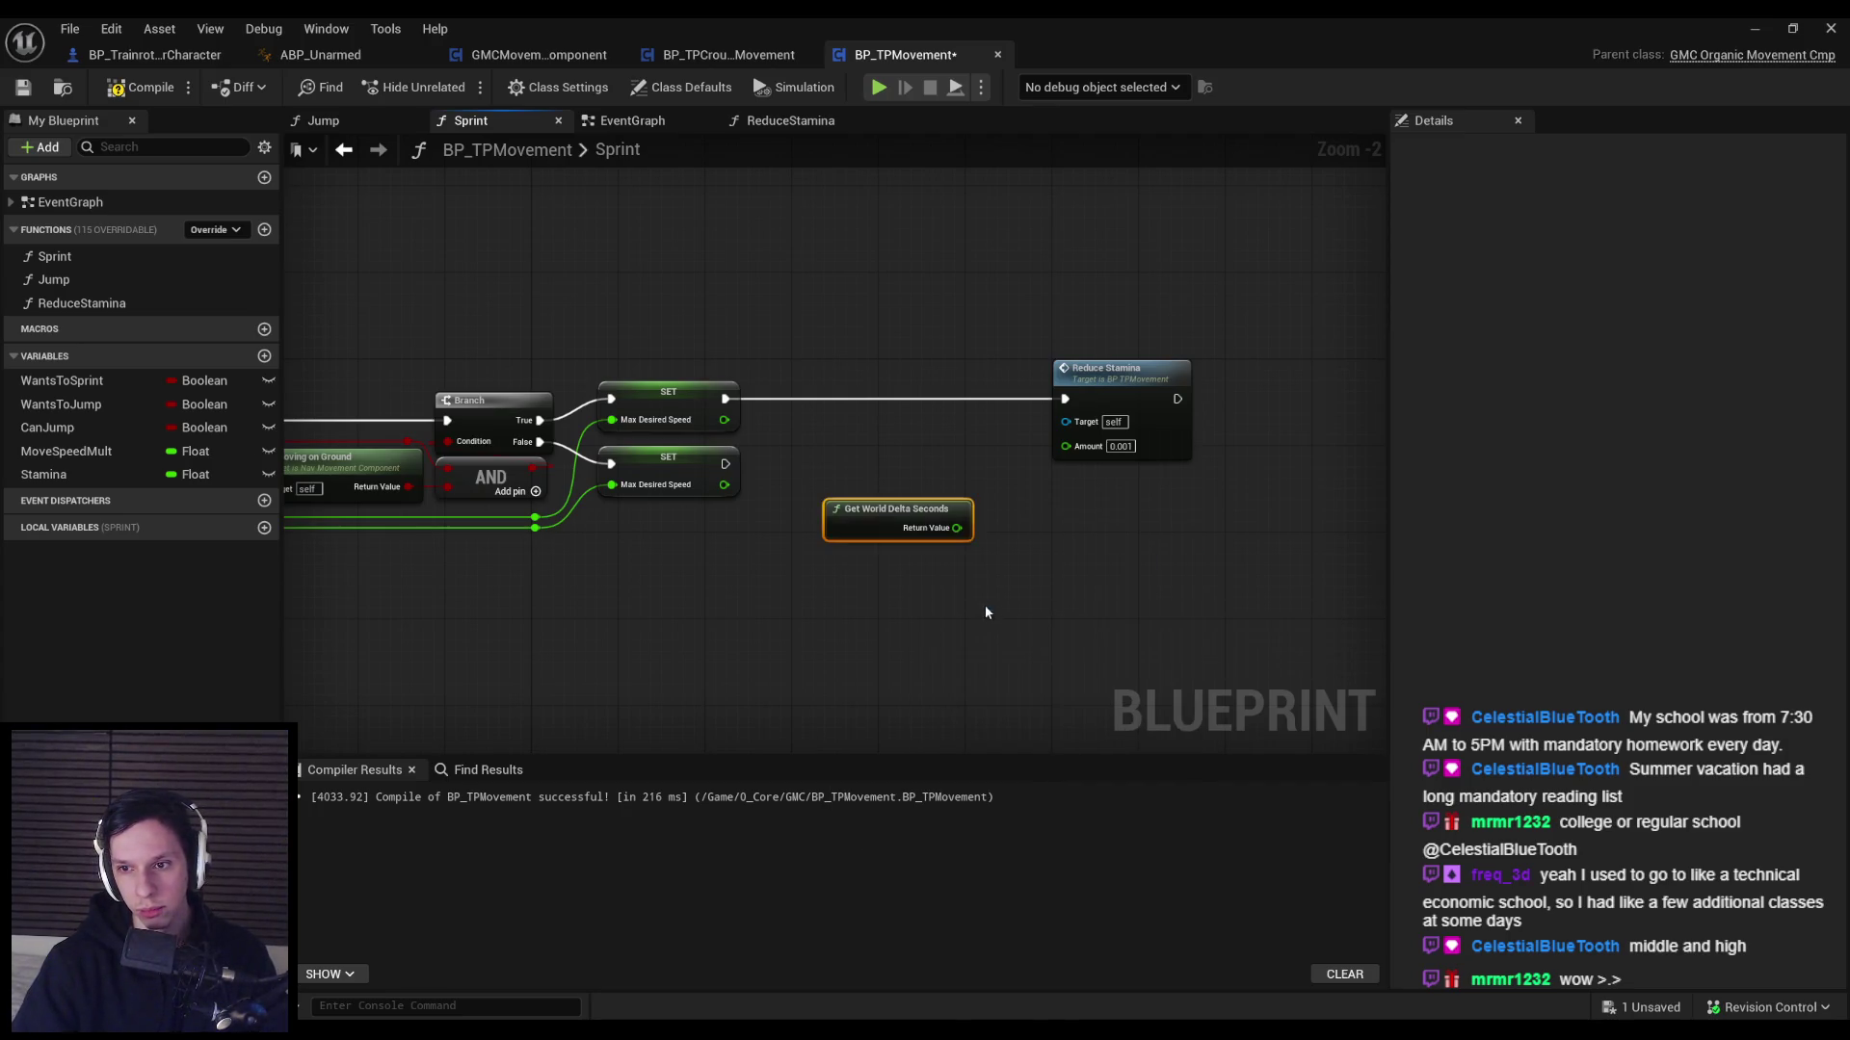
pyautogui.scroll(2, 949, 467)
pyautogui.moveTo(960, 475); pyautogui.dragTo(929, 501)
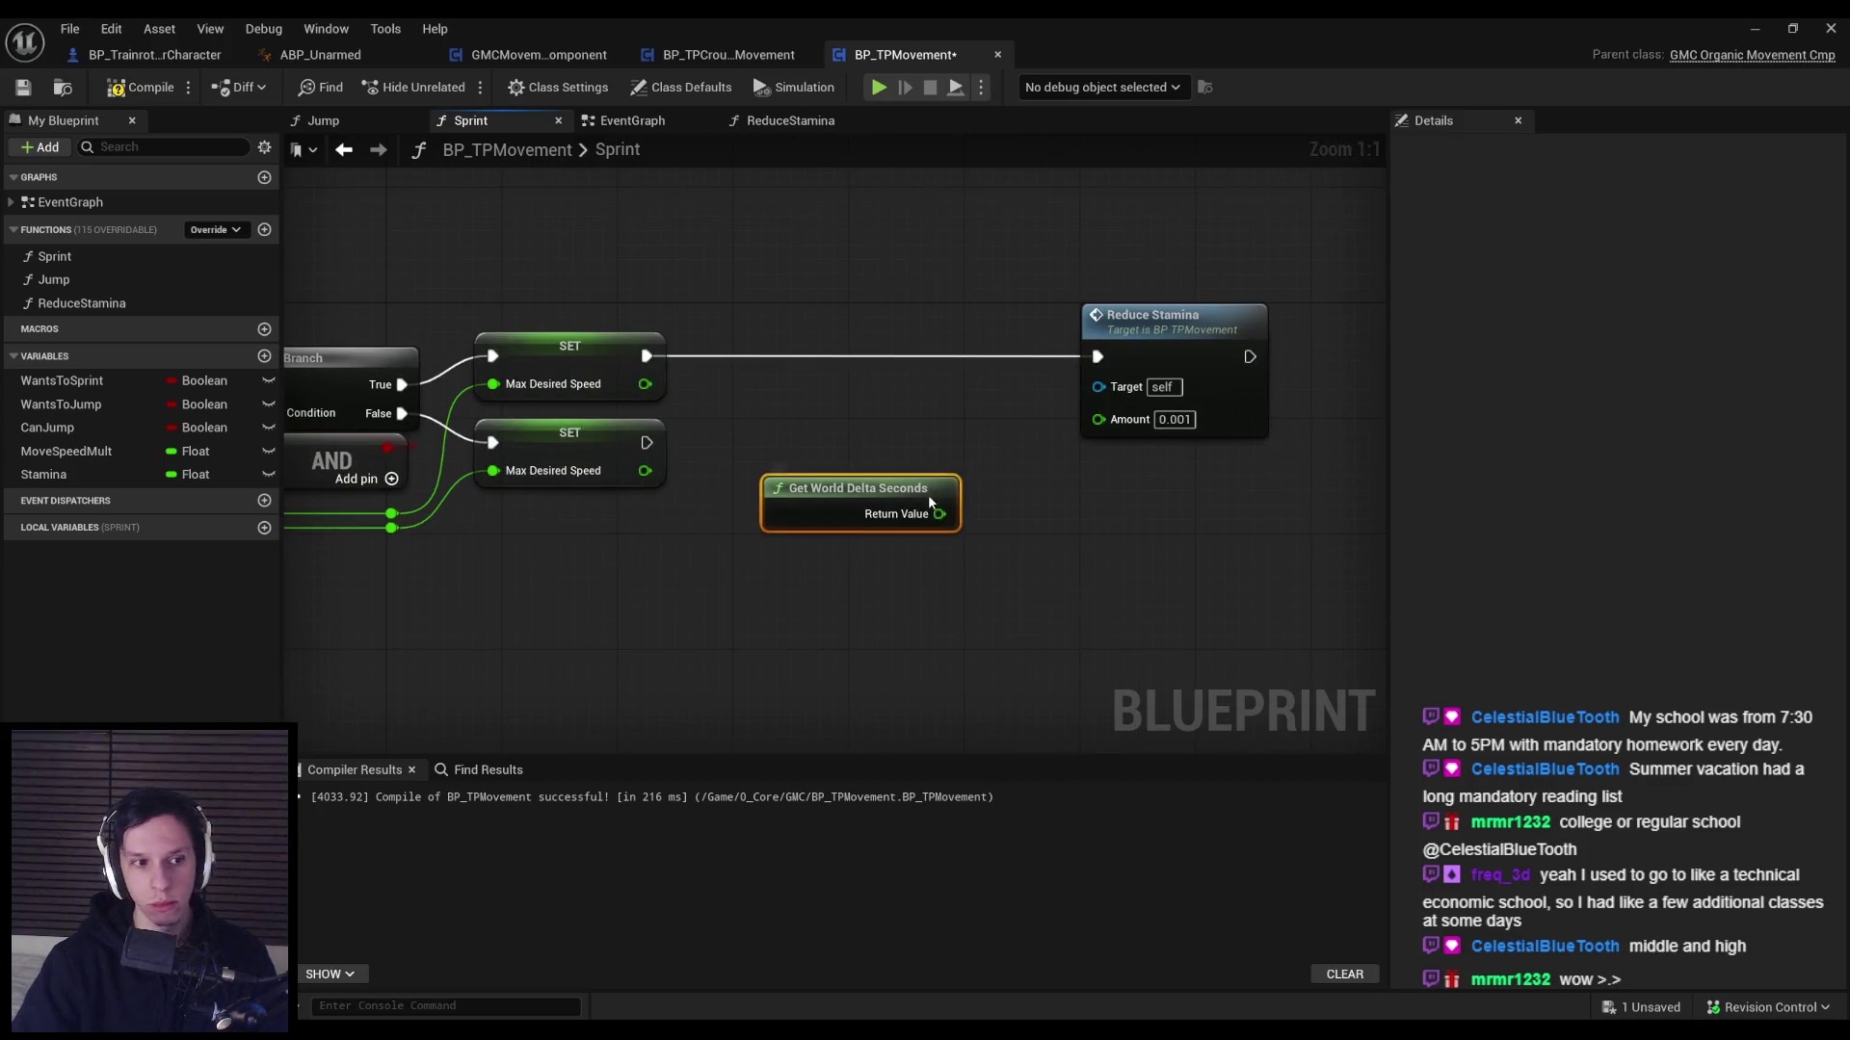
pyautogui.click(978, 567)
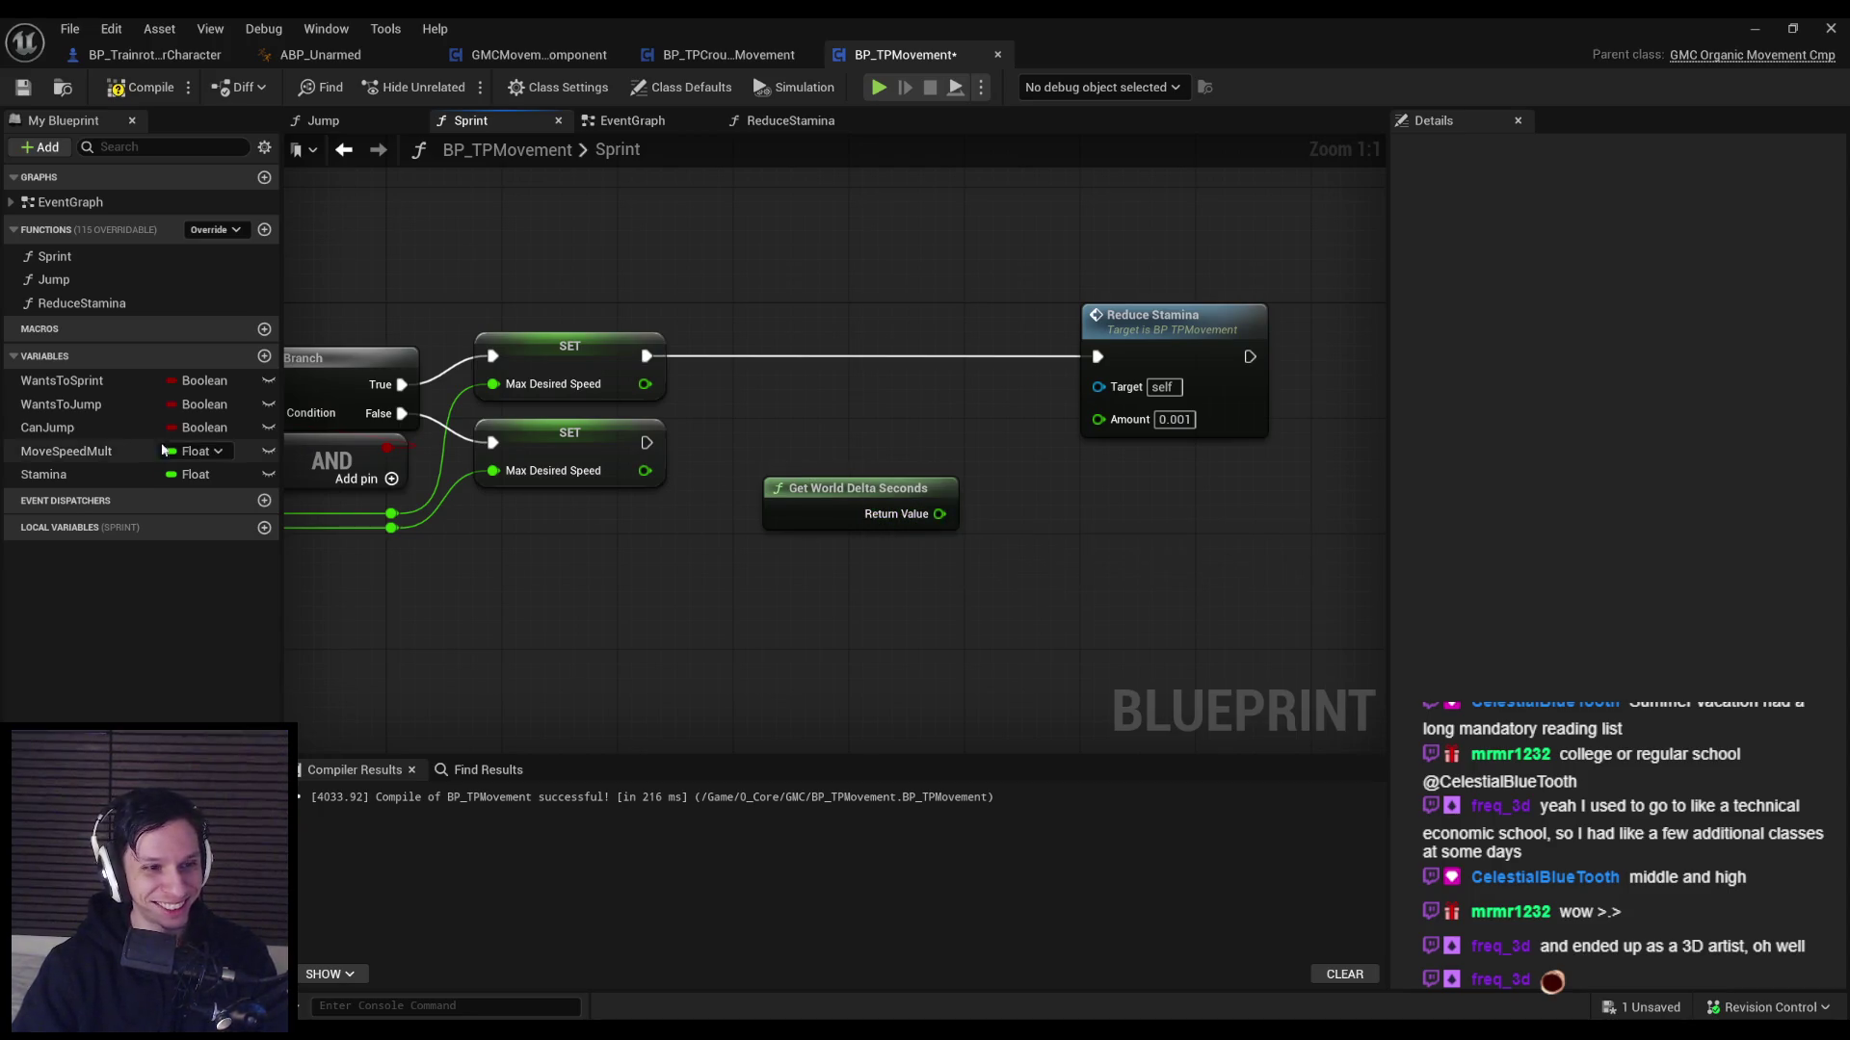
# Multiply World Delta Seconds by 5.0 into Reduce Stamina's Amount, then play the level.
pyautogui.moveTo(939, 513); pyautogui.dragTo(966, 525)
pyautogui.write('*')
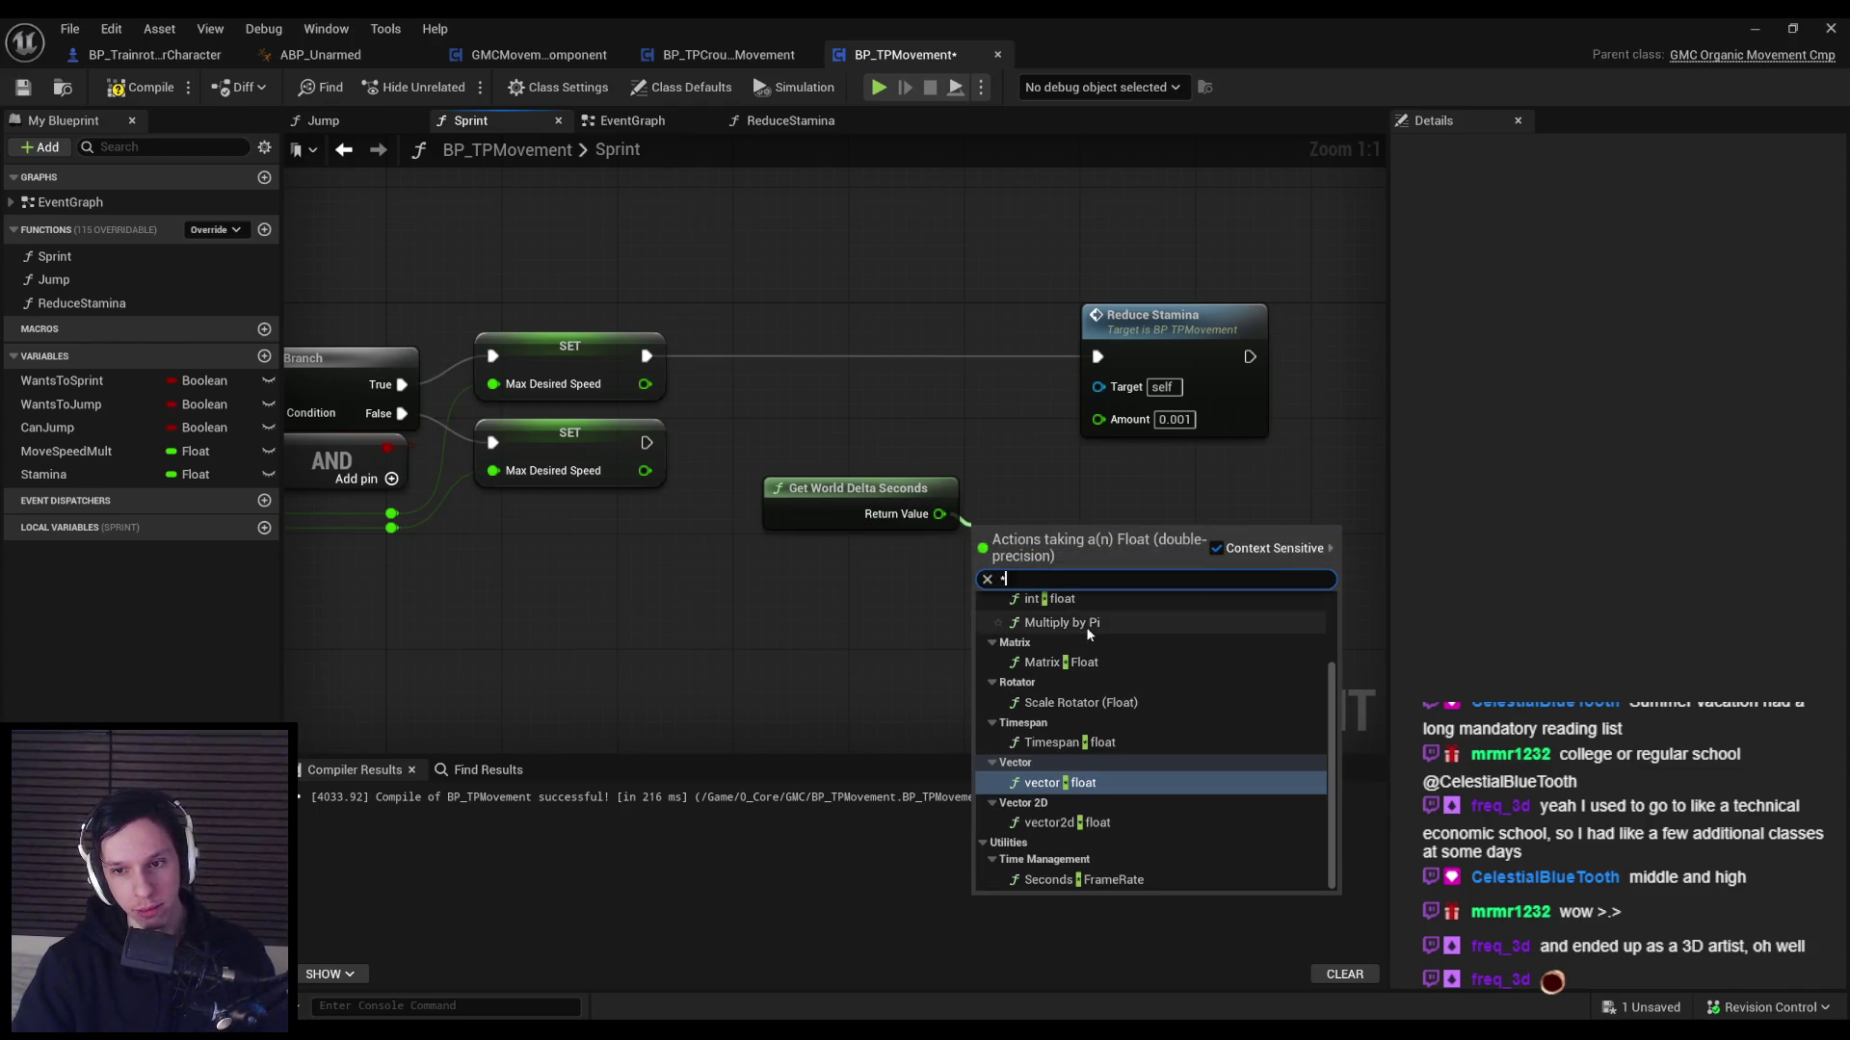
pyautogui.scroll(5, 1083, 626)
pyautogui.click(1045, 643)
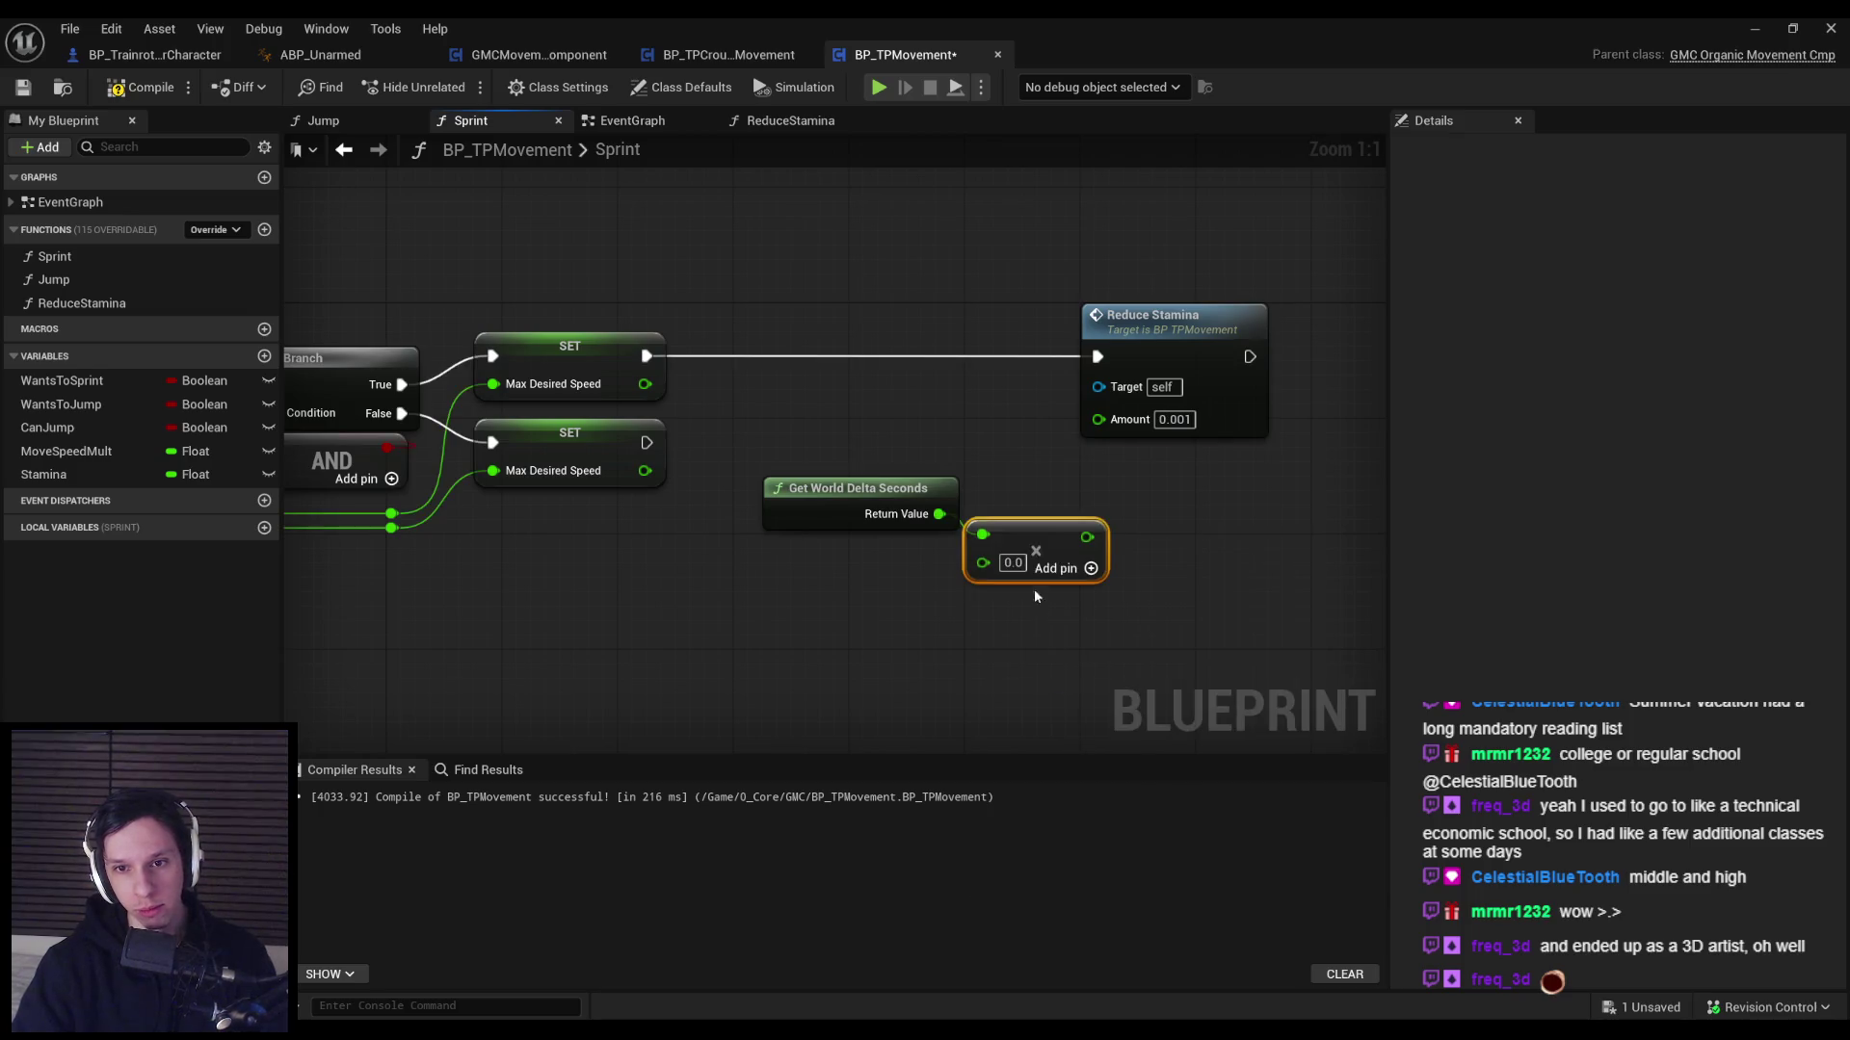
pyautogui.write('5')
pyautogui.press('Return')
pyautogui.moveTo(1116, 537); pyautogui.dragTo(1098, 418)
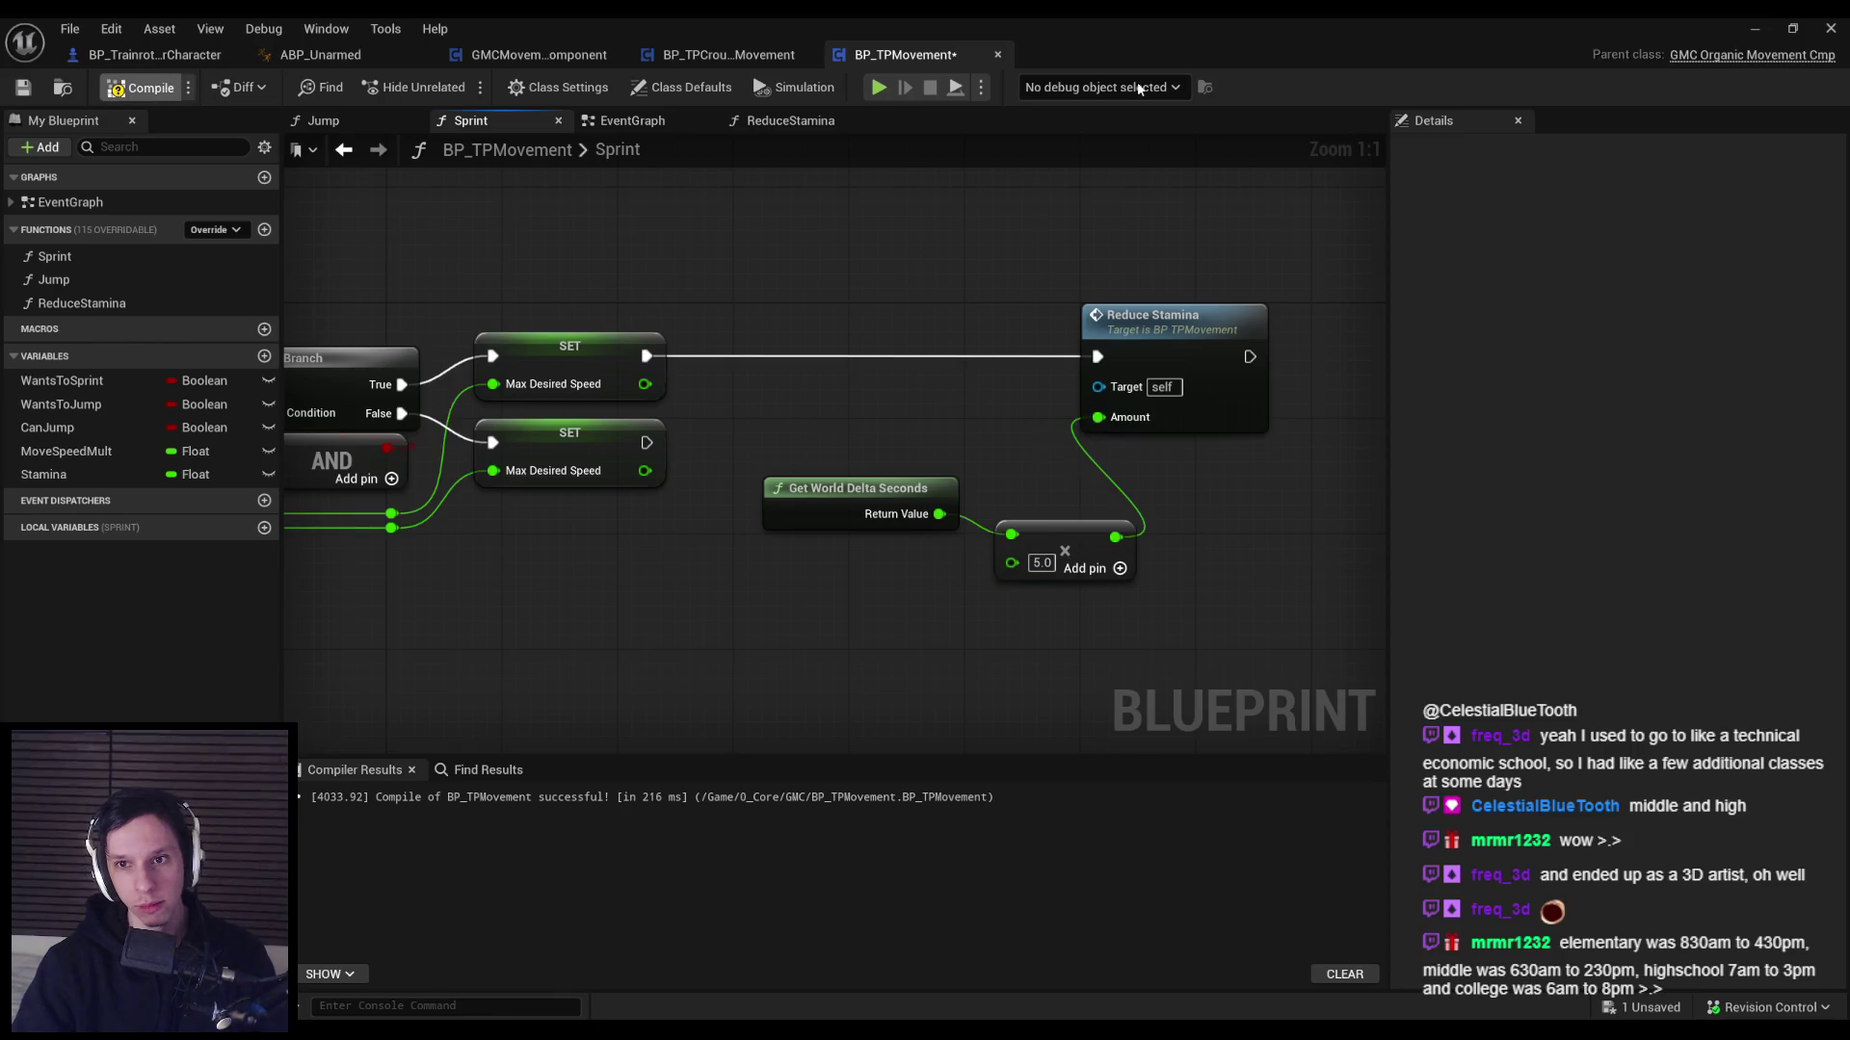
pyautogui.click(1752, 27)
pyautogui.click(456, 87)
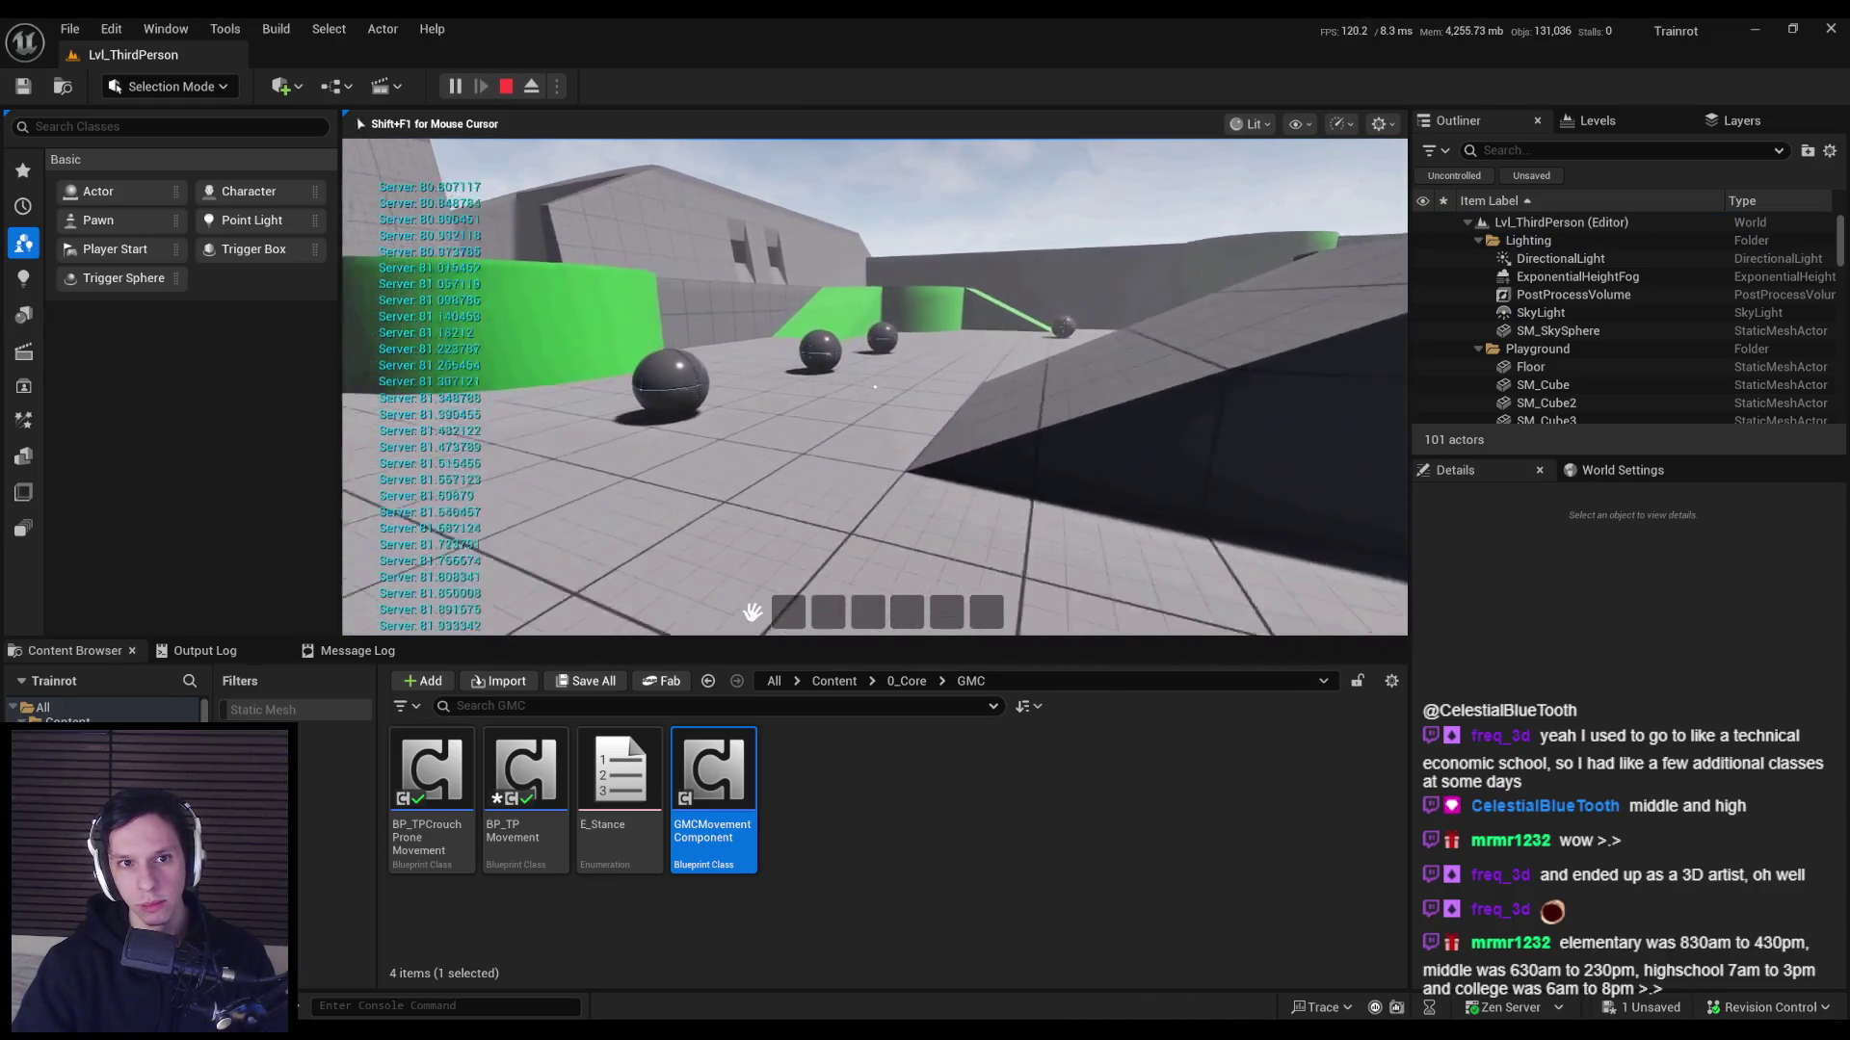
# Cap the frame rate with t.maxfps 30, then t.maxfps 120, and stop playing.
pyautogui.press('`')
pyautogui.write('t.maxfps 30')
pyautogui.press('Return')
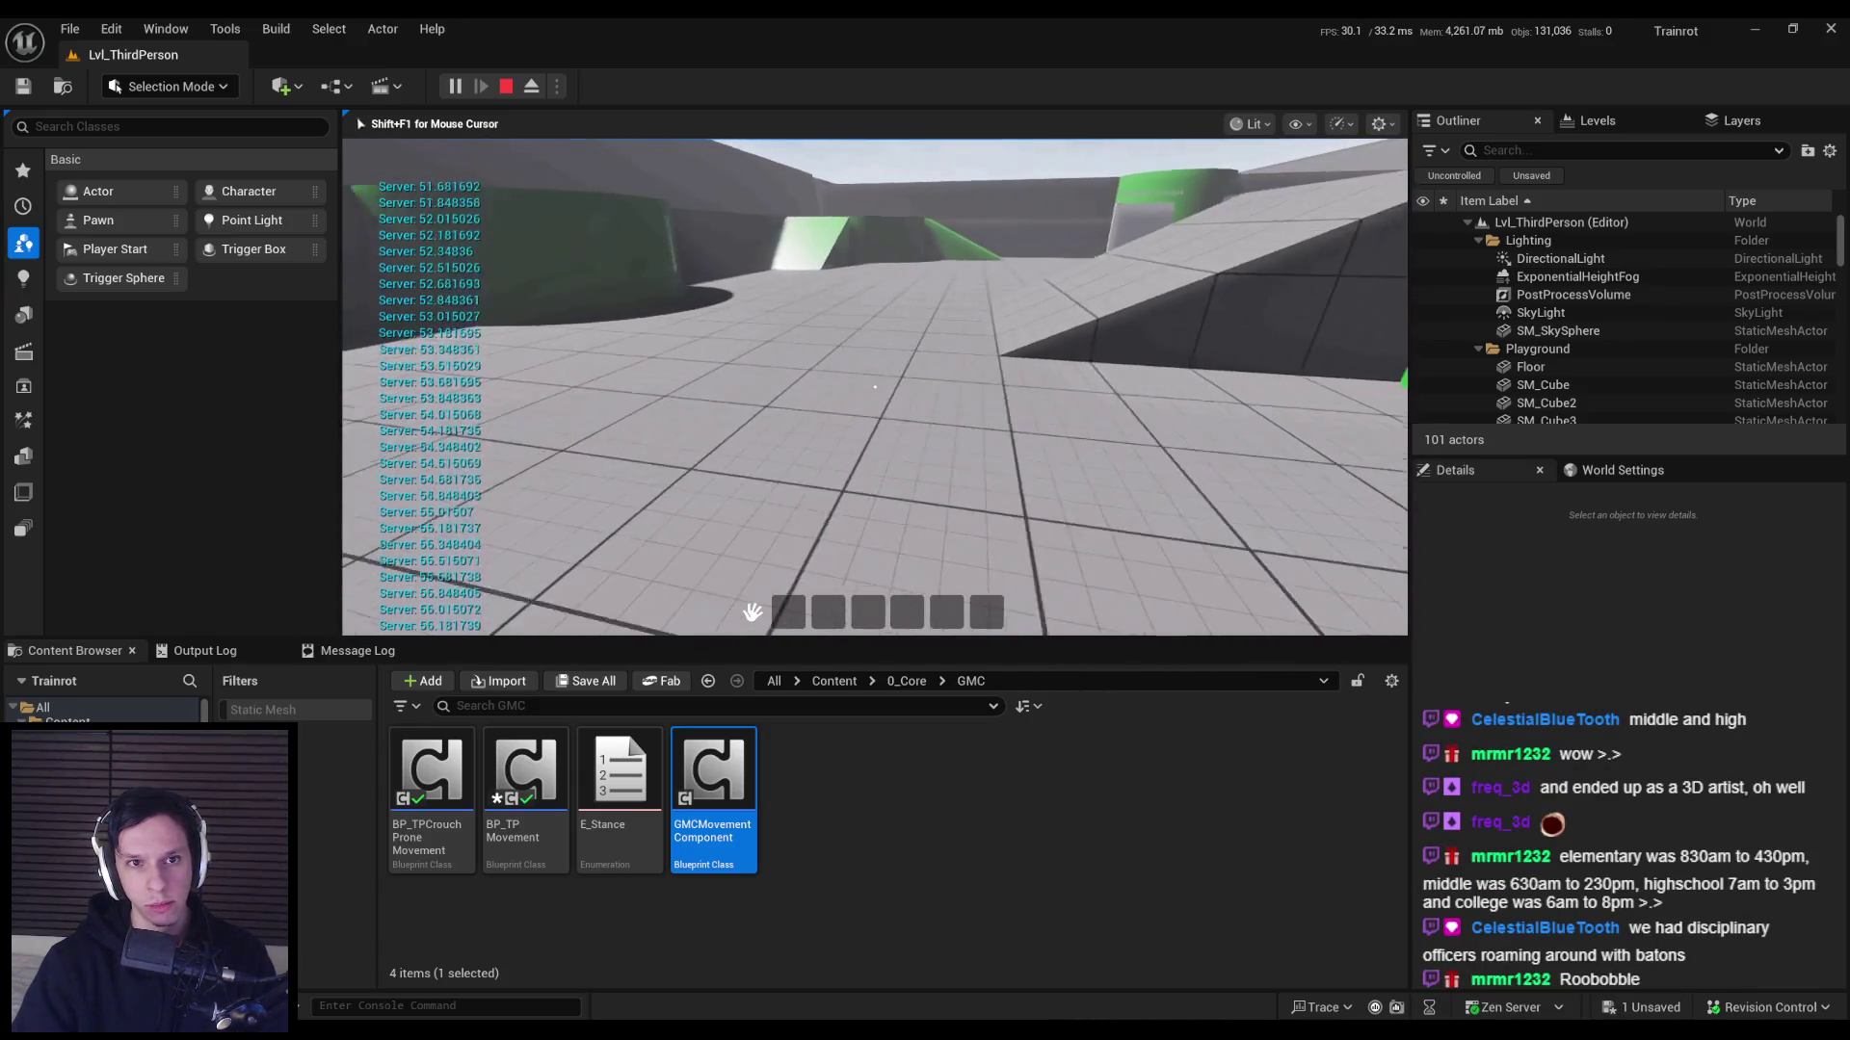
pyautogui.press('Up')
pyautogui.press('Return')
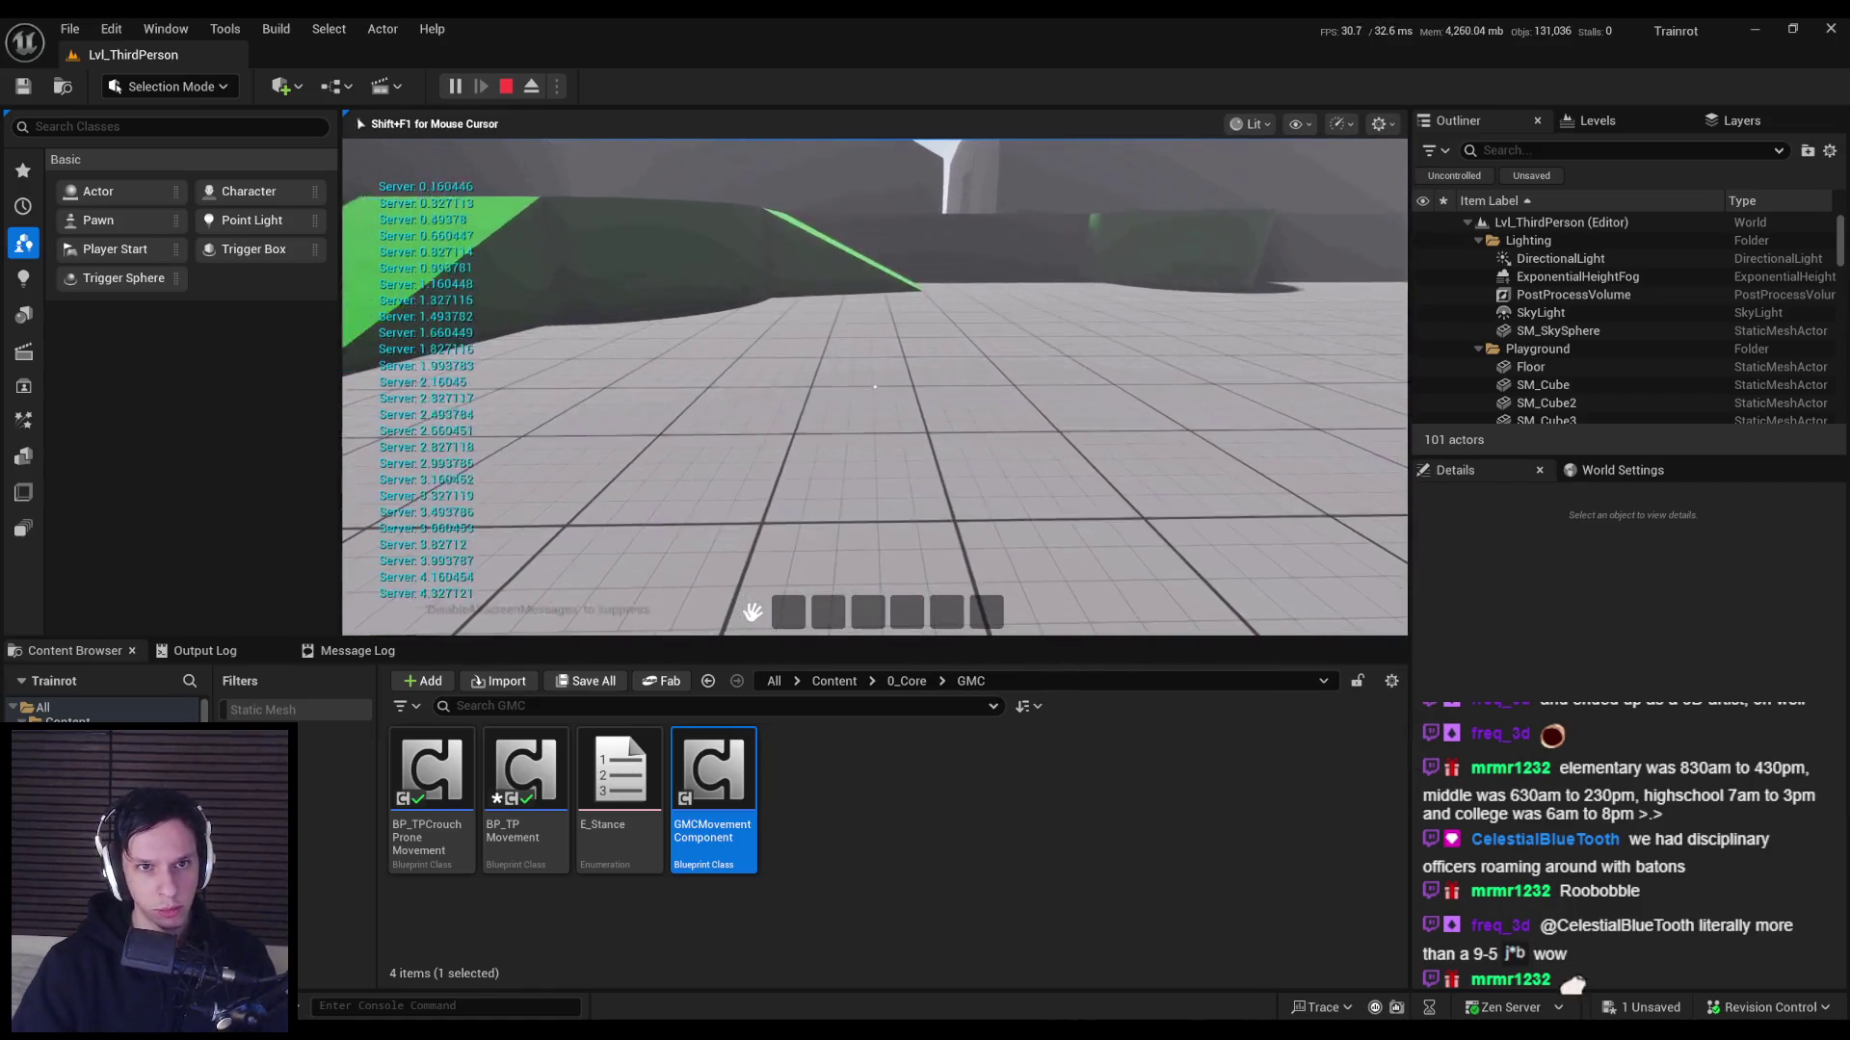
pyautogui.press('`')
pyautogui.press('Up')
pyautogui.press('Escape')
pyautogui.press('Escape')
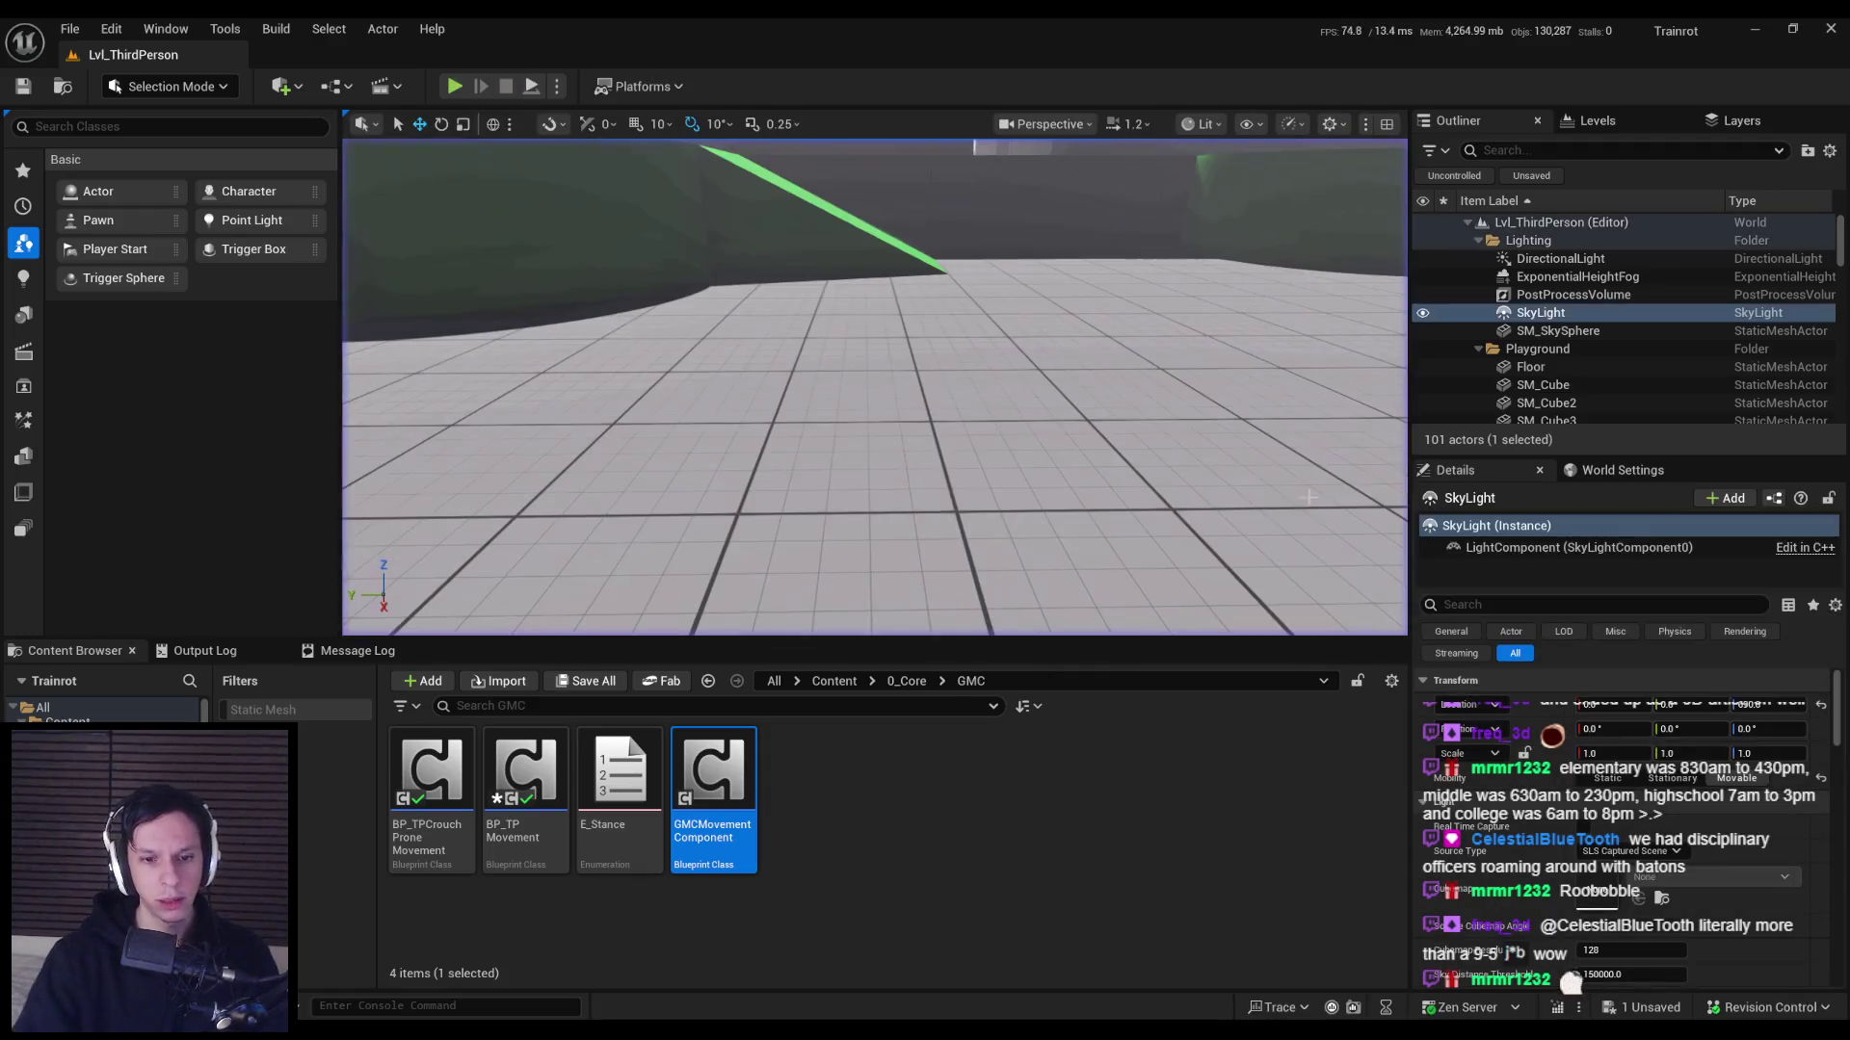
# Rearrange the Reduce Stamina, delta seconds and multiply nodes in the Sprint graph, then save.
pyautogui.click(657, 967)
pyautogui.moveTo(1177, 345); pyautogui.dragTo(1308, 345)
pyautogui.moveTo(1122, 616); pyautogui.dragTo(759, 467)
pyautogui.moveTo(1075, 528)
pyautogui.mouseDown()
pyautogui.moveTo(1101, 423)
pyautogui.moveTo(1111, 441)
pyautogui.mouseUp()
pyautogui.click(1021, 424)
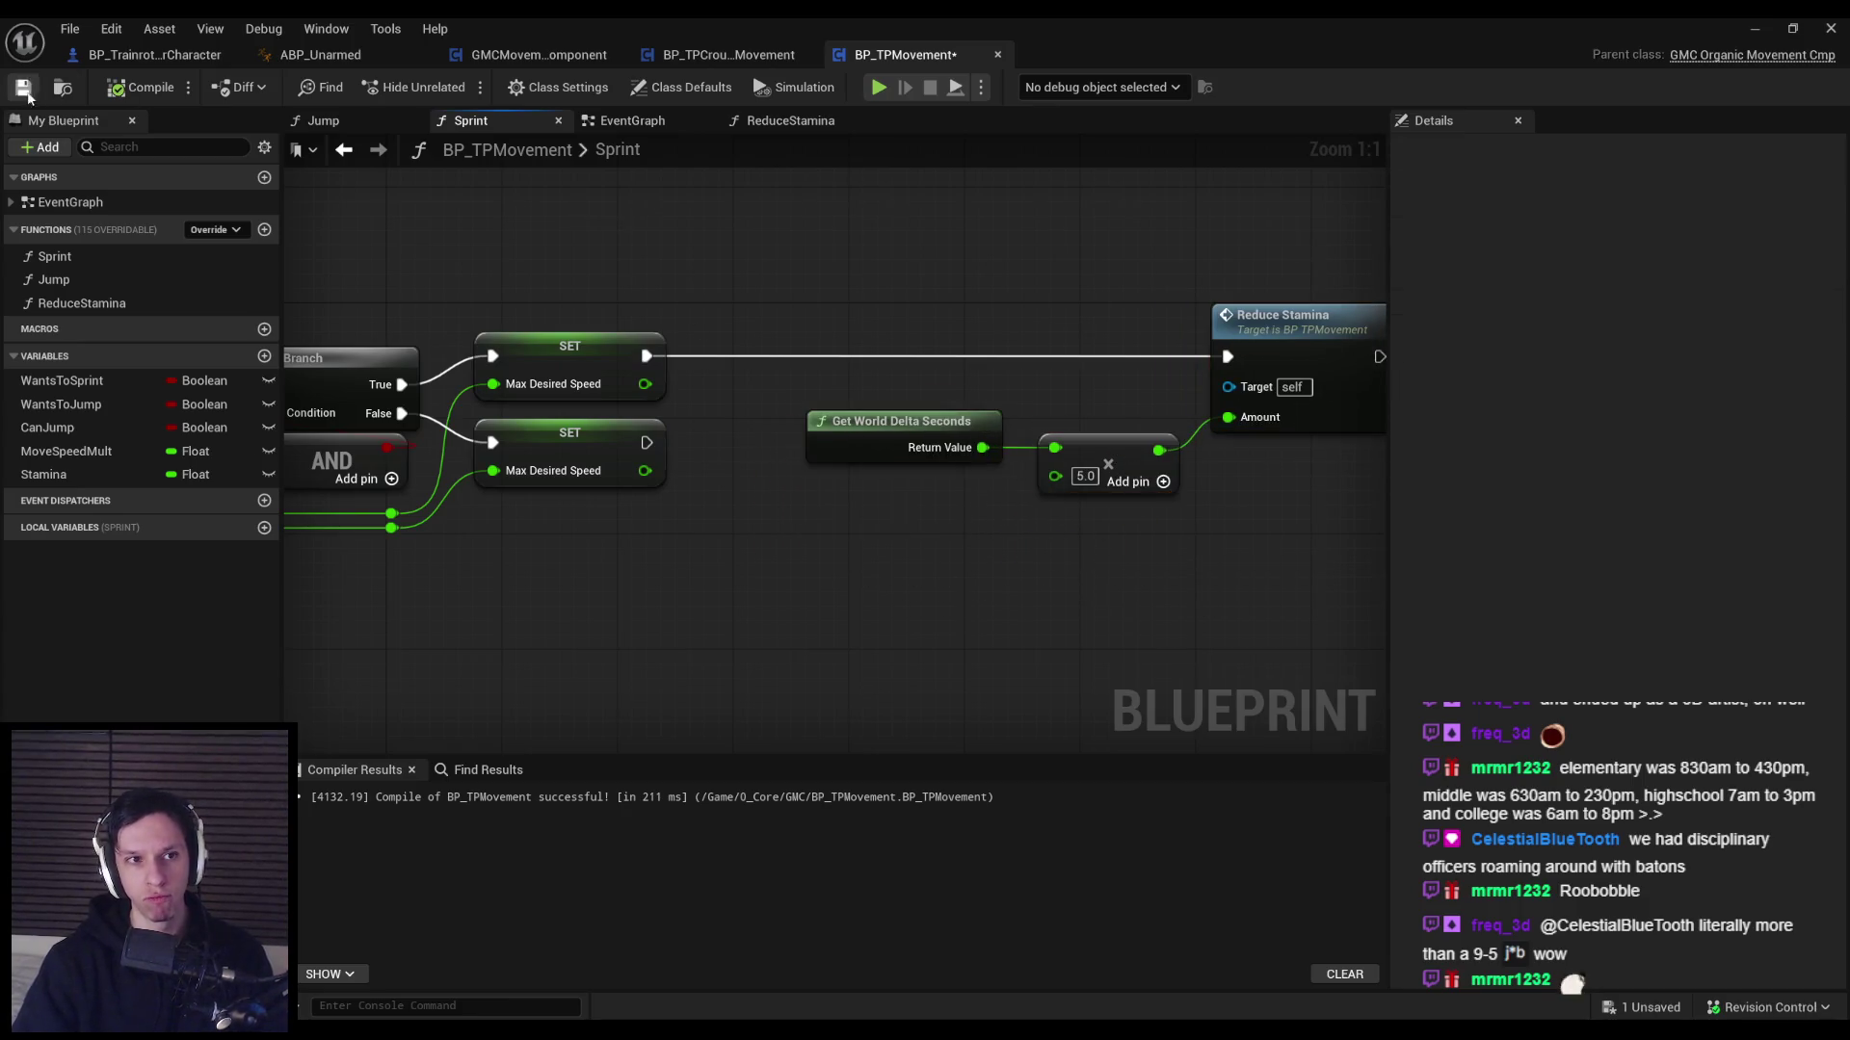
pyautogui.click(24, 94)
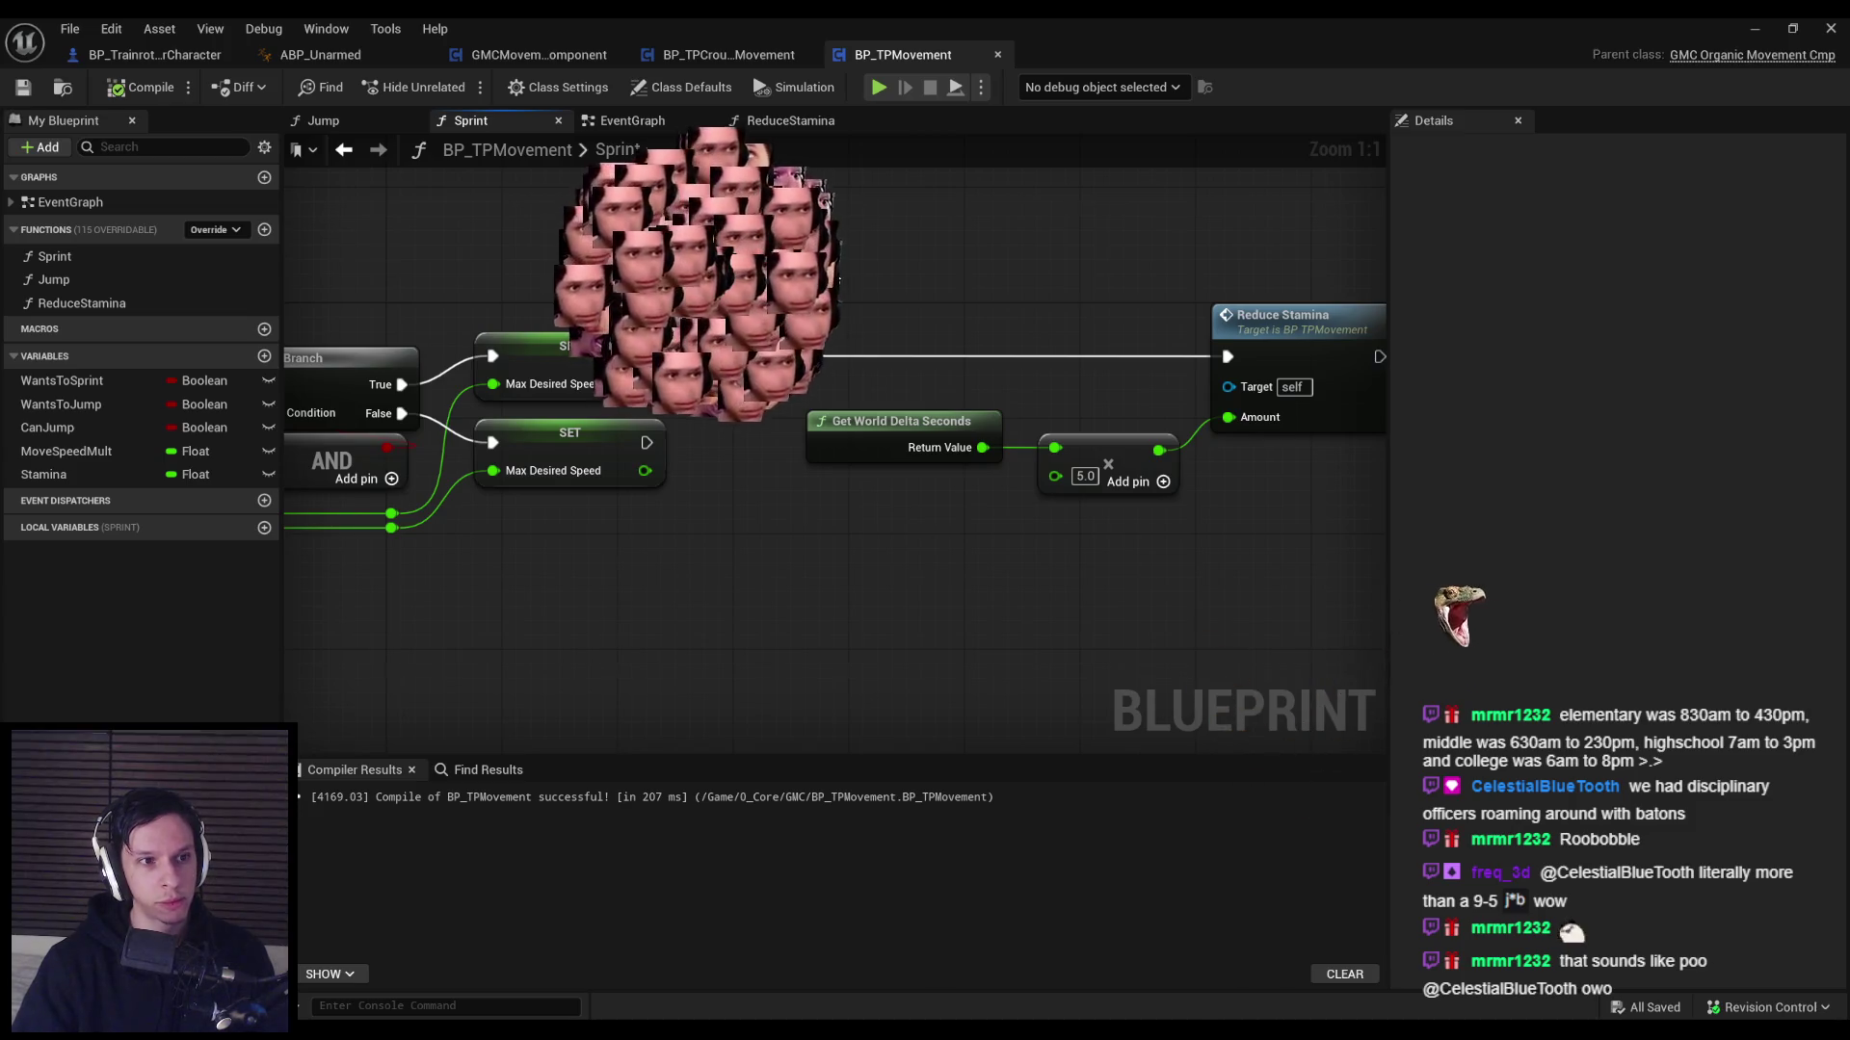
# Change the stamina drain multiplier to 8.0, compile, save and minimize the Blueprint editor.
pyautogui.scroll(-2, 834, 277)
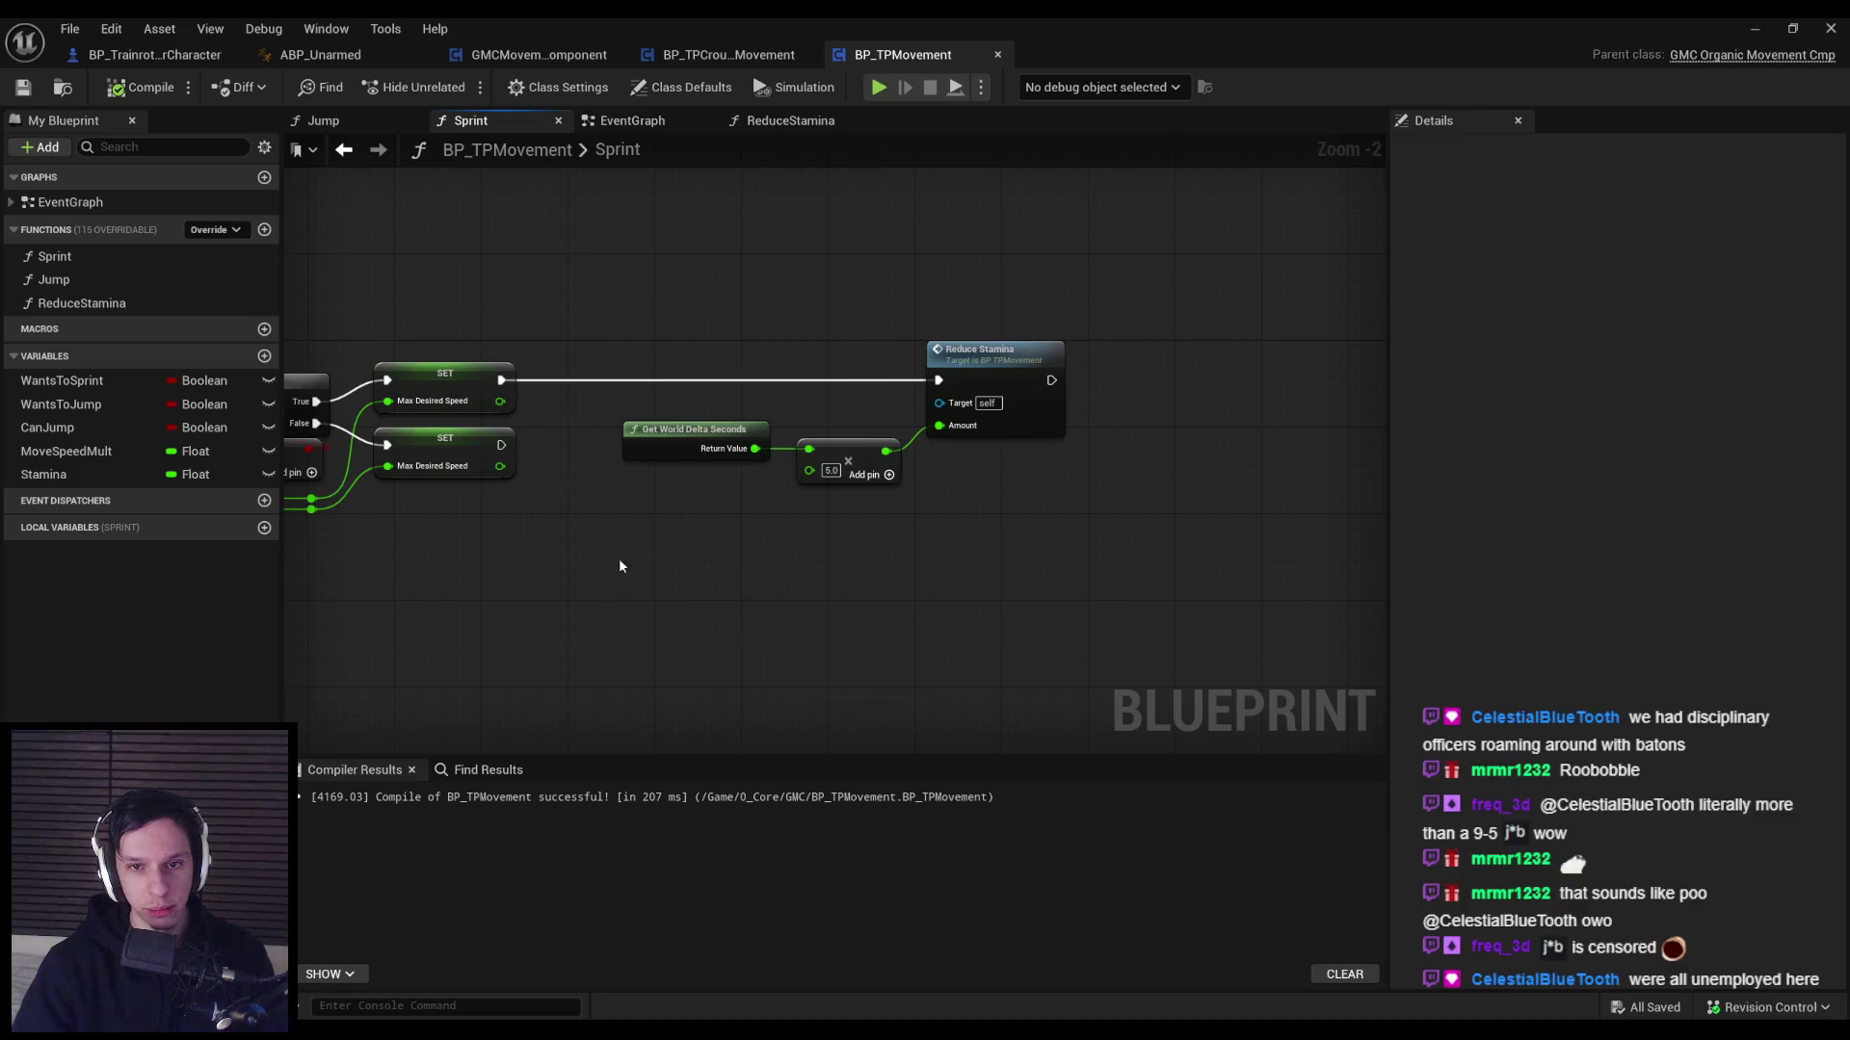
pyautogui.scroll(2, 749, 493)
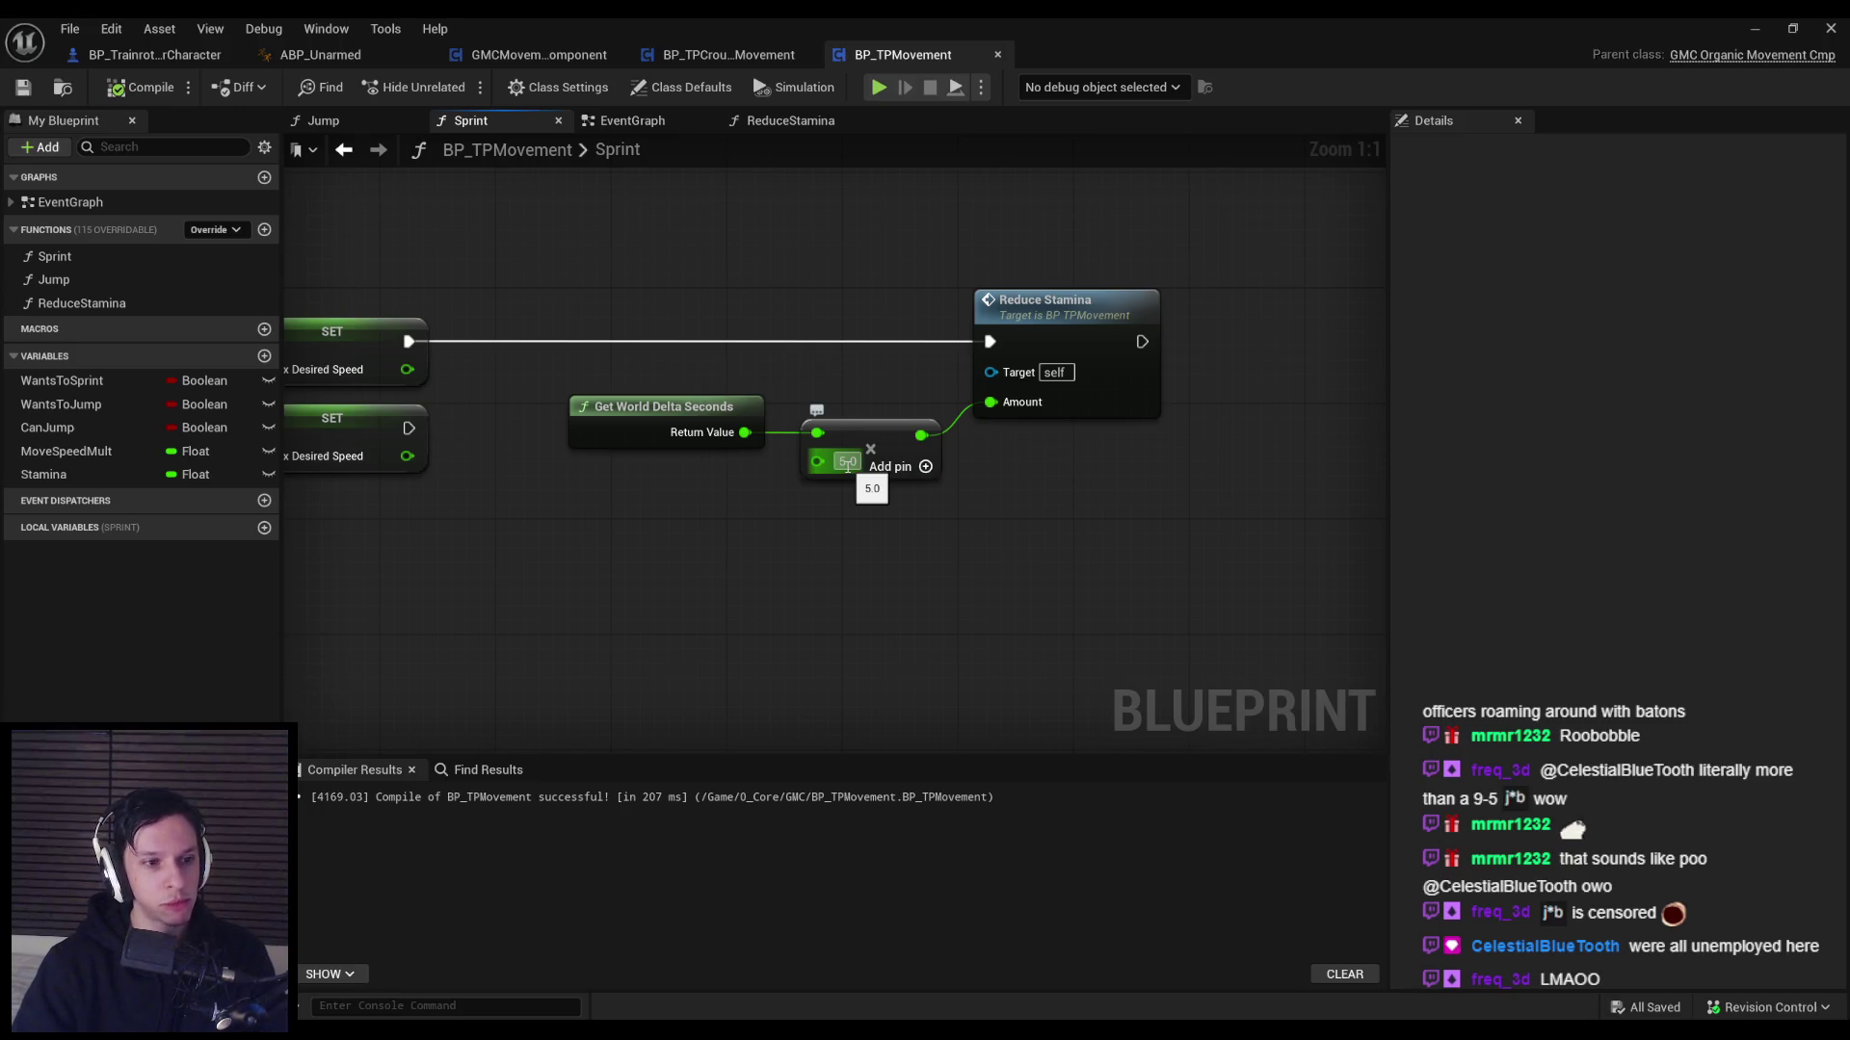
pyautogui.write('8')
pyautogui.press('Return')
pyautogui.click(140, 87)
pyautogui.click(25, 87)
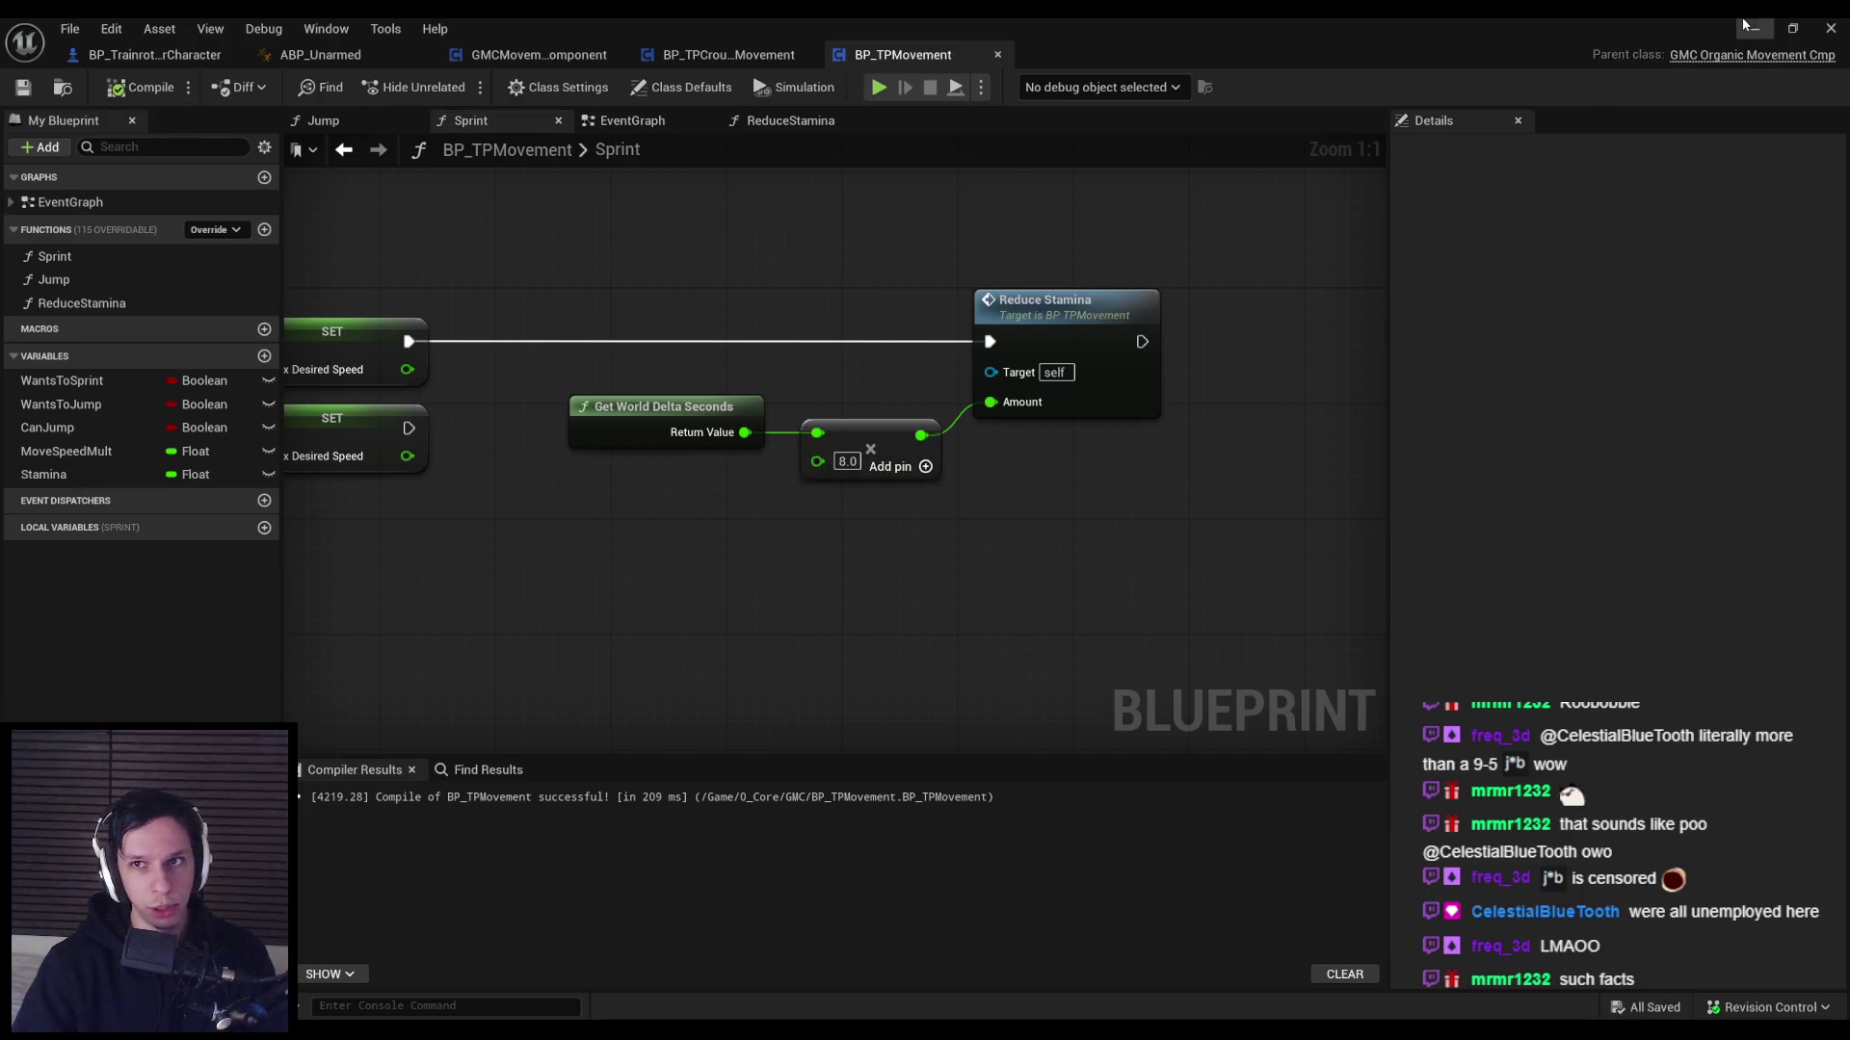
pyautogui.click(1829, 28)
pyautogui.click(454, 89)
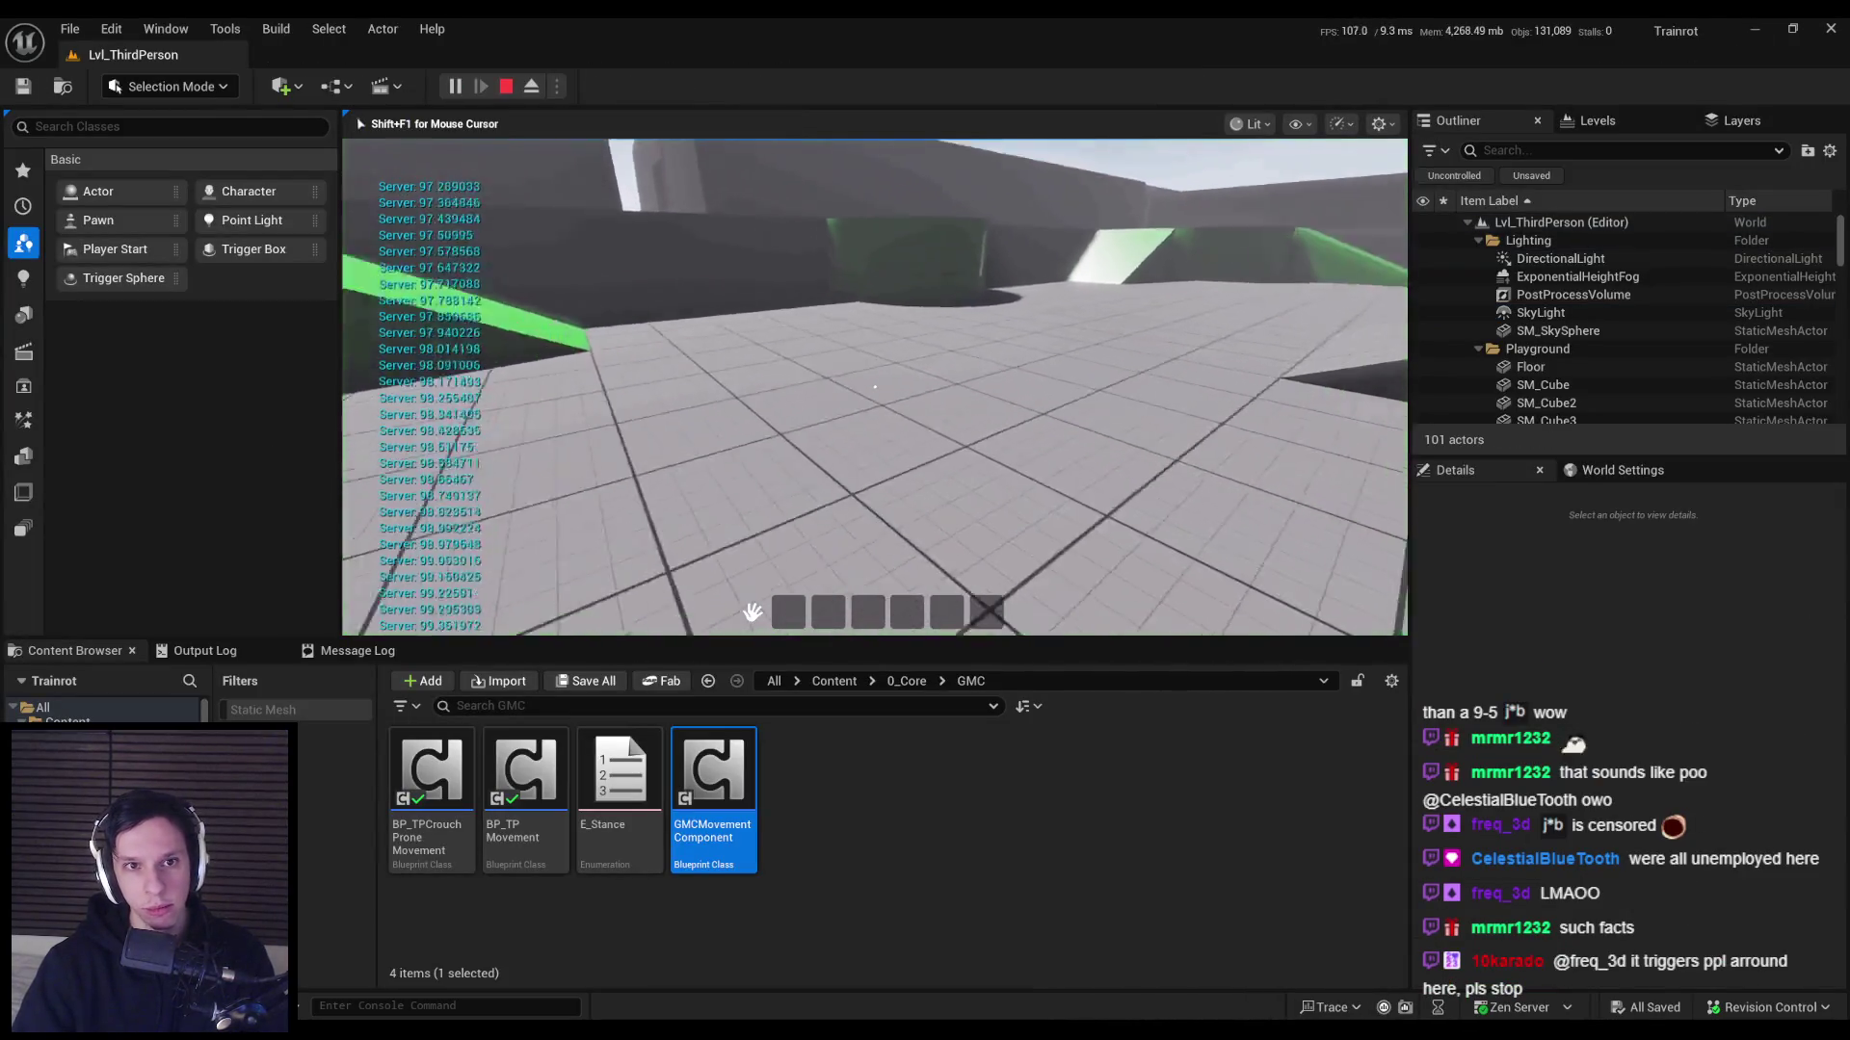
pyautogui.press('w')
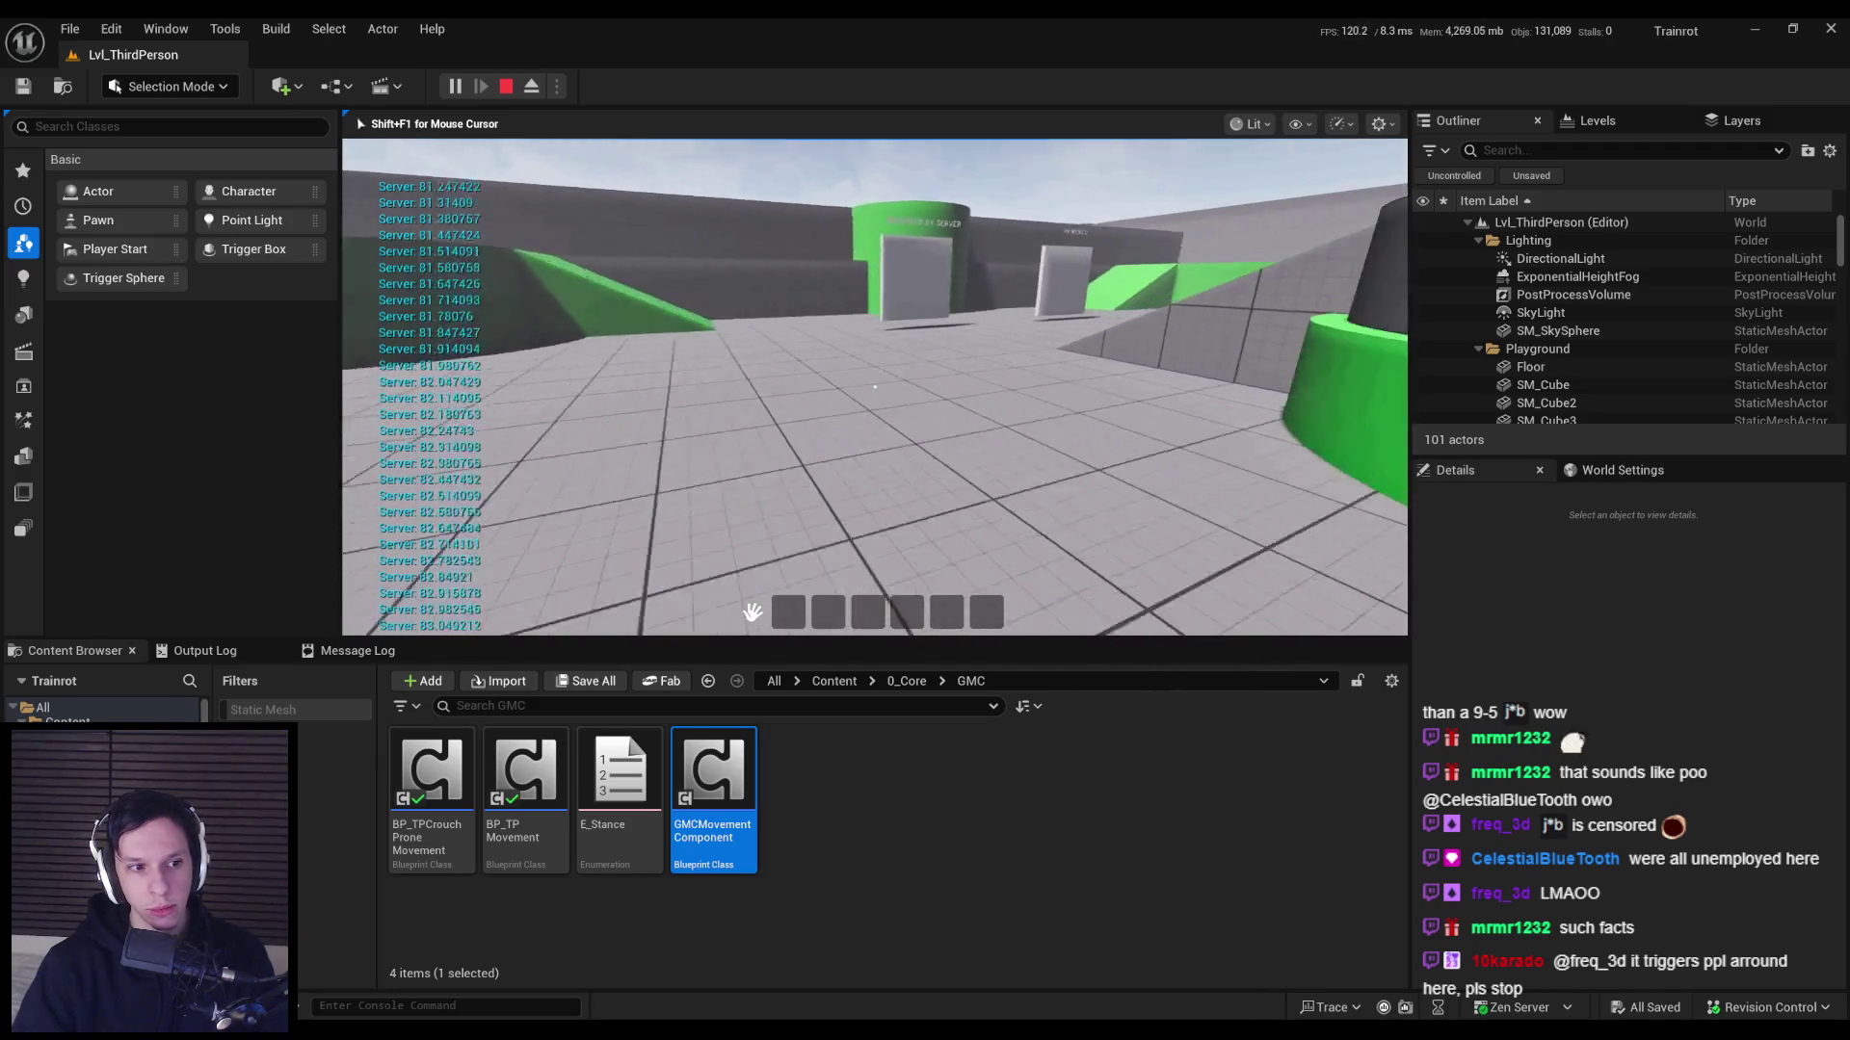
pyautogui.press('w')
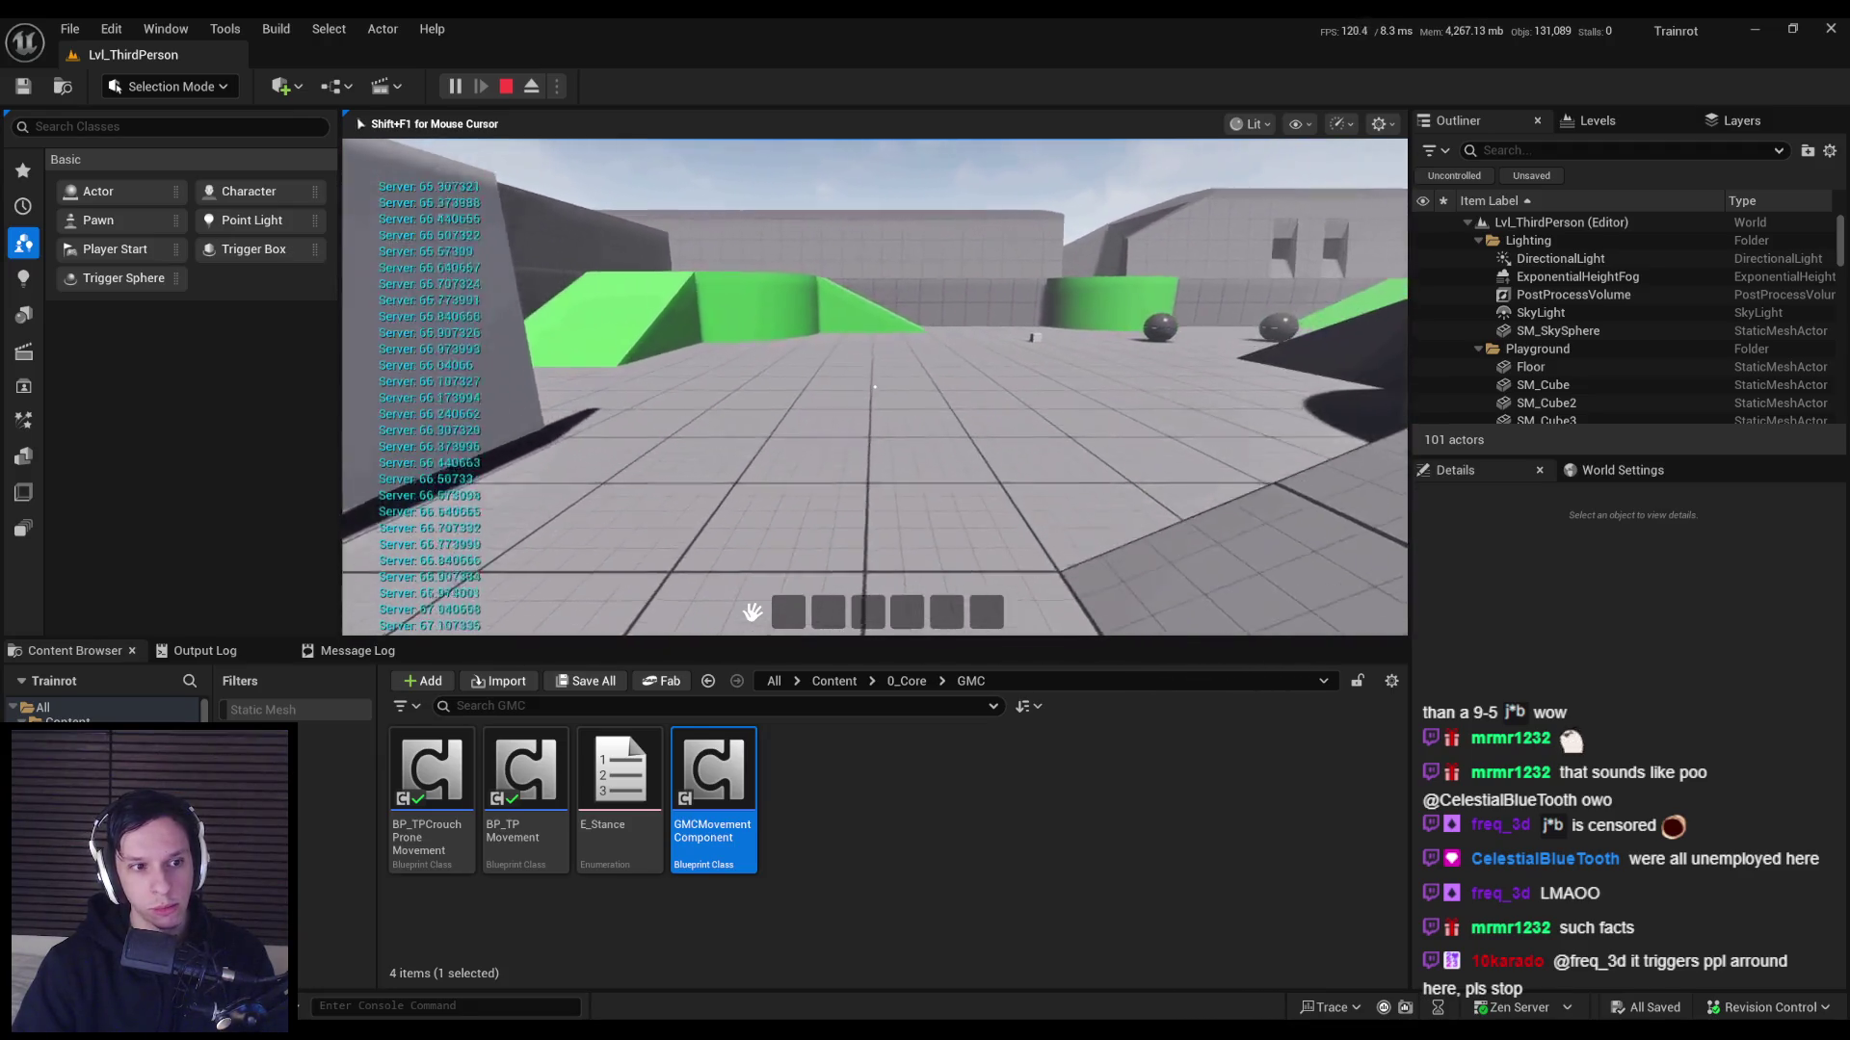
pyautogui.press('w')
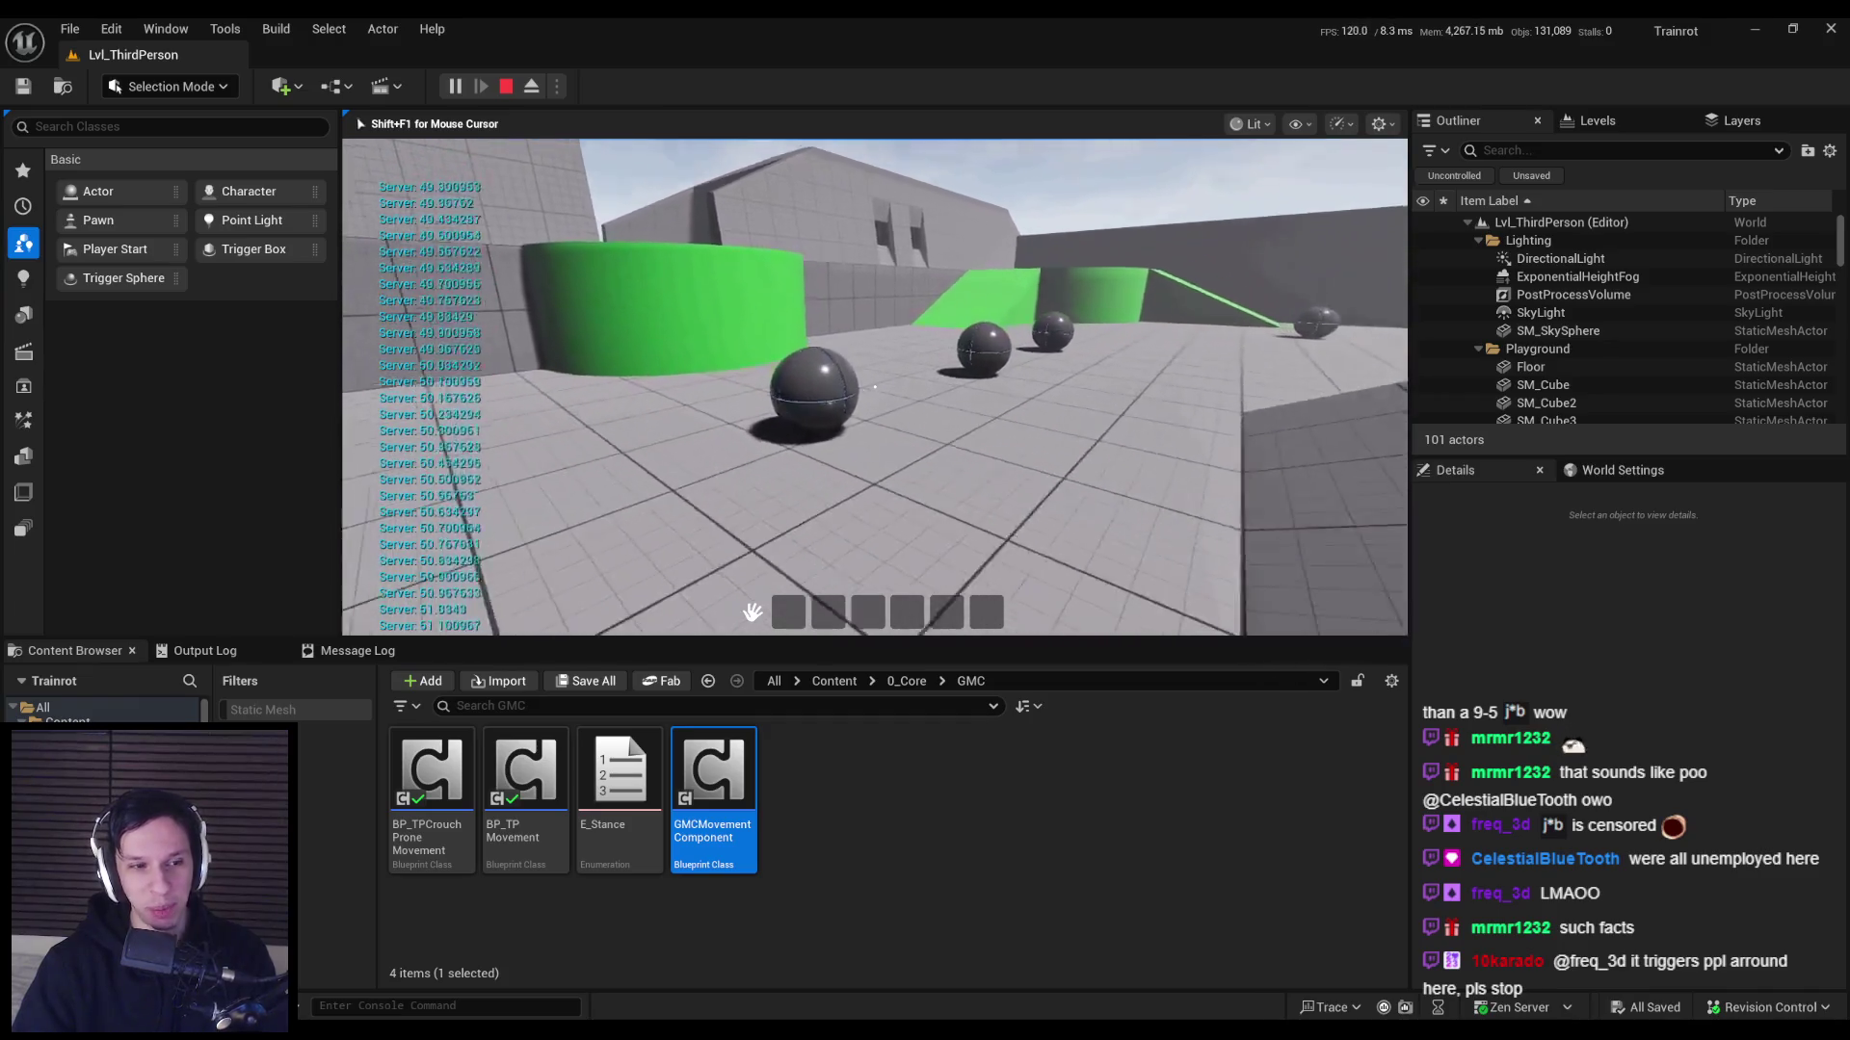
pyautogui.press('w')
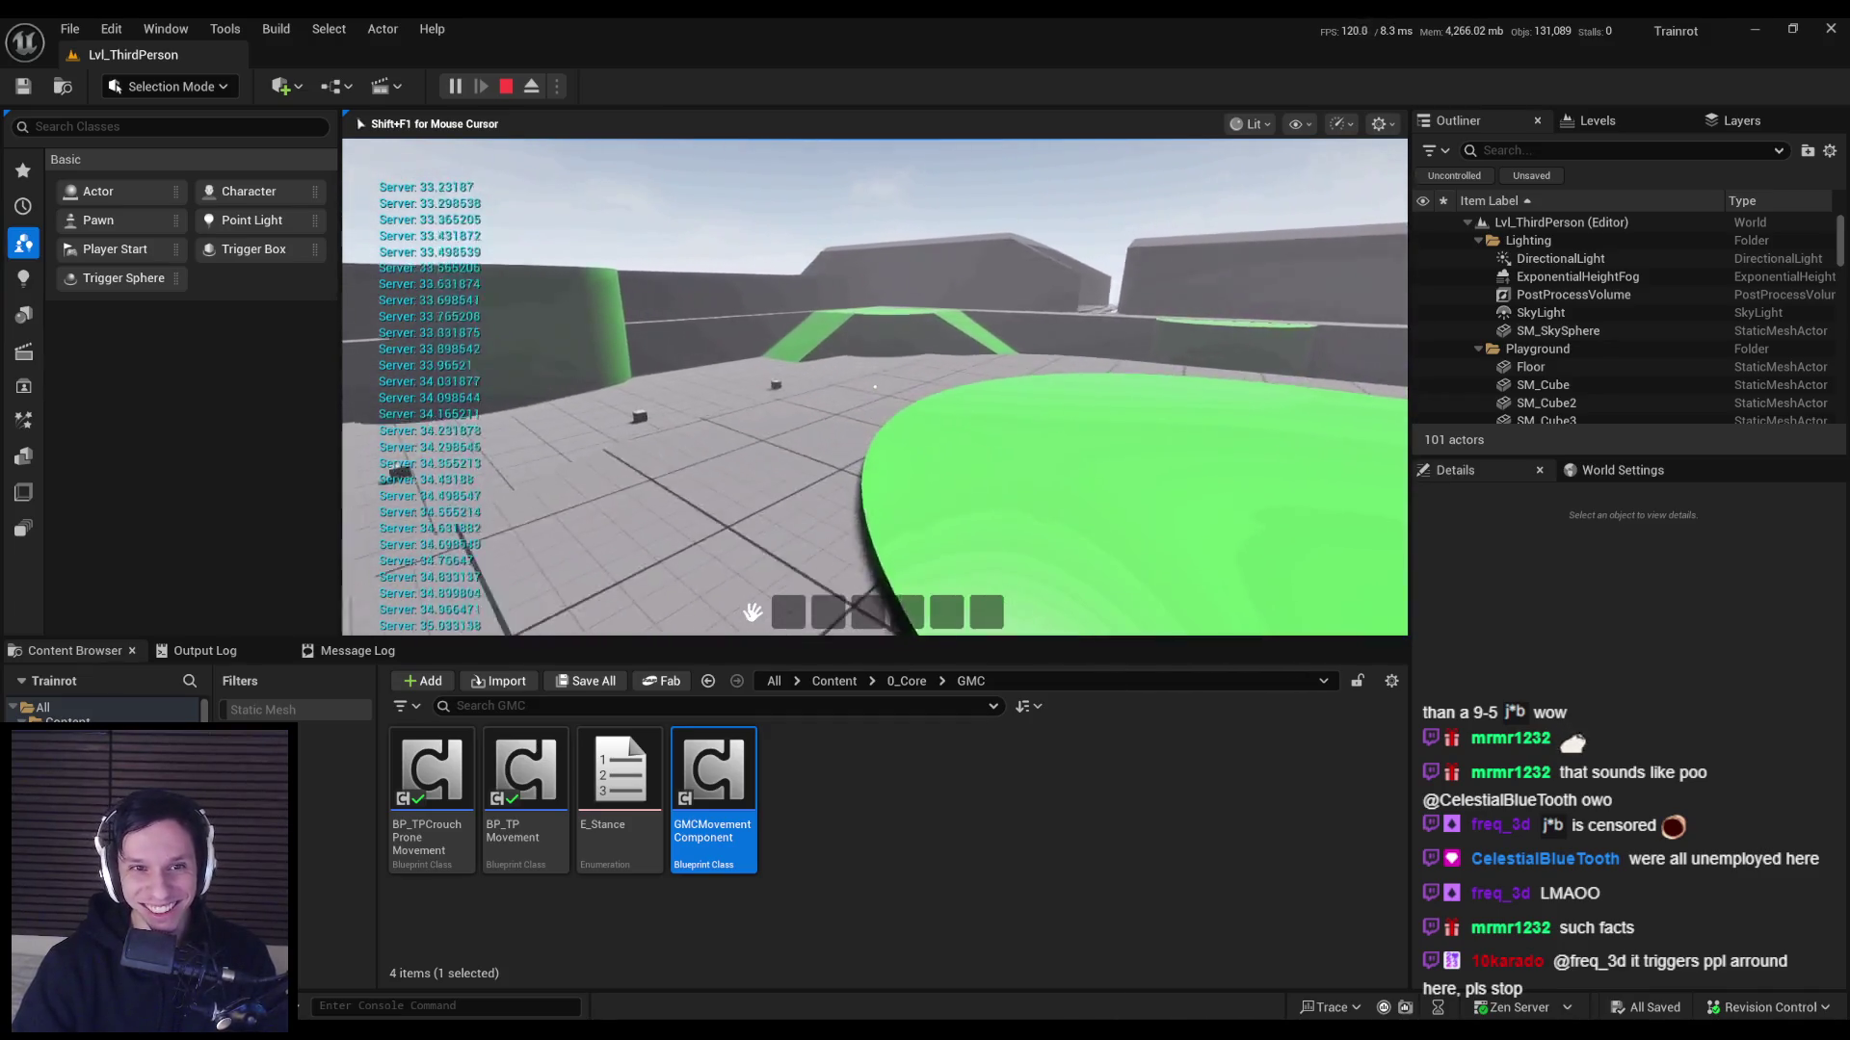
pyautogui.press('Escape')
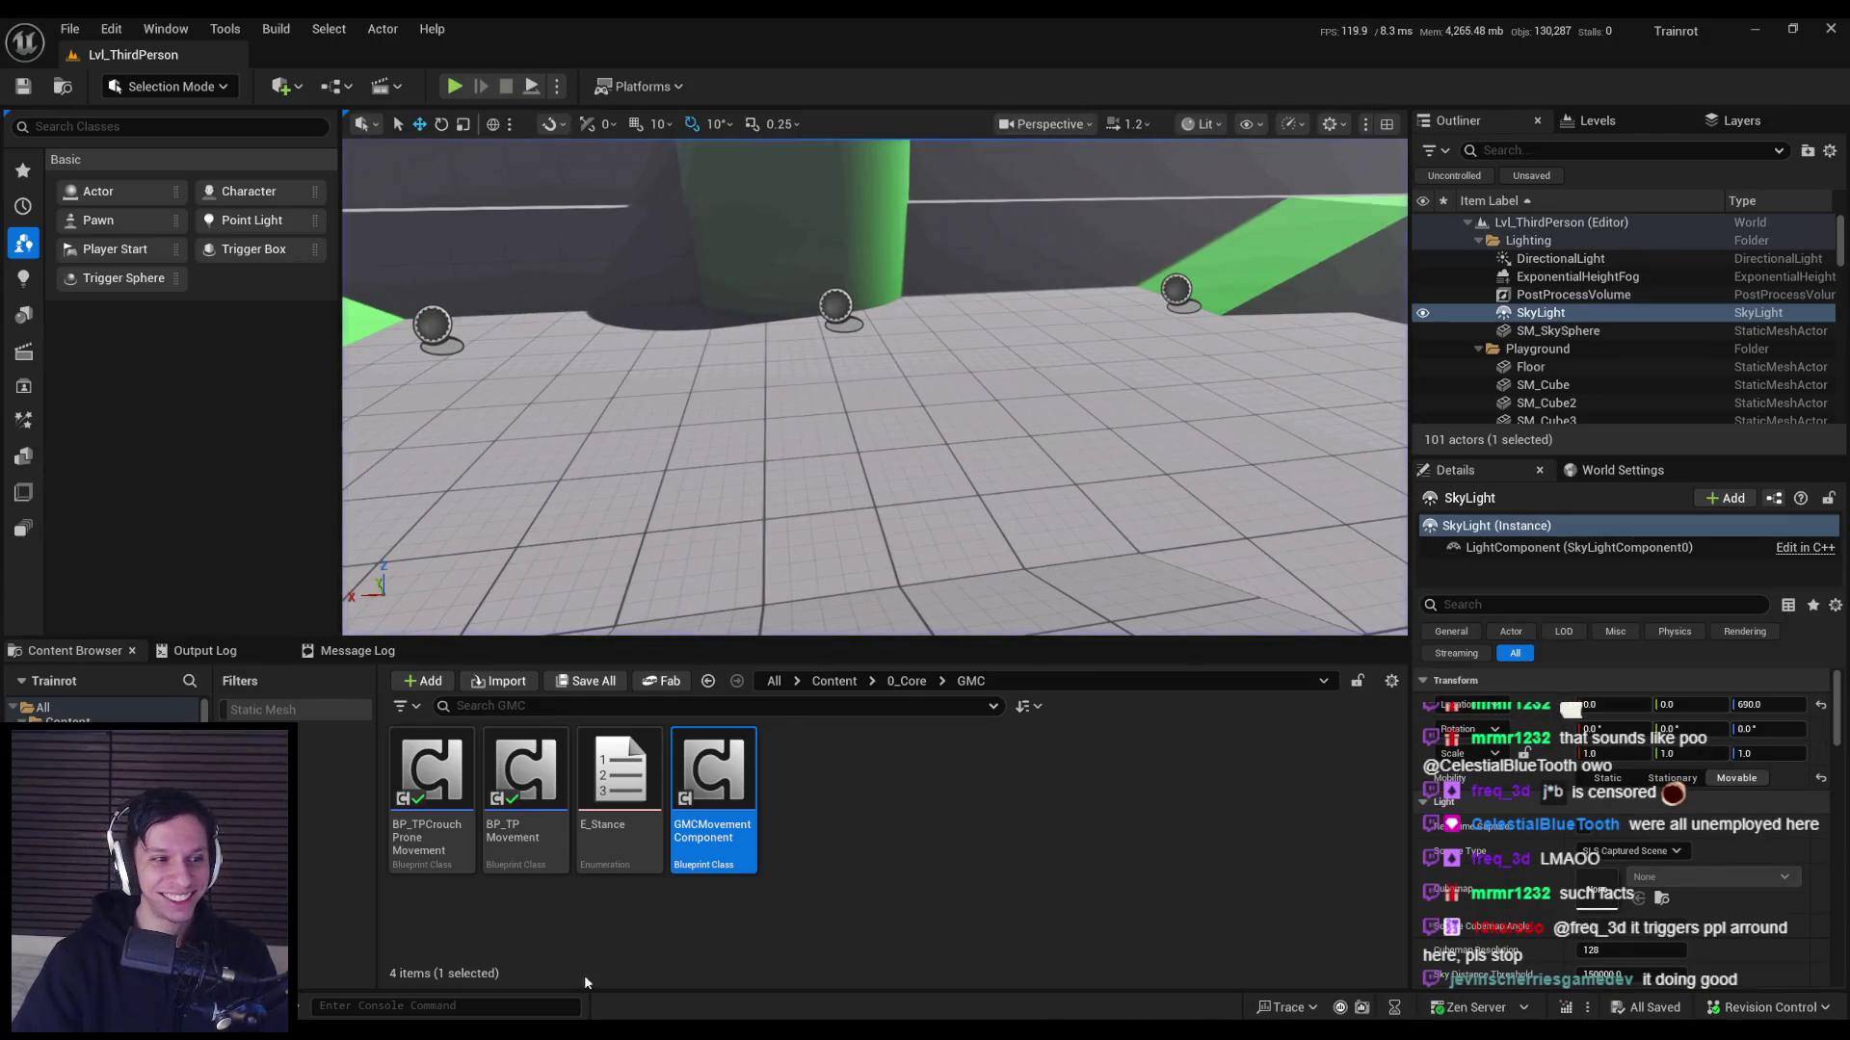
# Confirm Stamina defaults to 100.0, recompile BP_TPMovement, and start playing the level.
pyautogui.hotkey('alt', 'Tab')
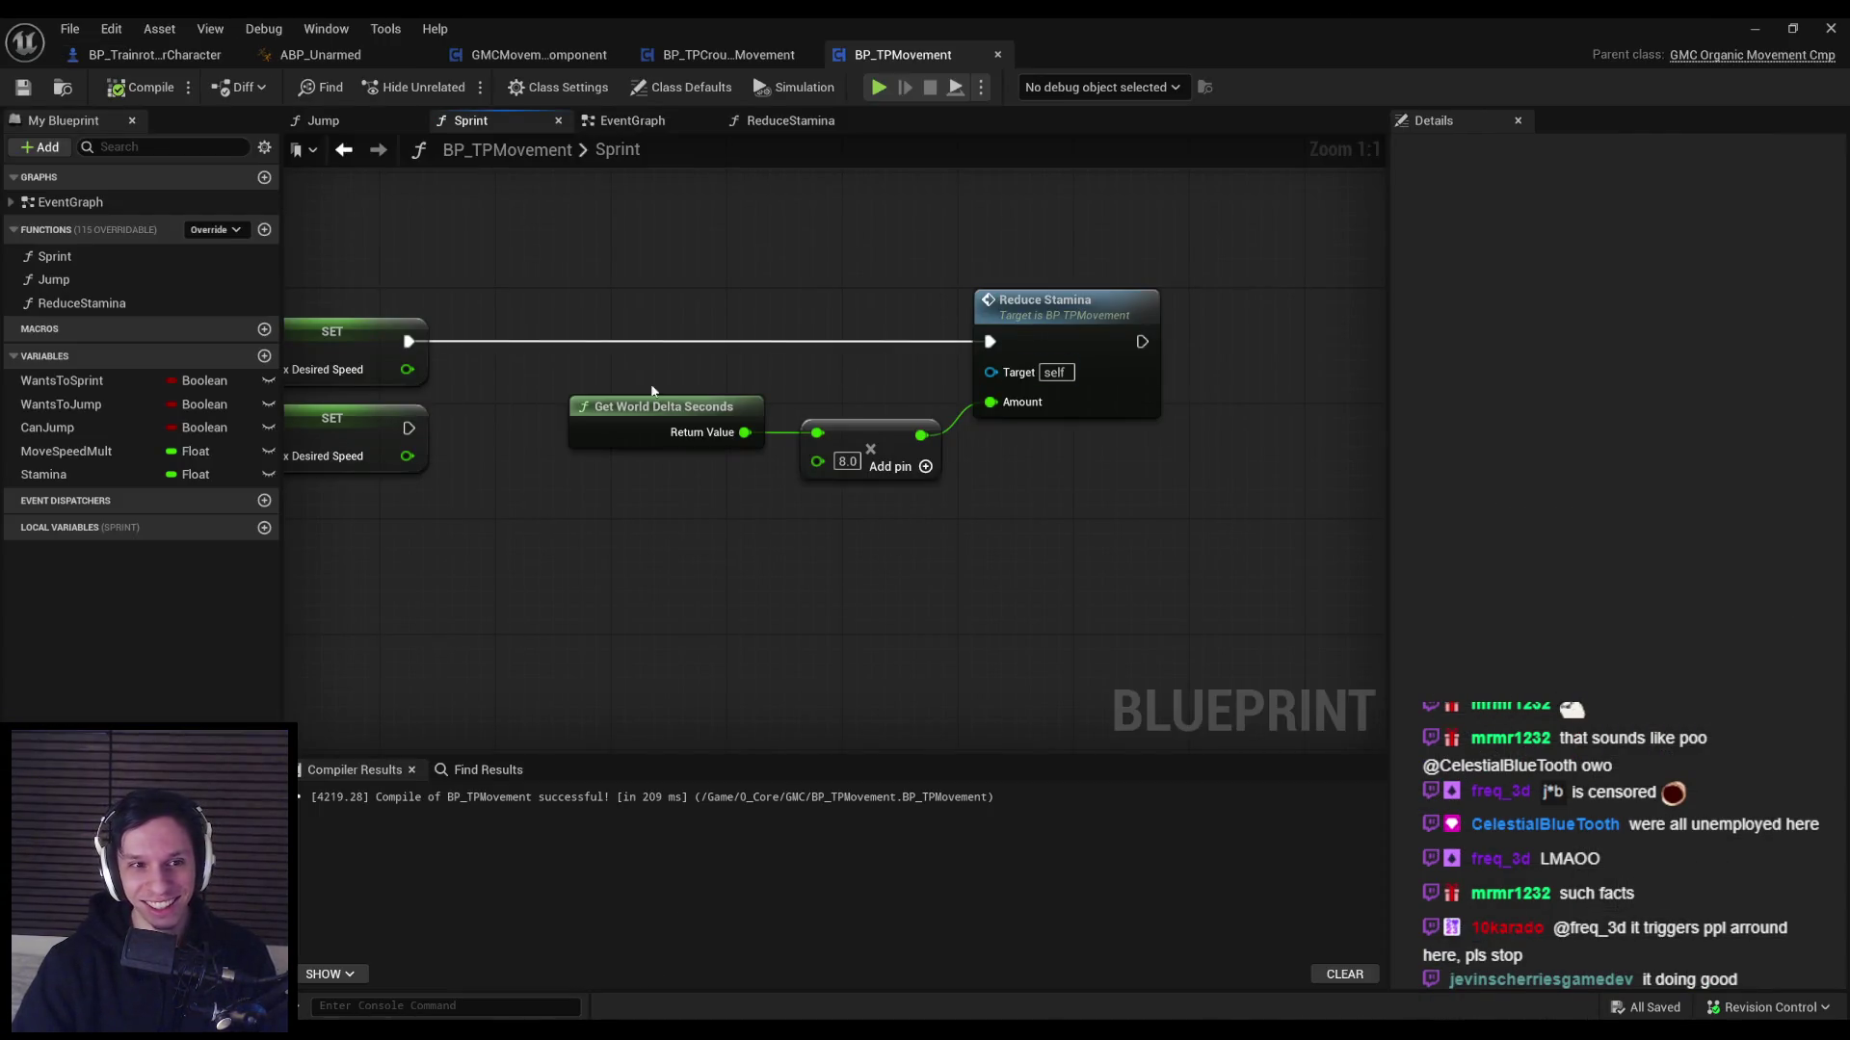
pyautogui.click(51, 474)
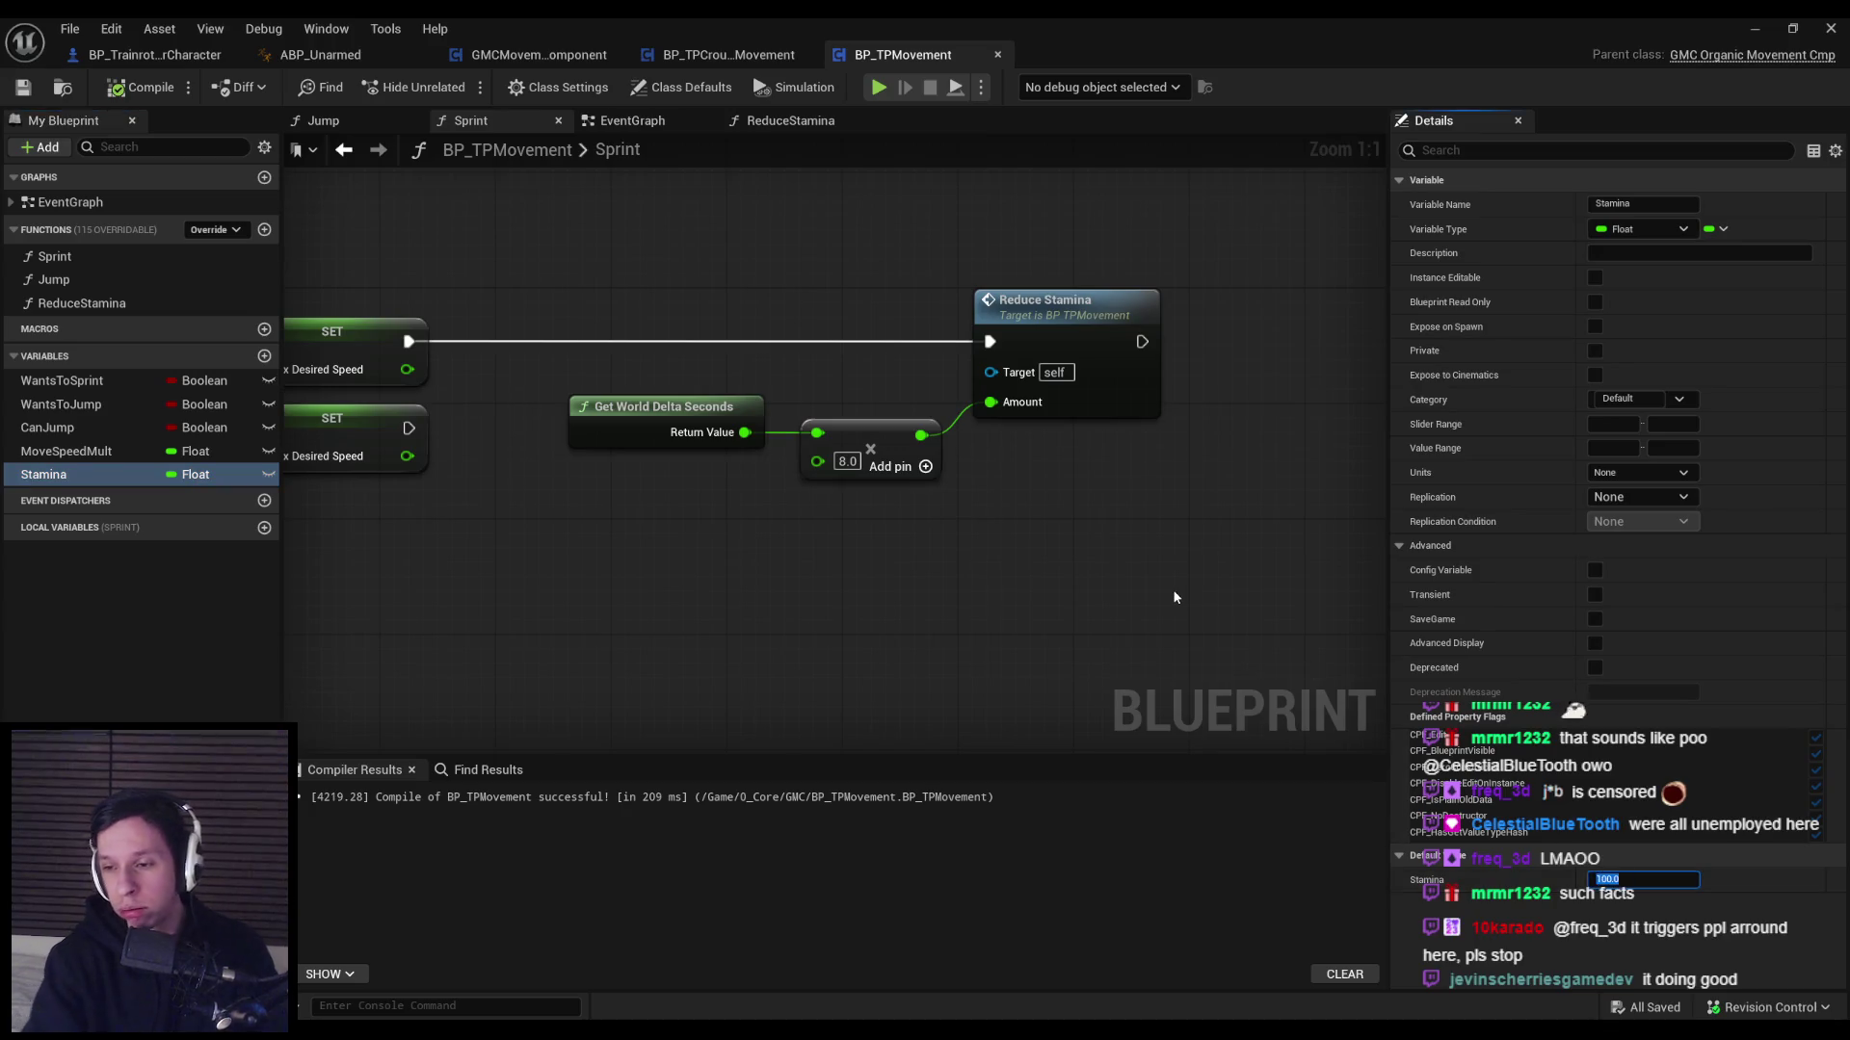
pyautogui.click(150, 89)
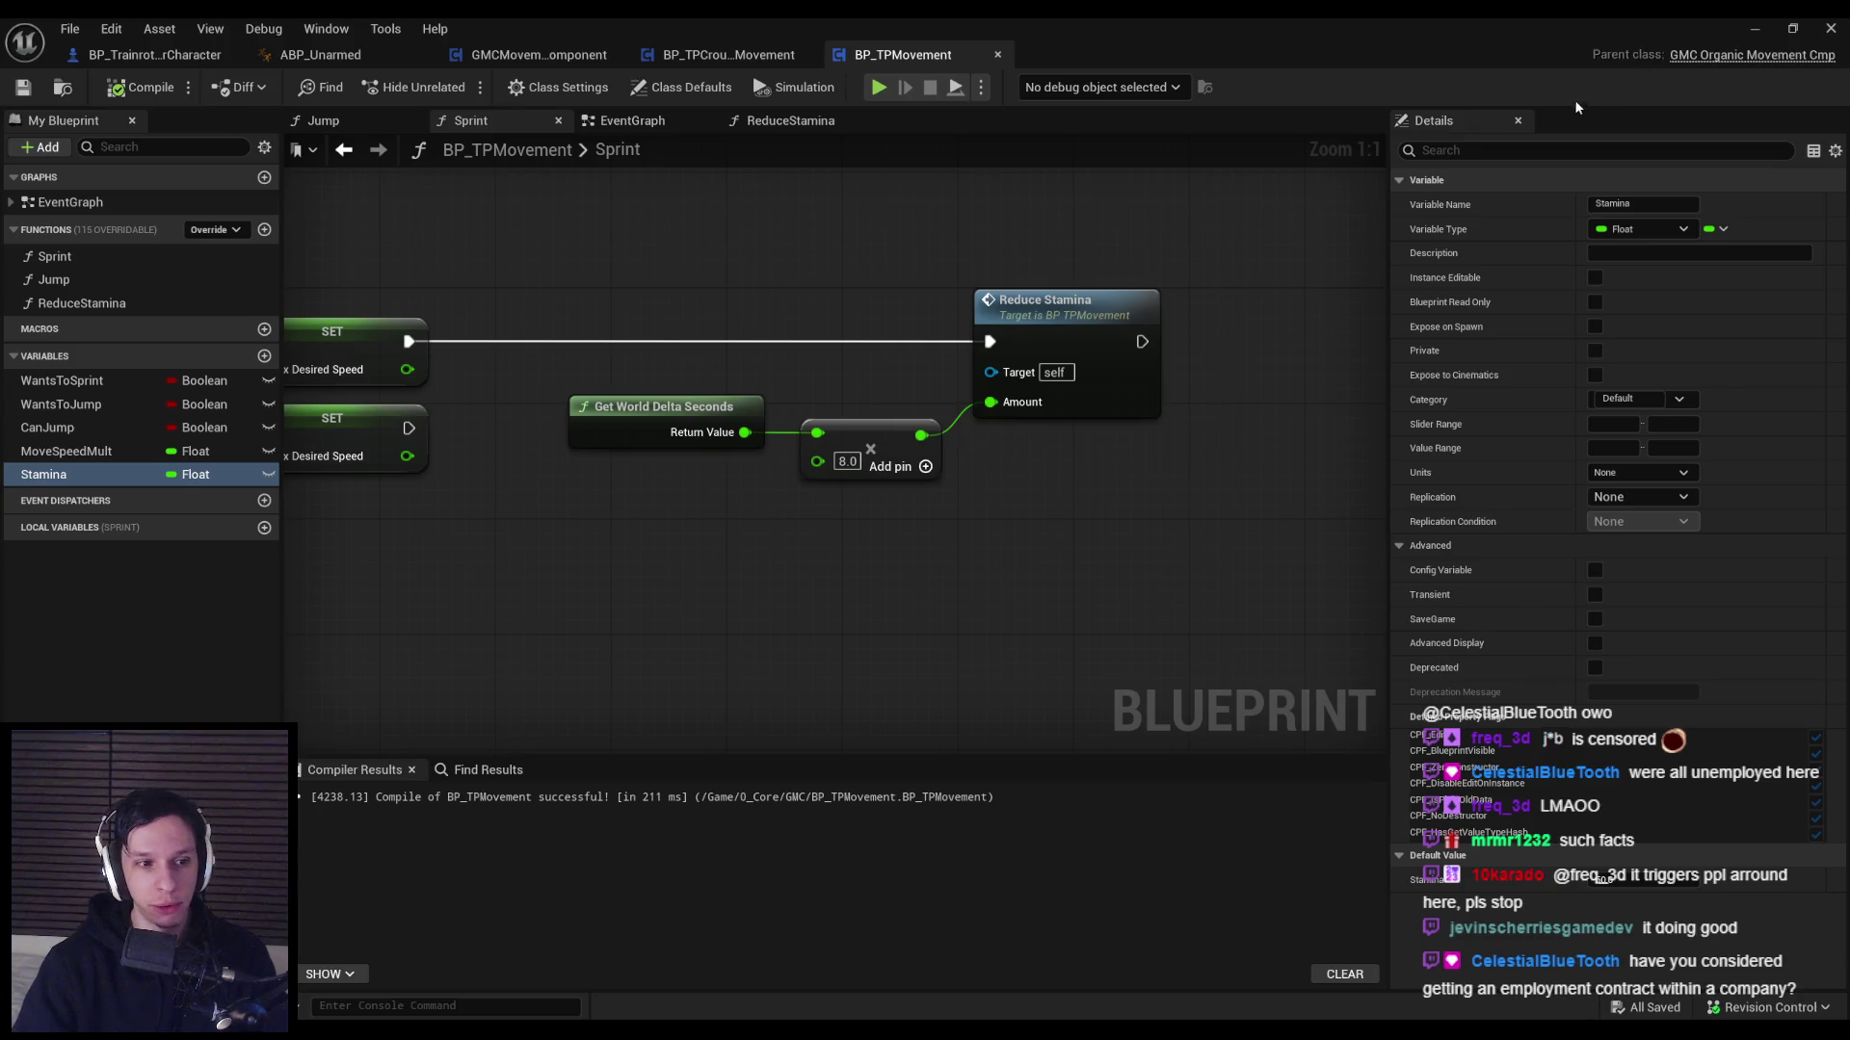
pyautogui.click(1754, 28)
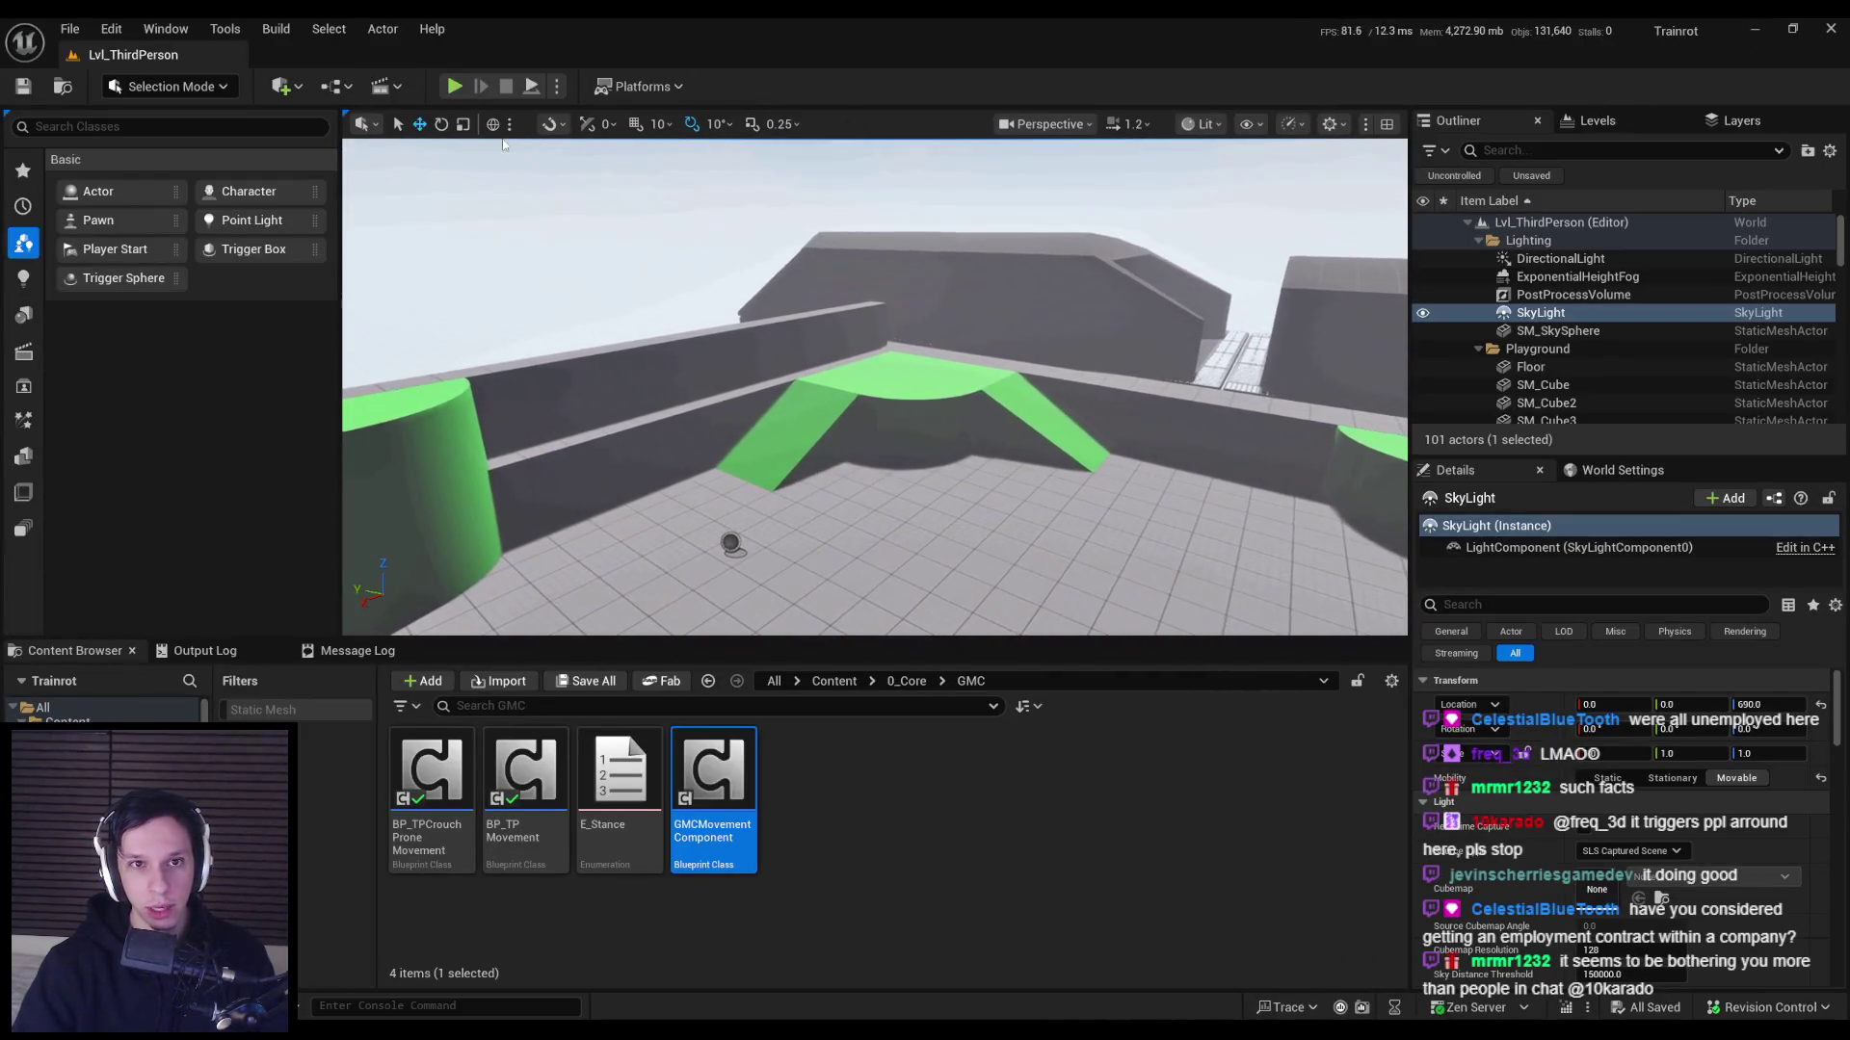
pyautogui.click(454, 88)
# Go fullscreen, walk to the small cube, pick it up and drop it.
pyautogui.press('F11')
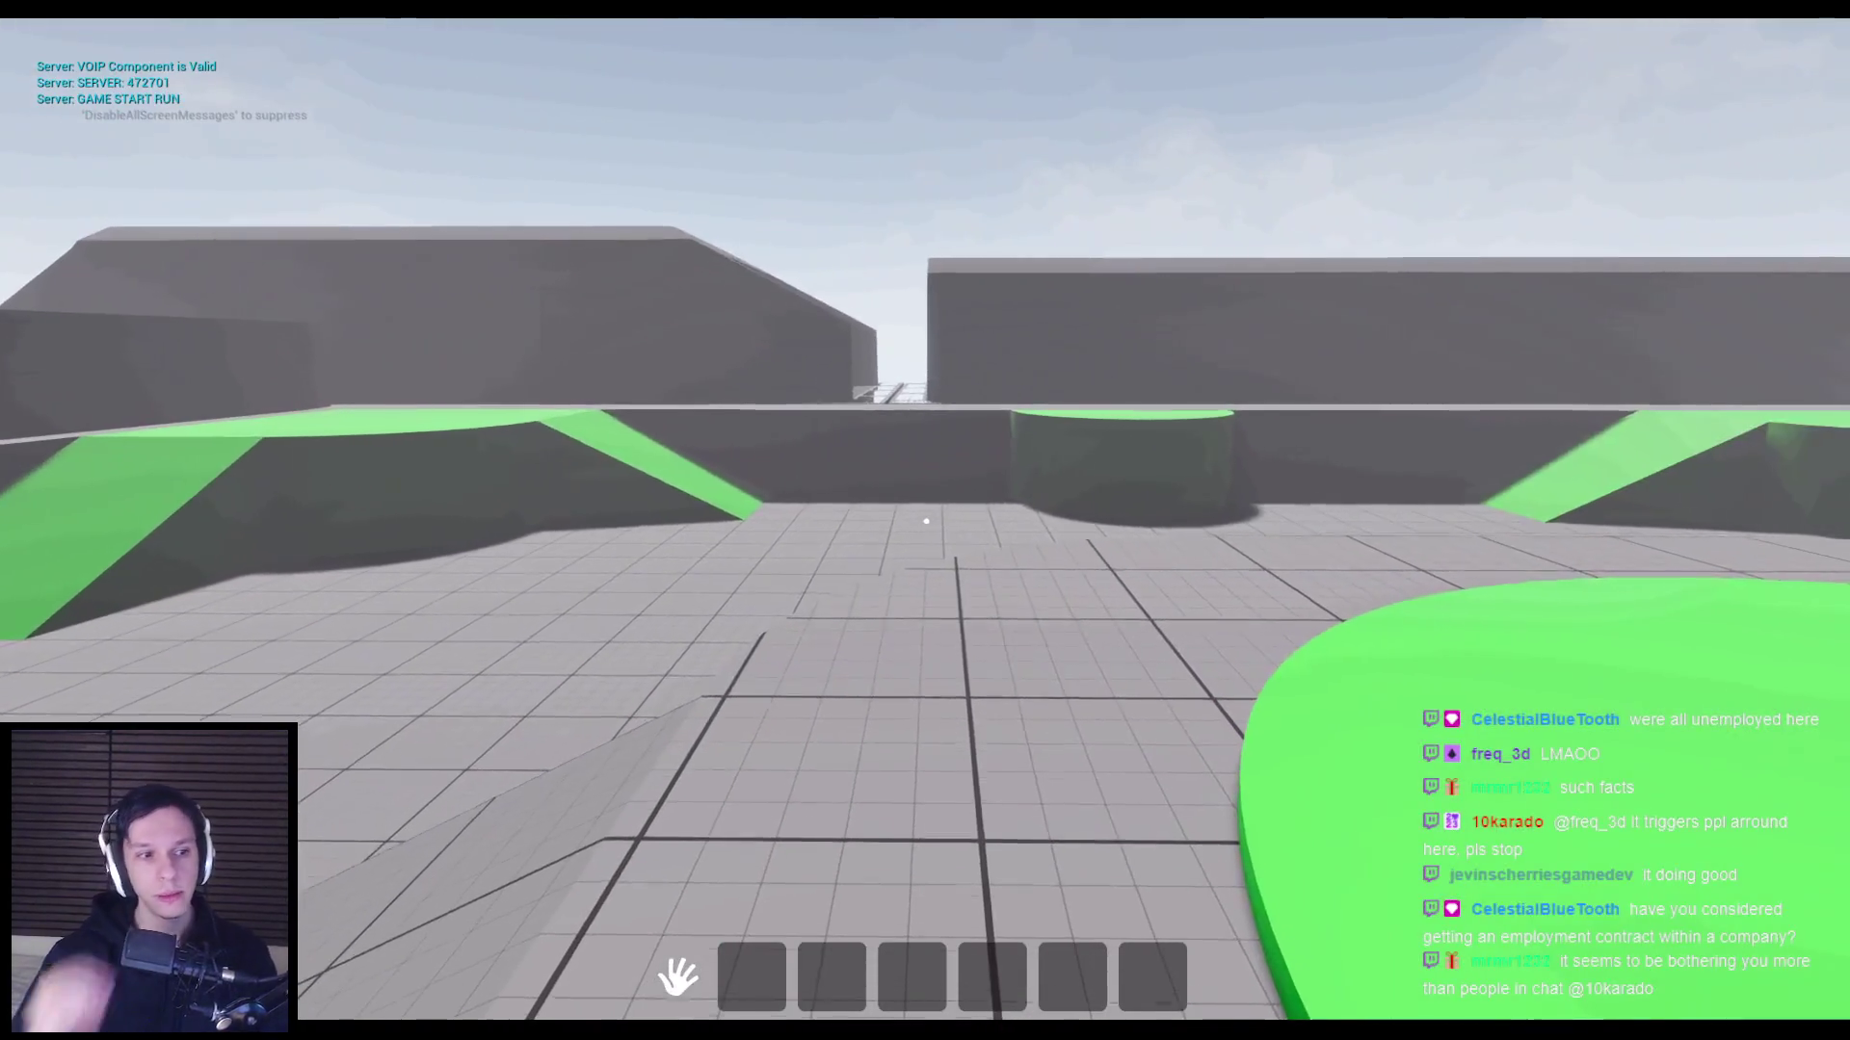
pyautogui.press('w')
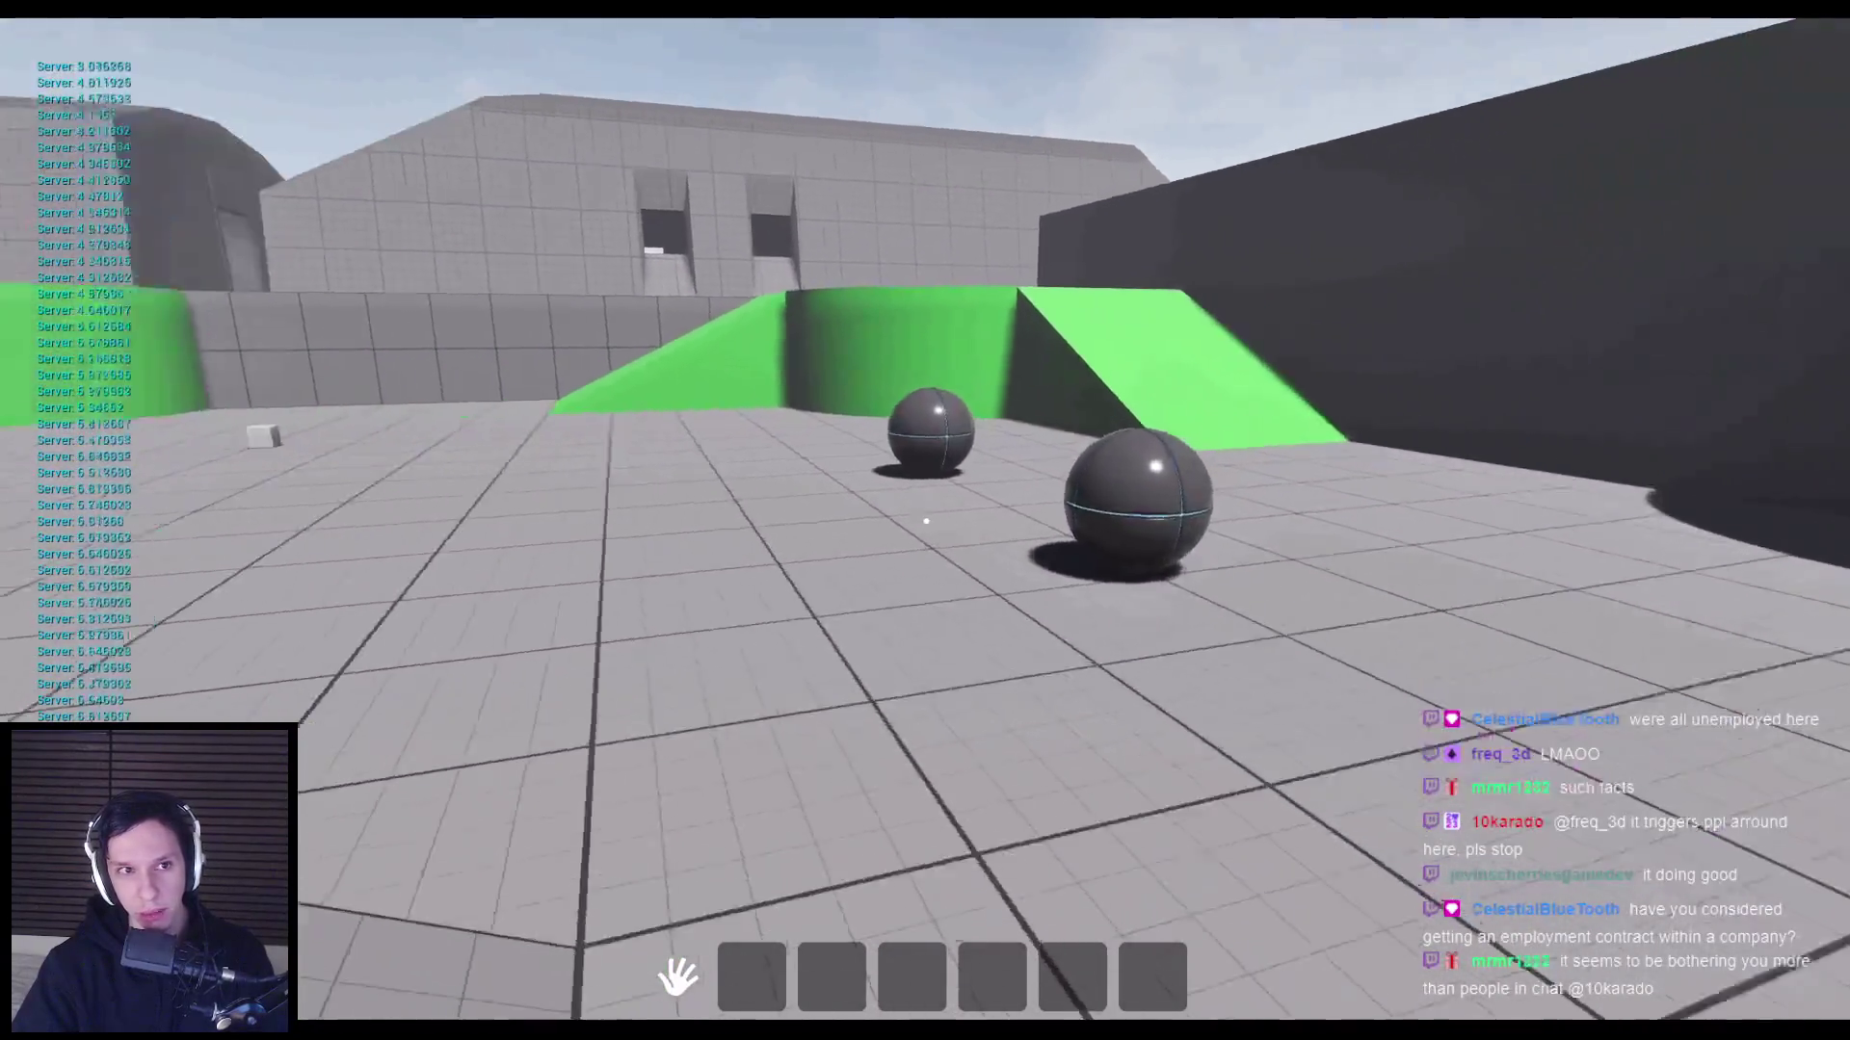
pyautogui.press('w')
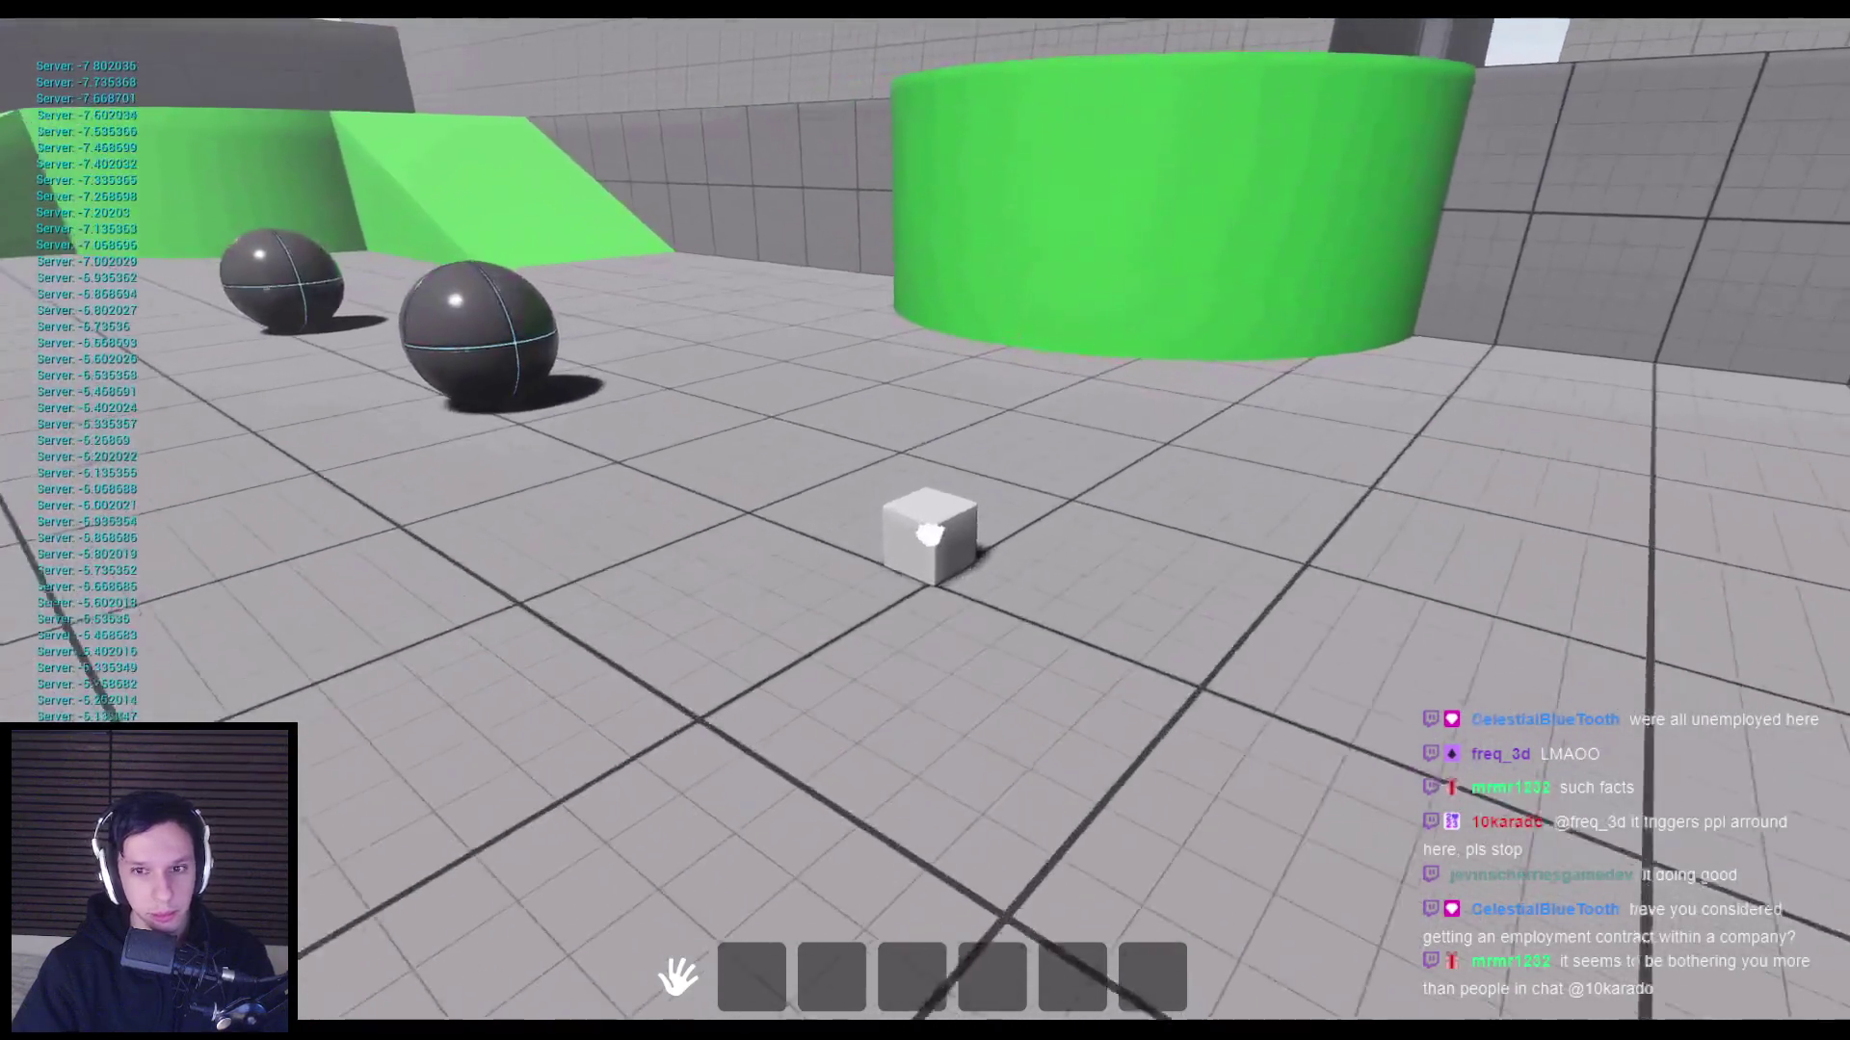
pyautogui.click(929, 535)
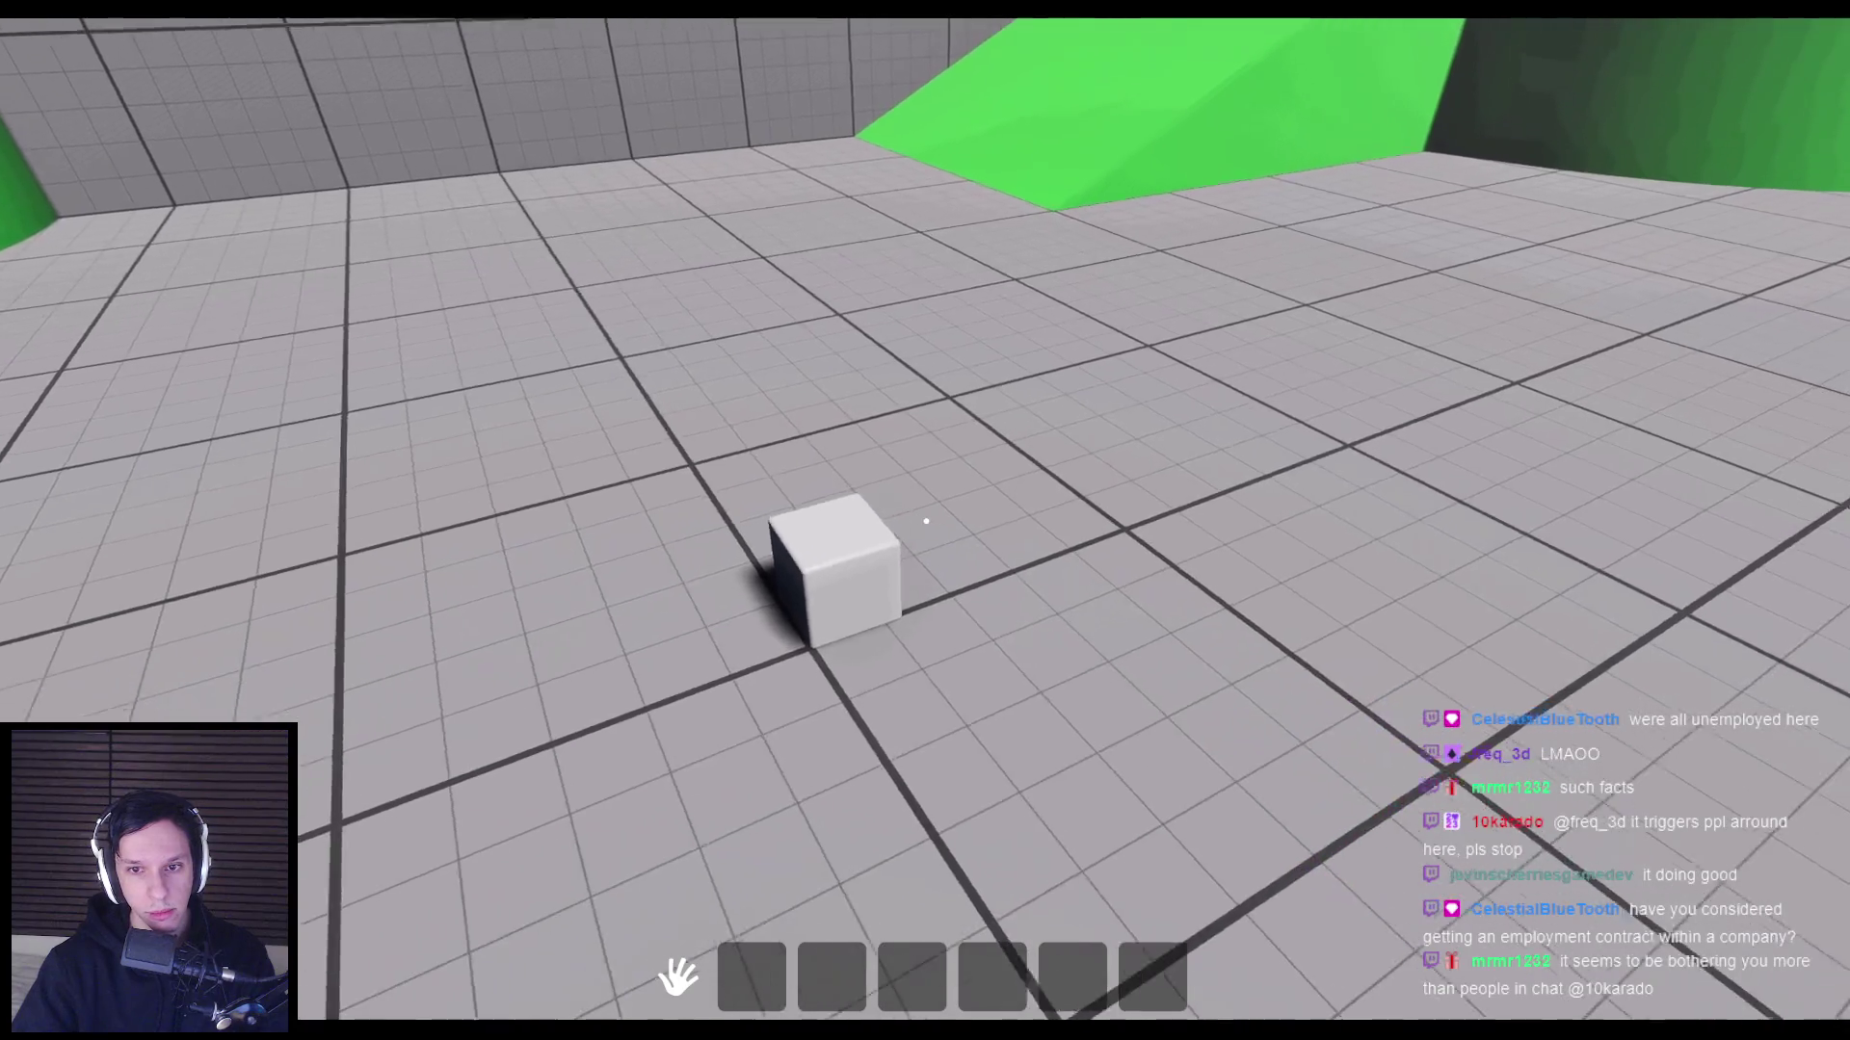
pyautogui.click(927, 522)
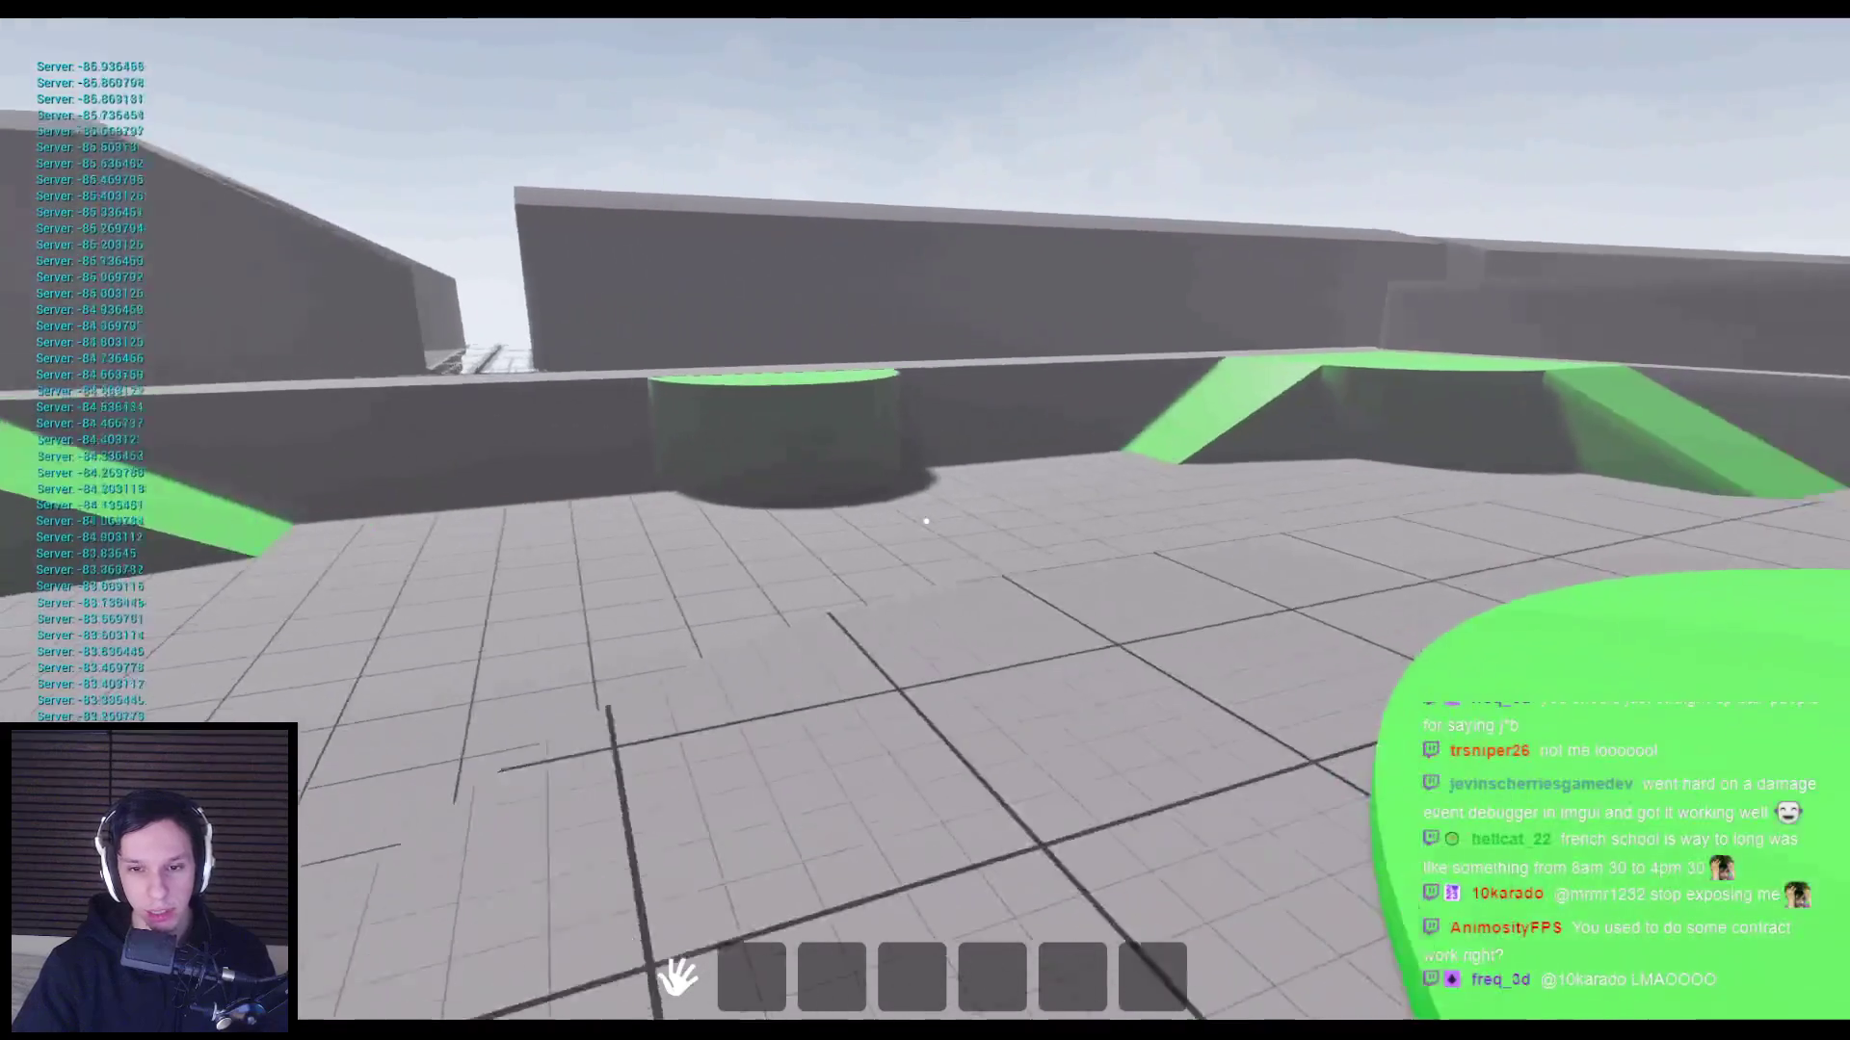
# Pick up the floor cube, carry it back and forth toward the large sphere, and drop it.
pyautogui.press('w')
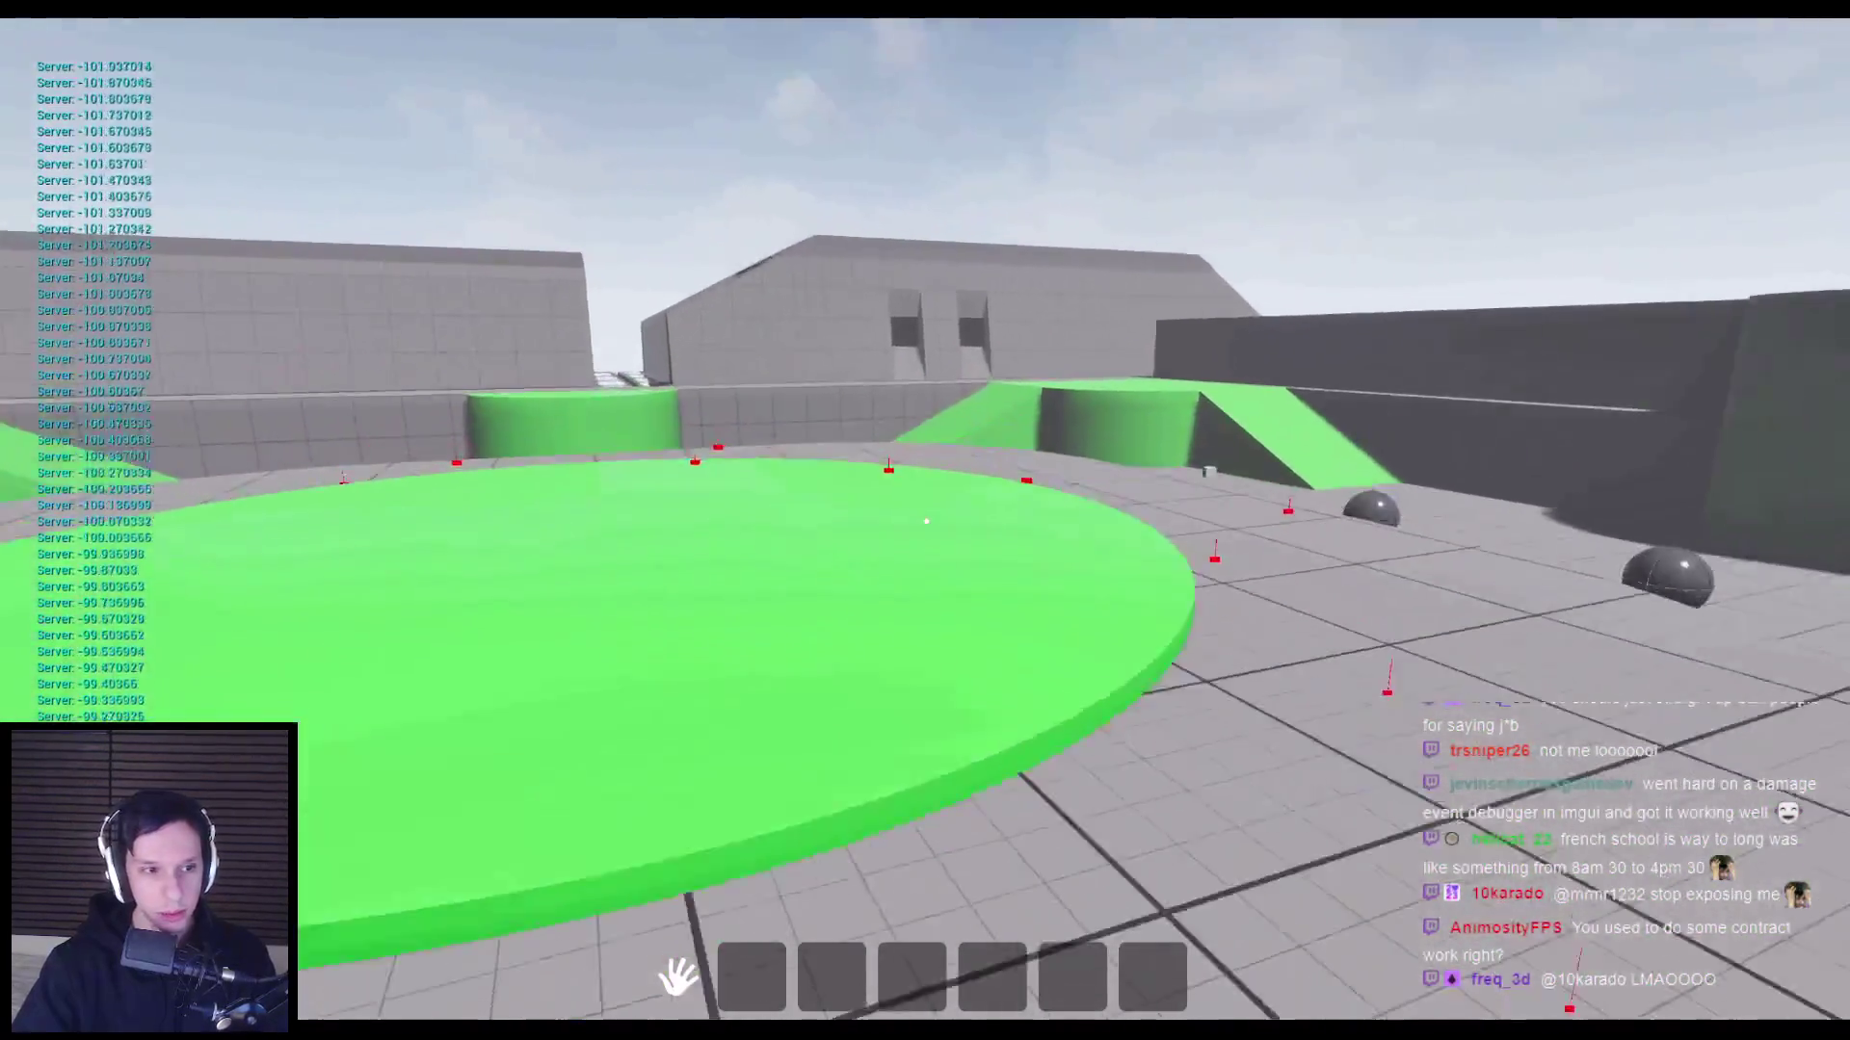
pyautogui.press('w')
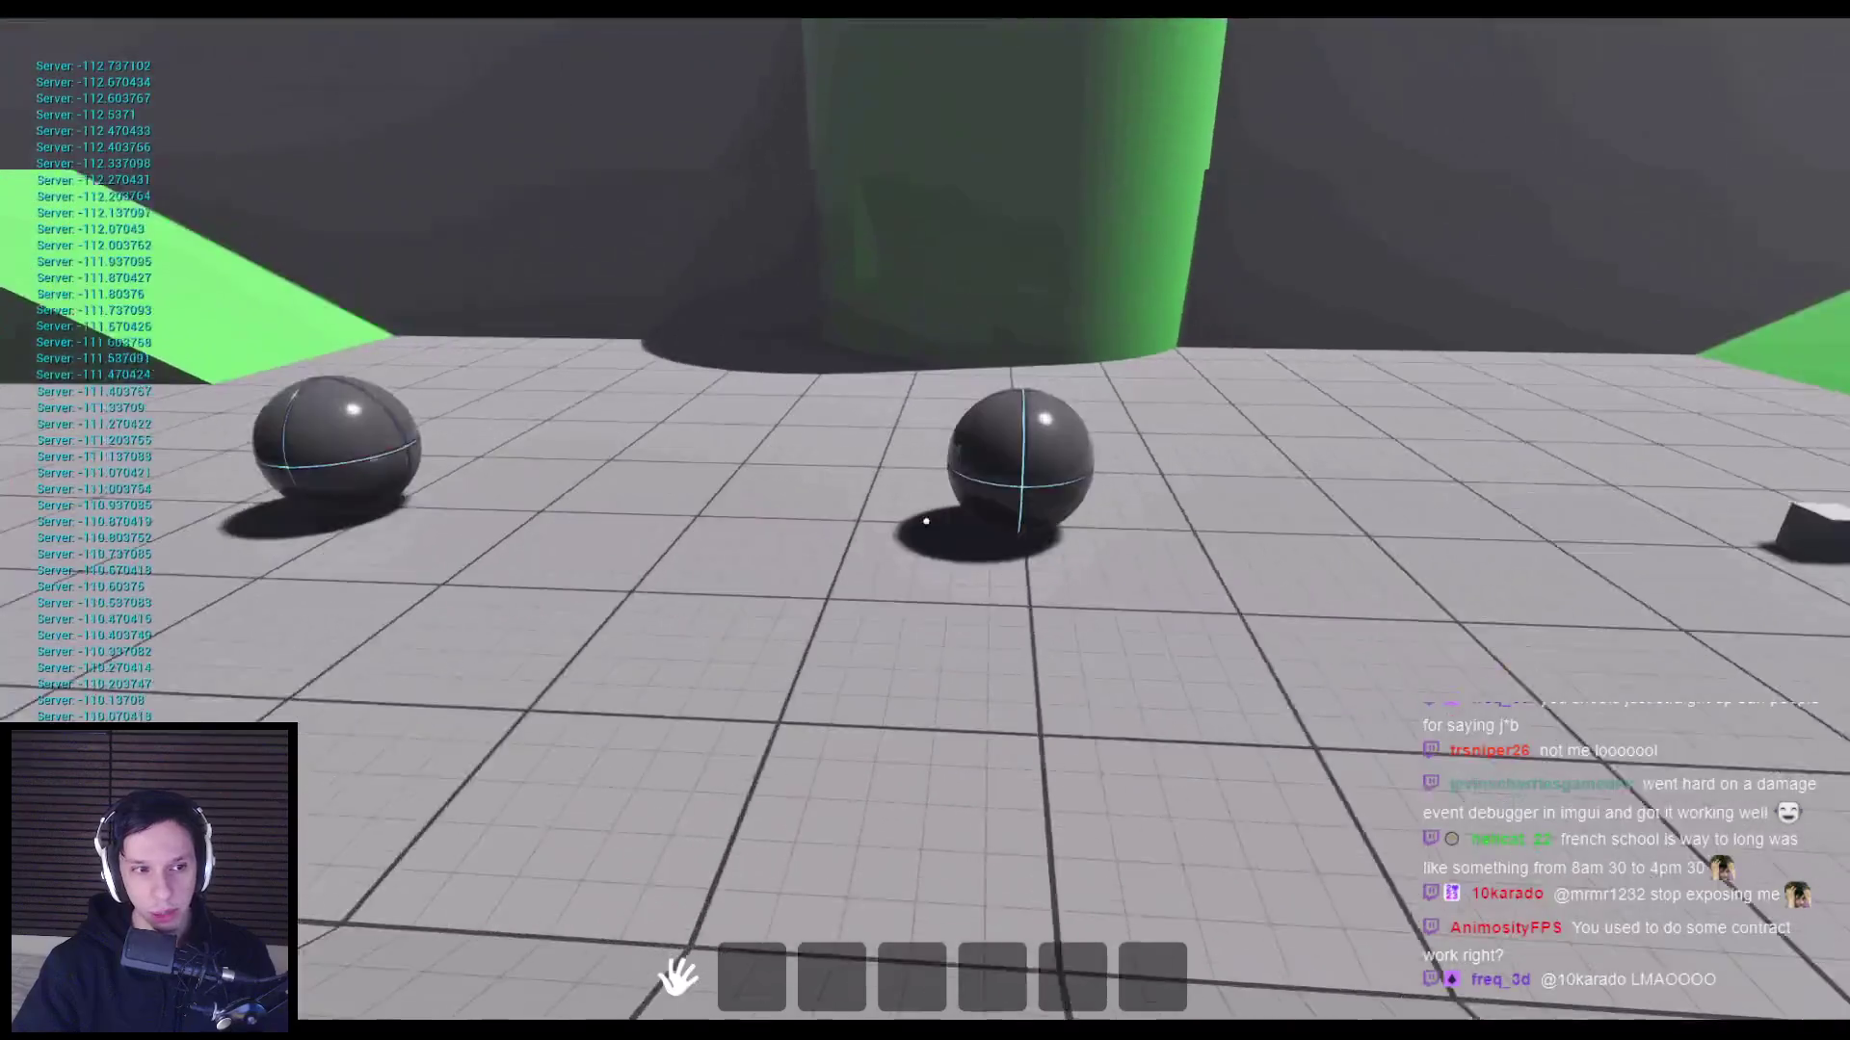
pyautogui.press('w')
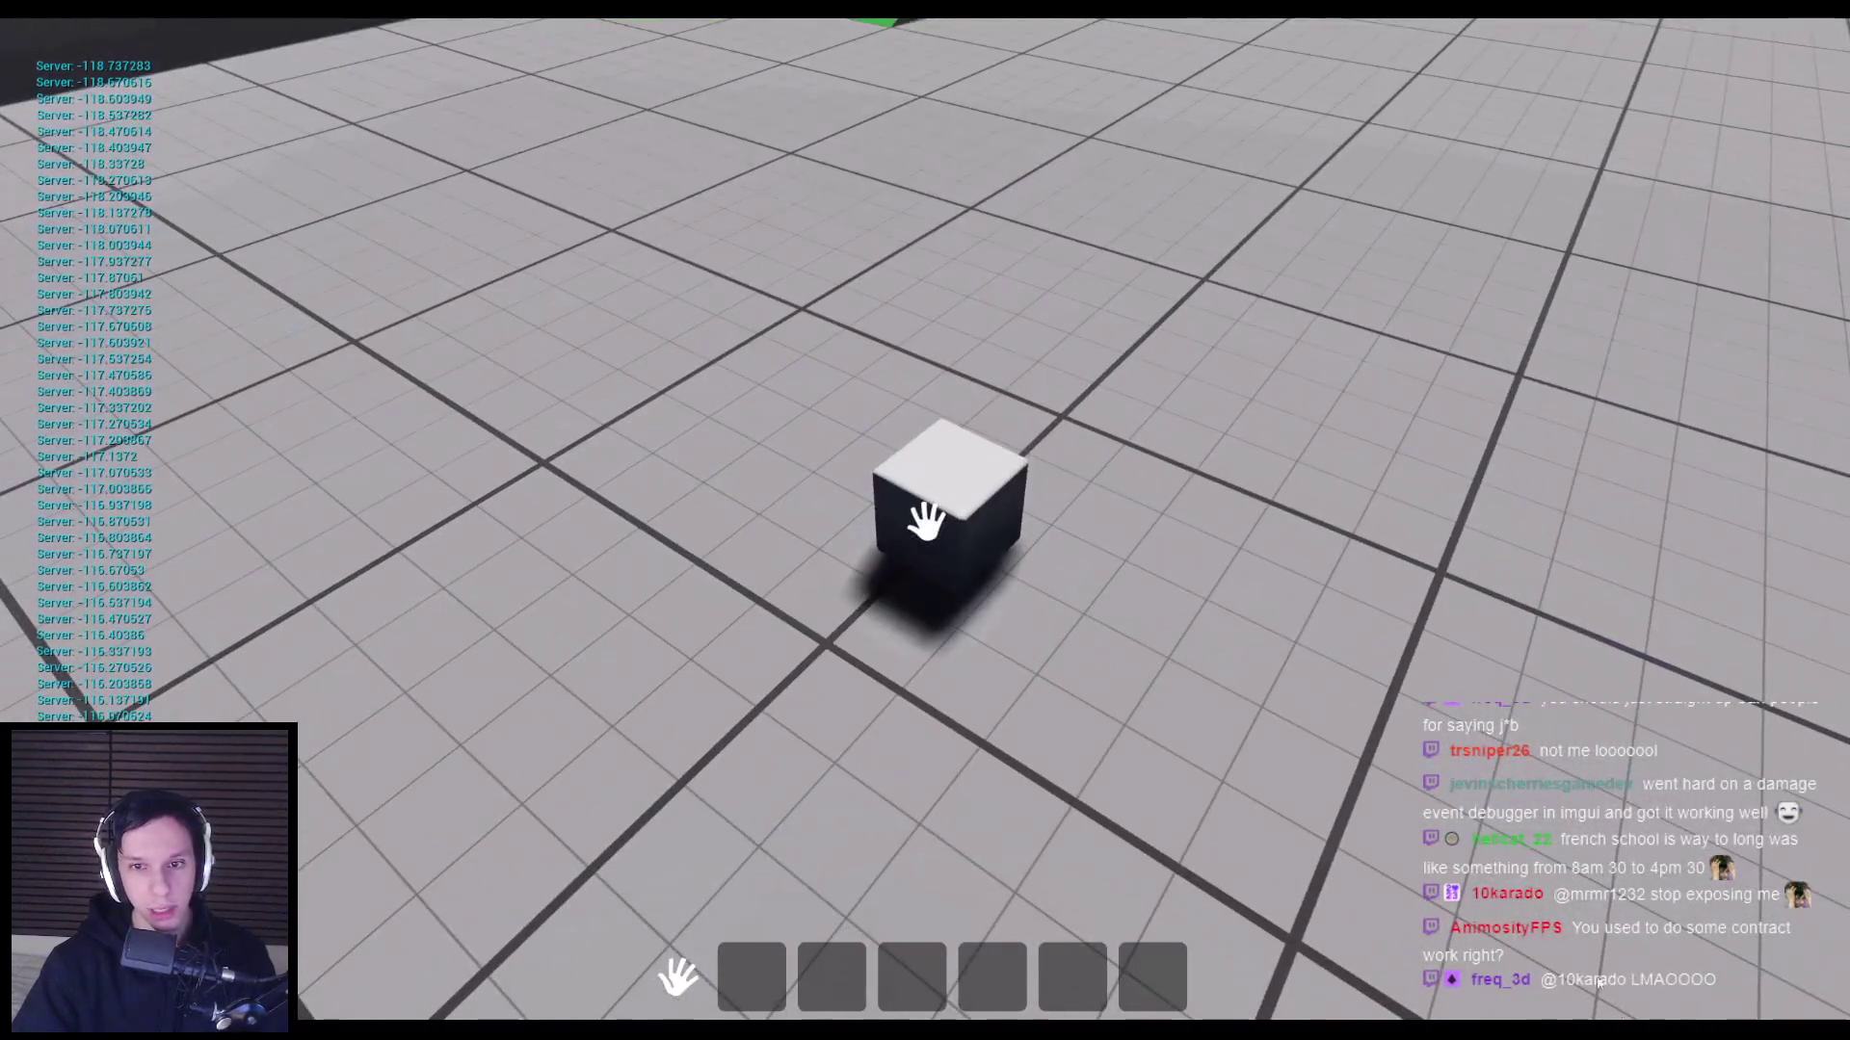
pyautogui.click(924, 520)
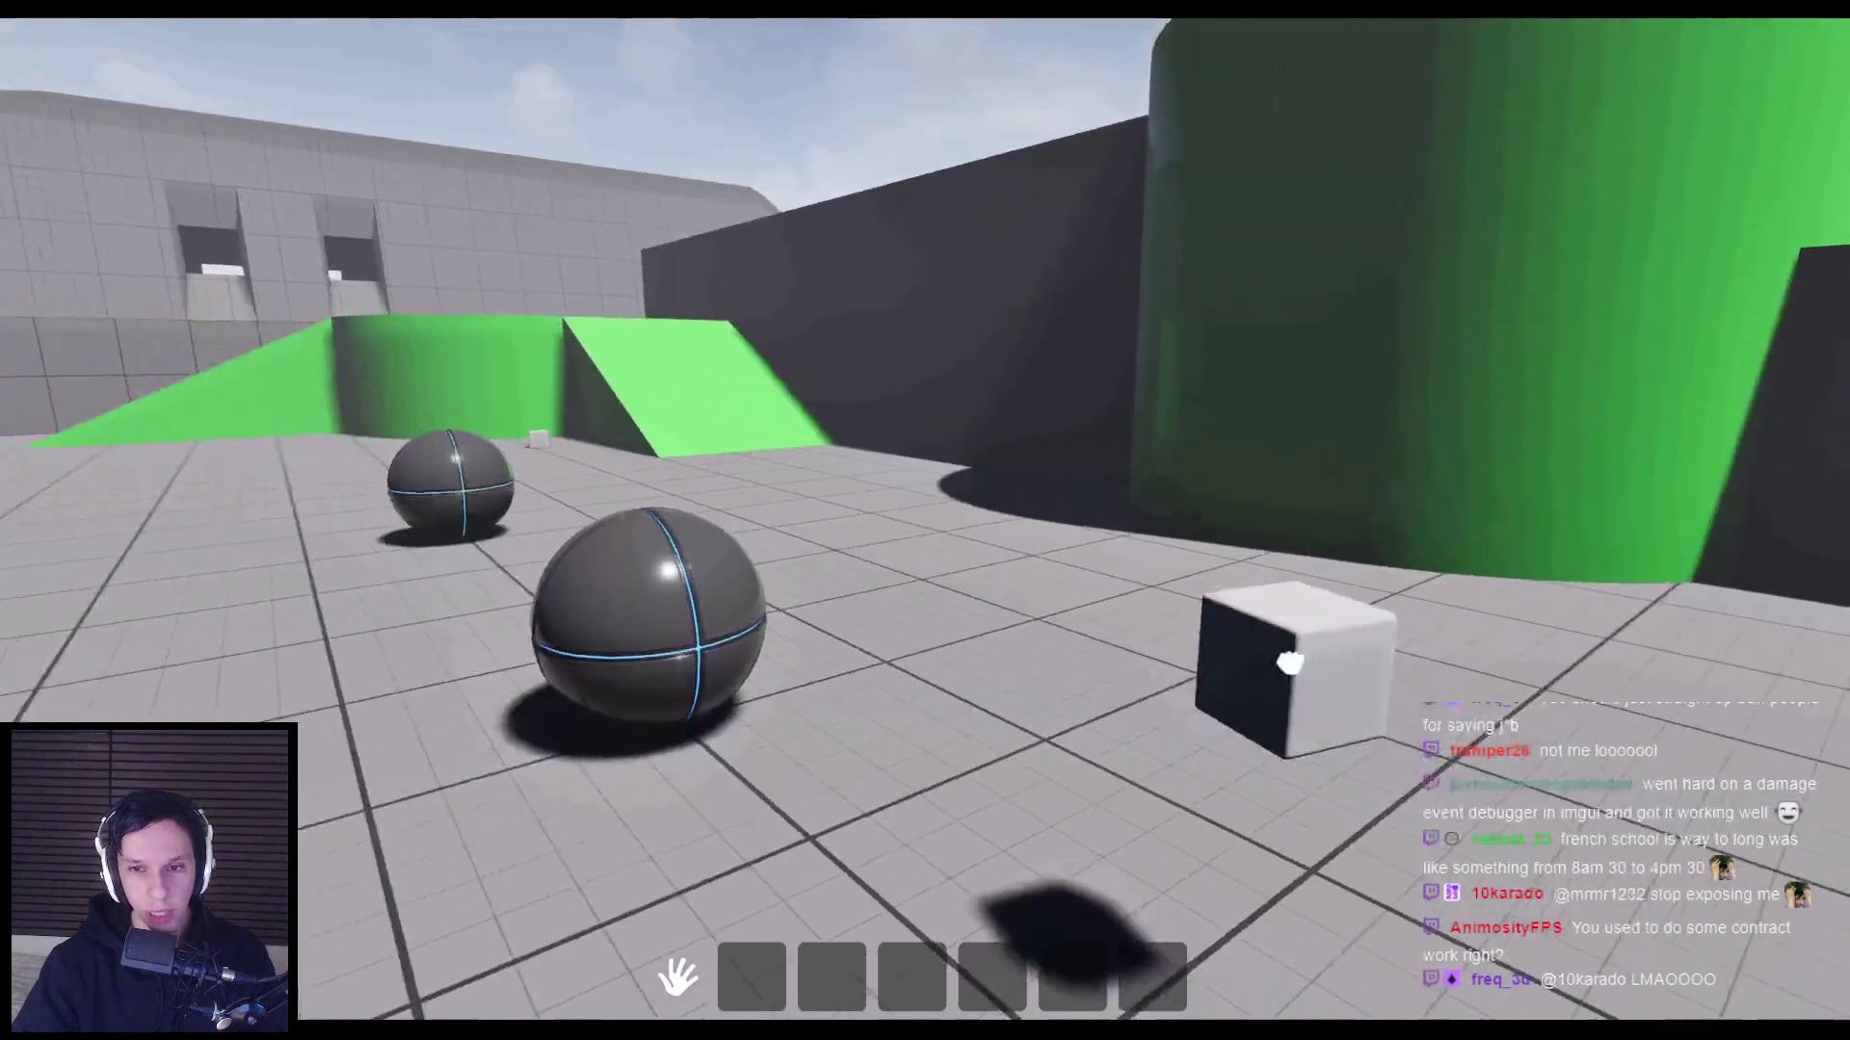
pyautogui.press('s')
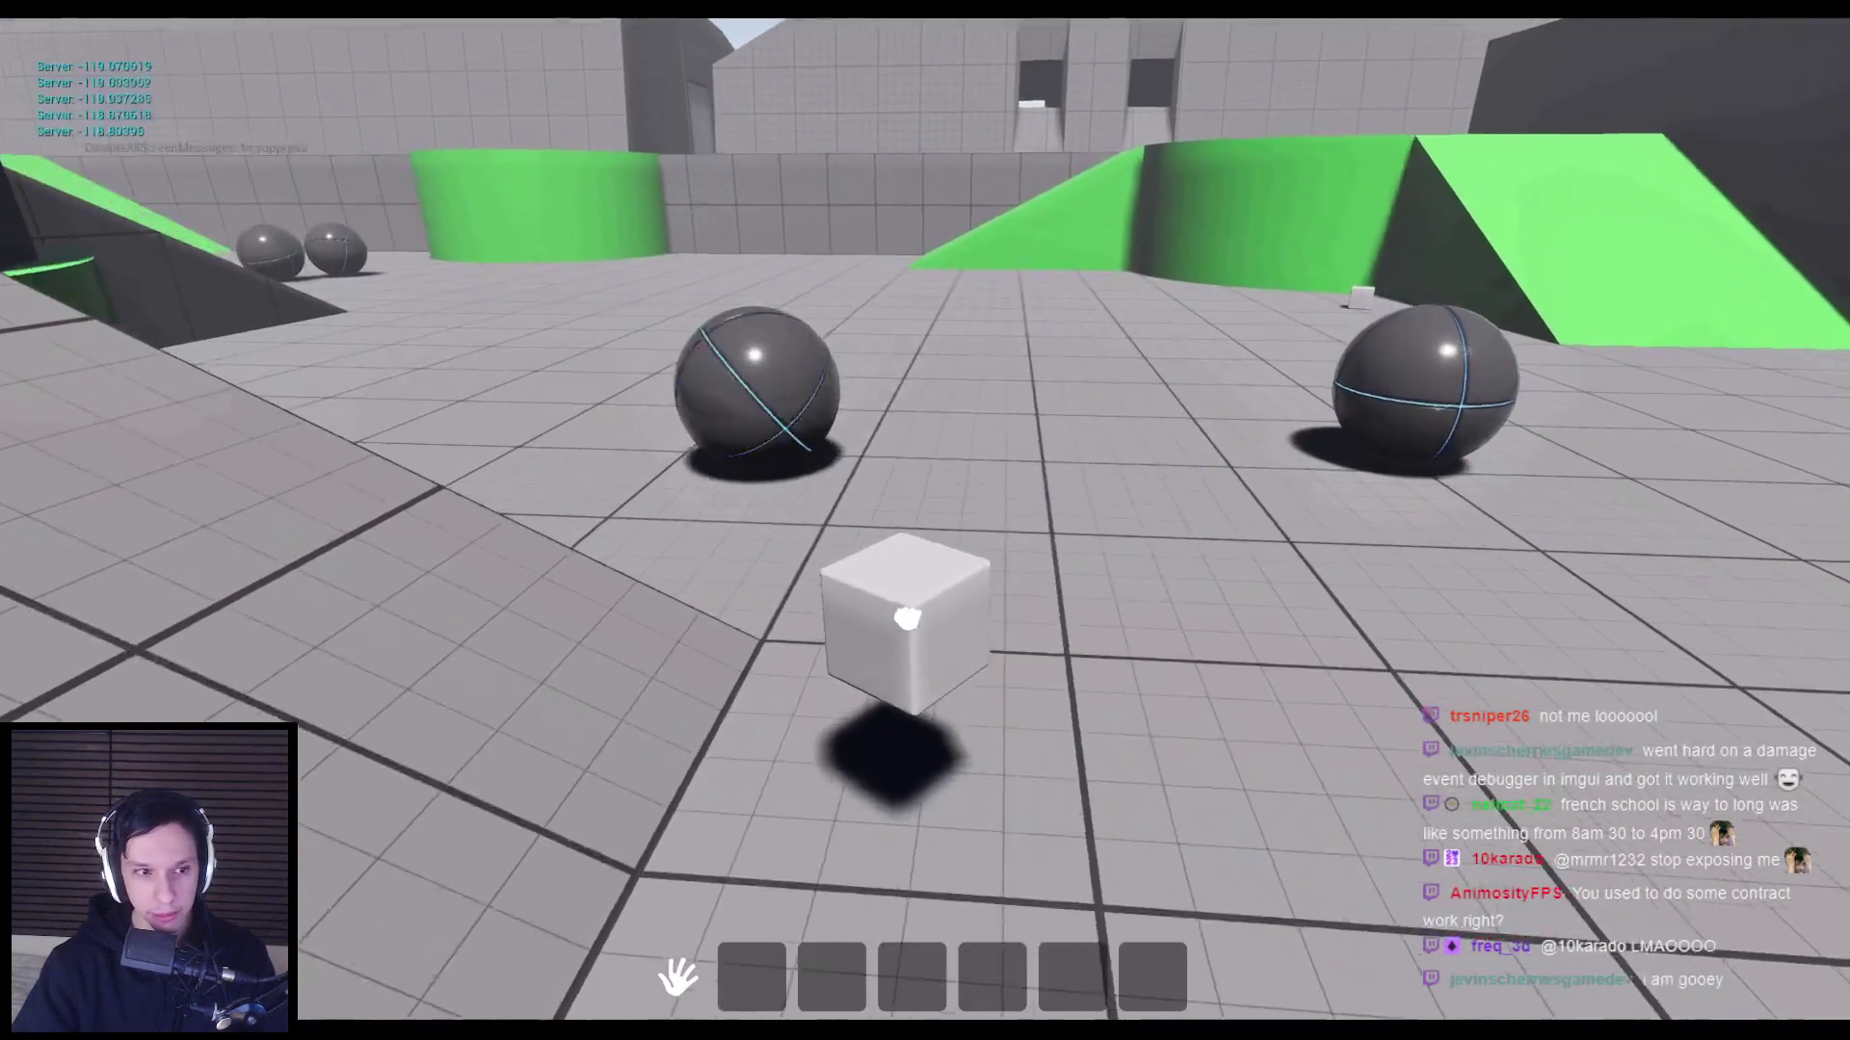
pyautogui.press('w')
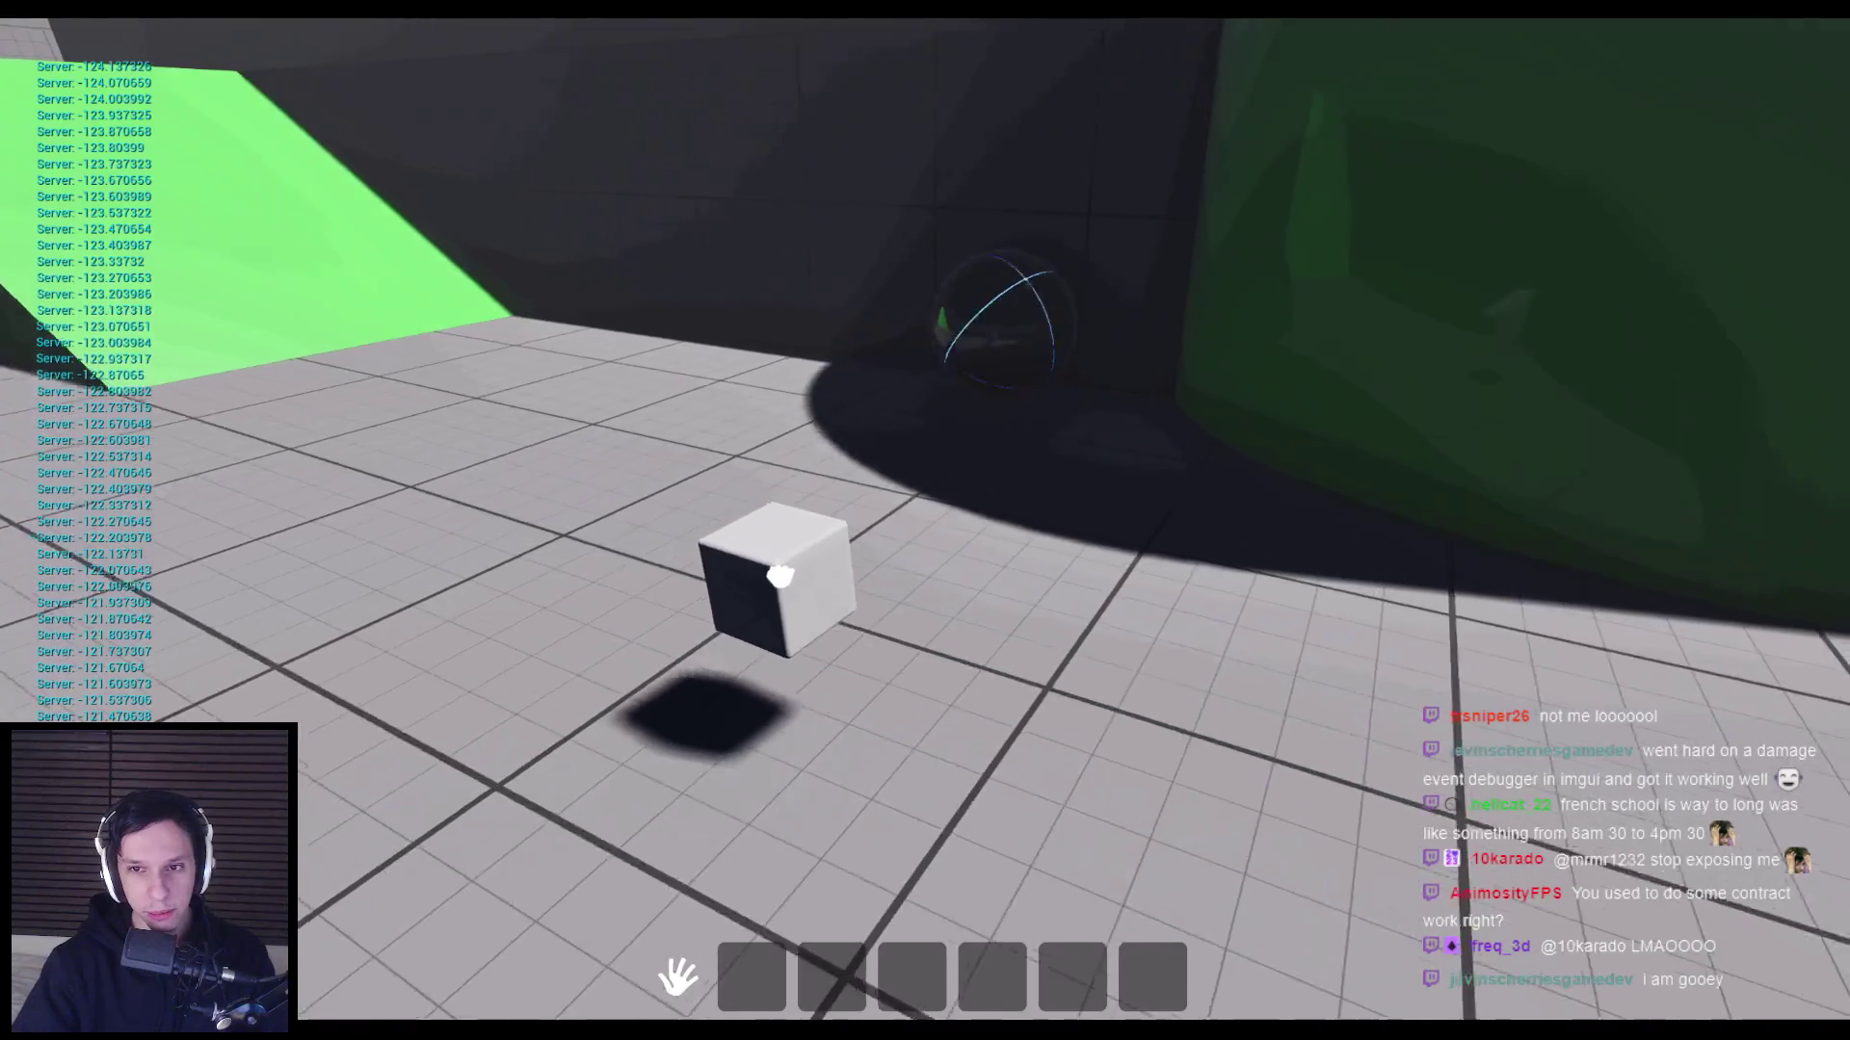
pyautogui.press('s')
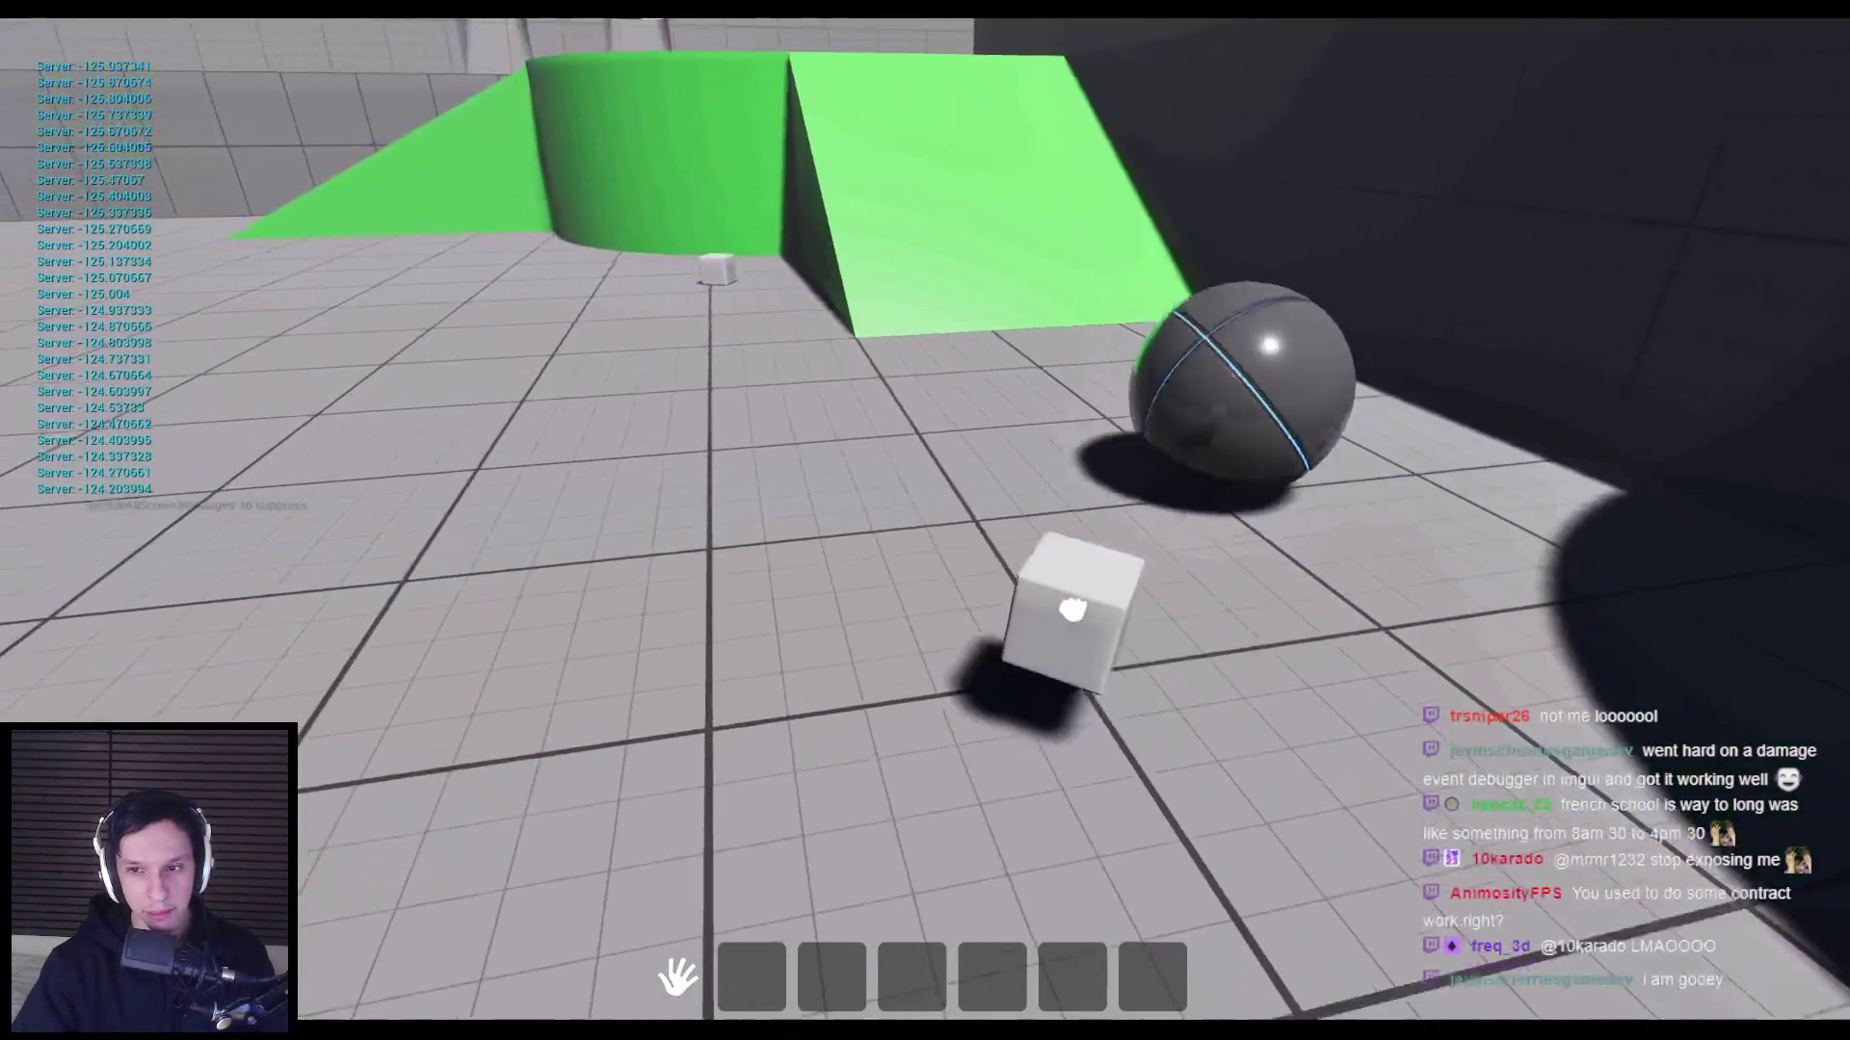
pyautogui.press('w')
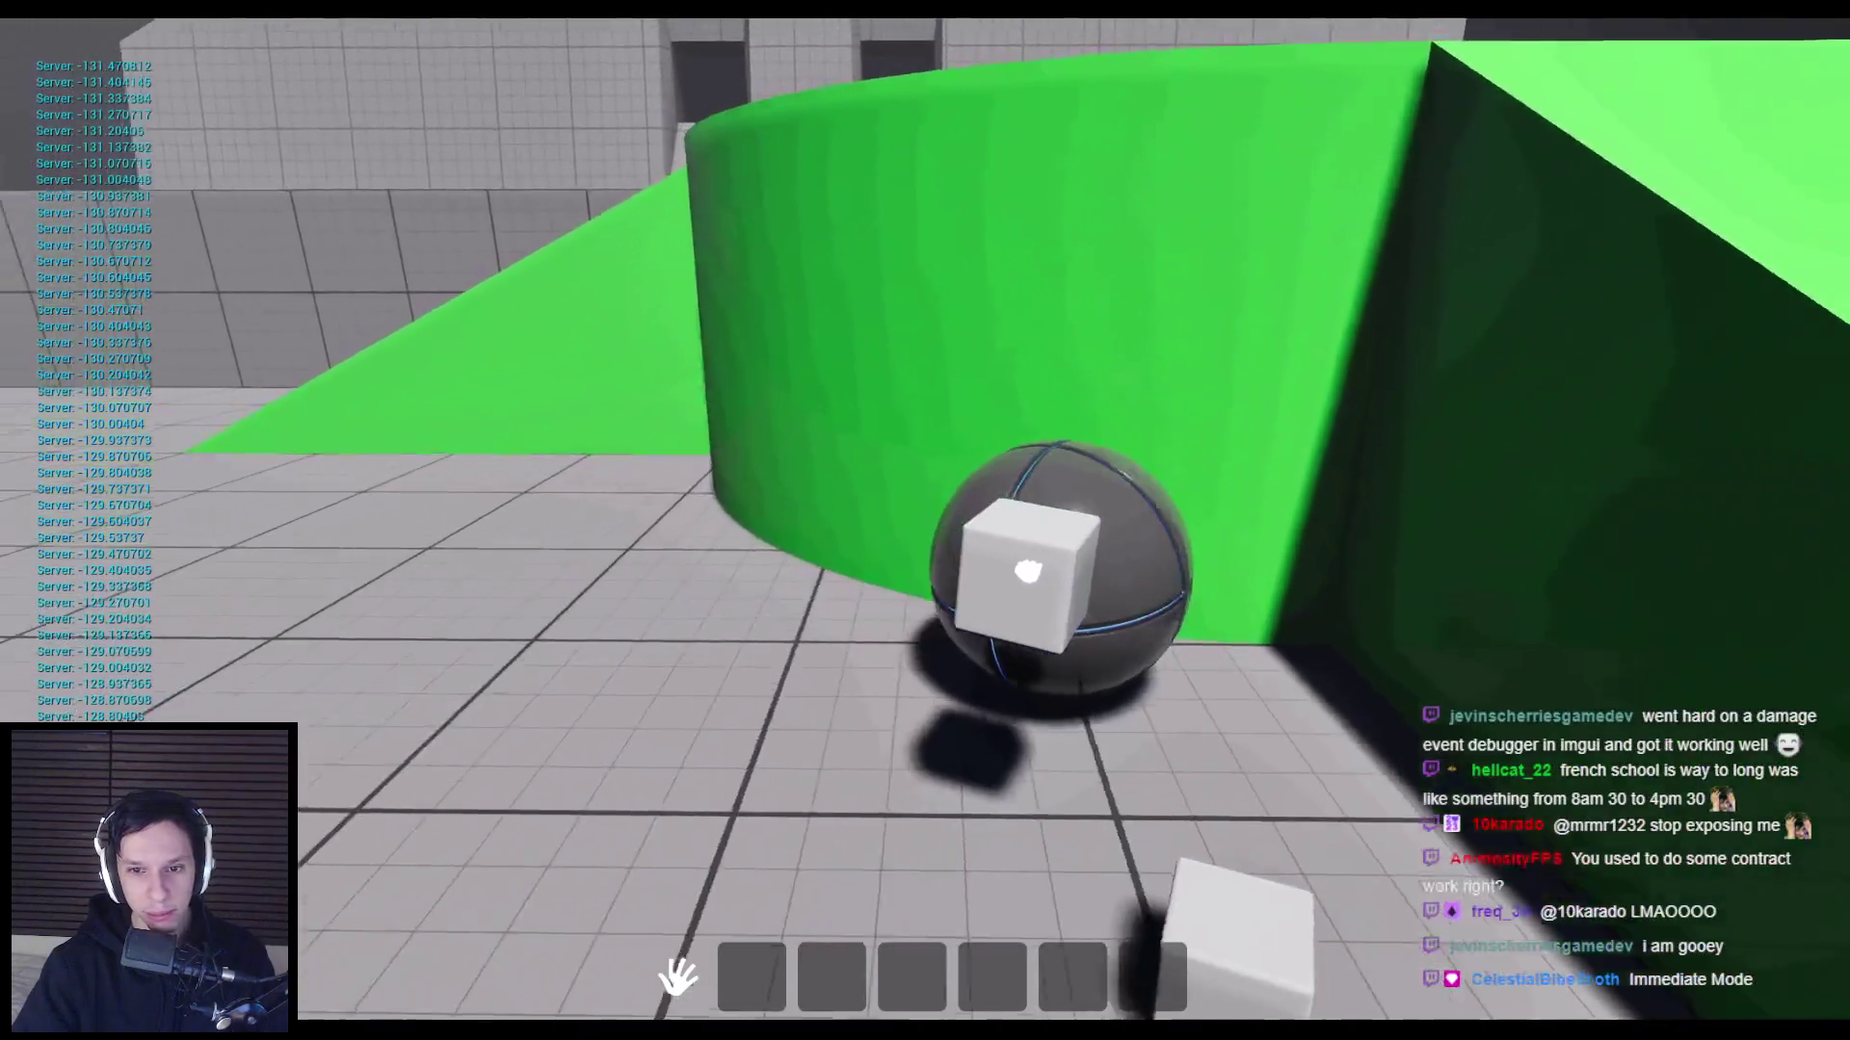
pyautogui.click(1028, 571)
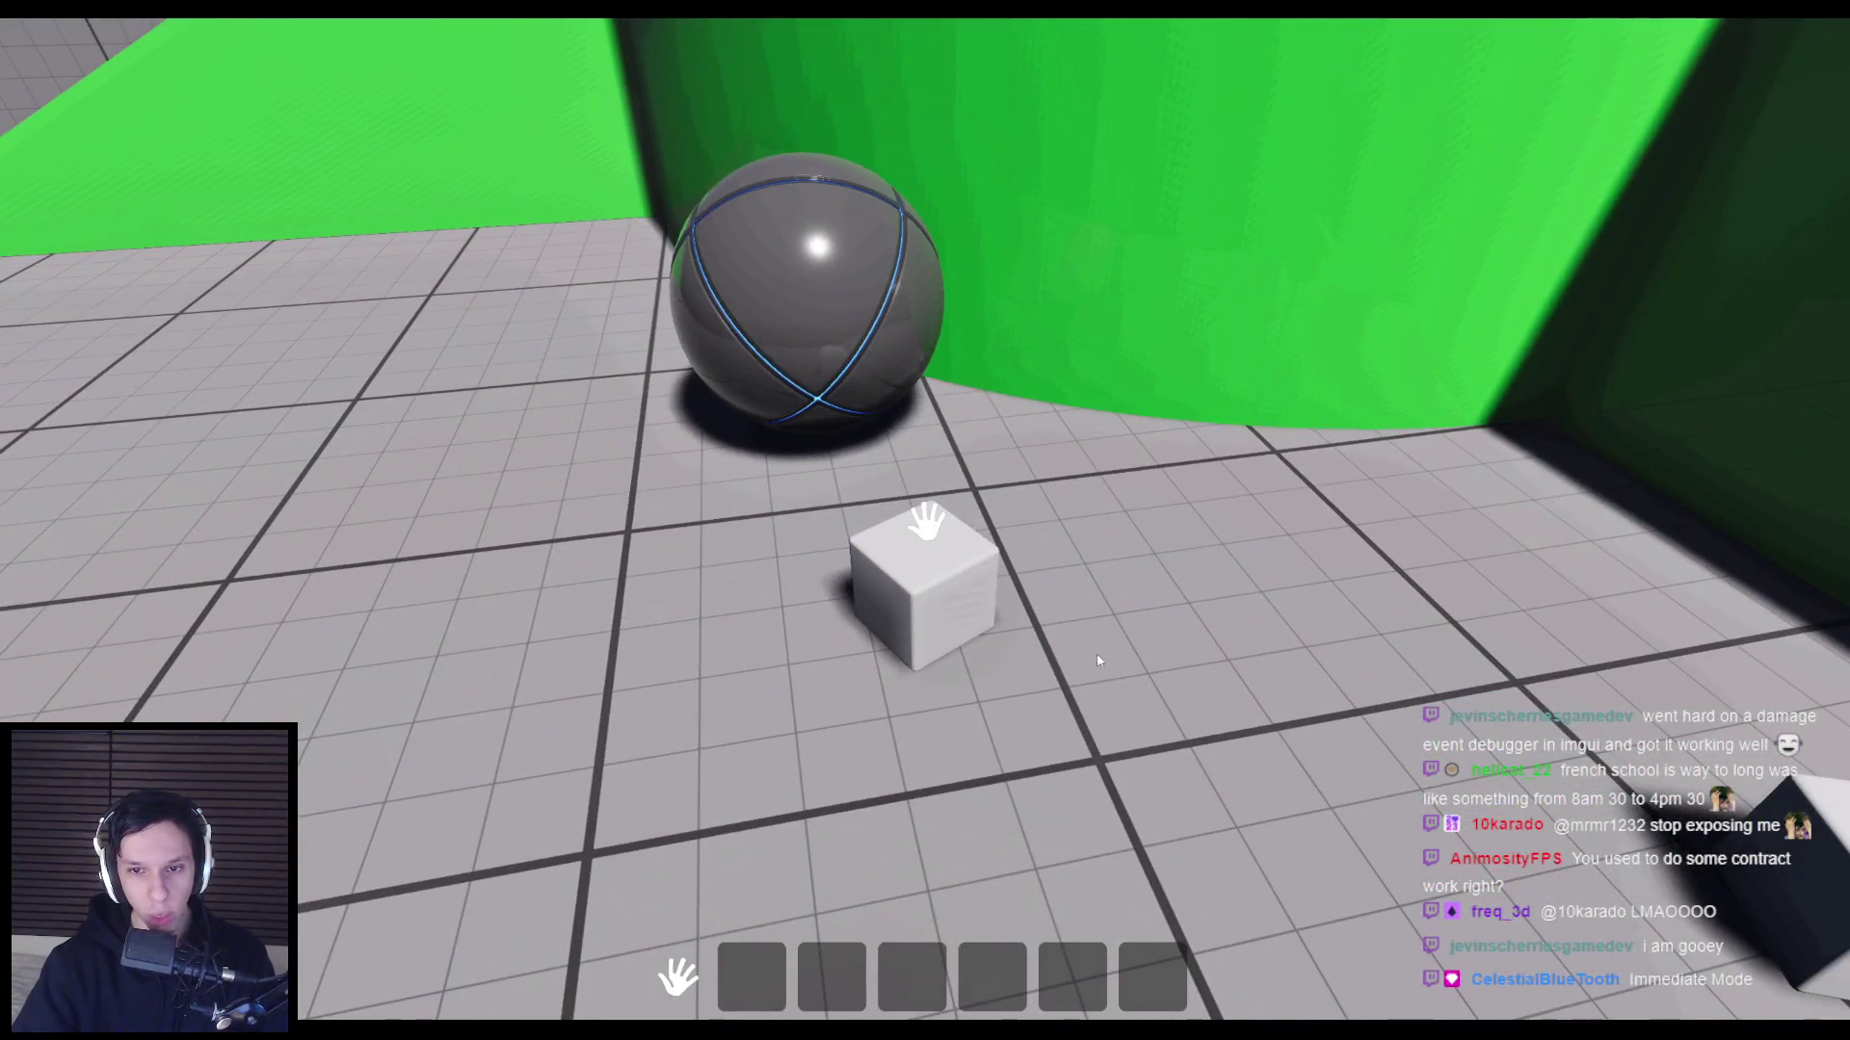
# Regrab the cube and jump by the sphere, then grab and release the sphere and stop playing.
pyautogui.click(1098, 660)
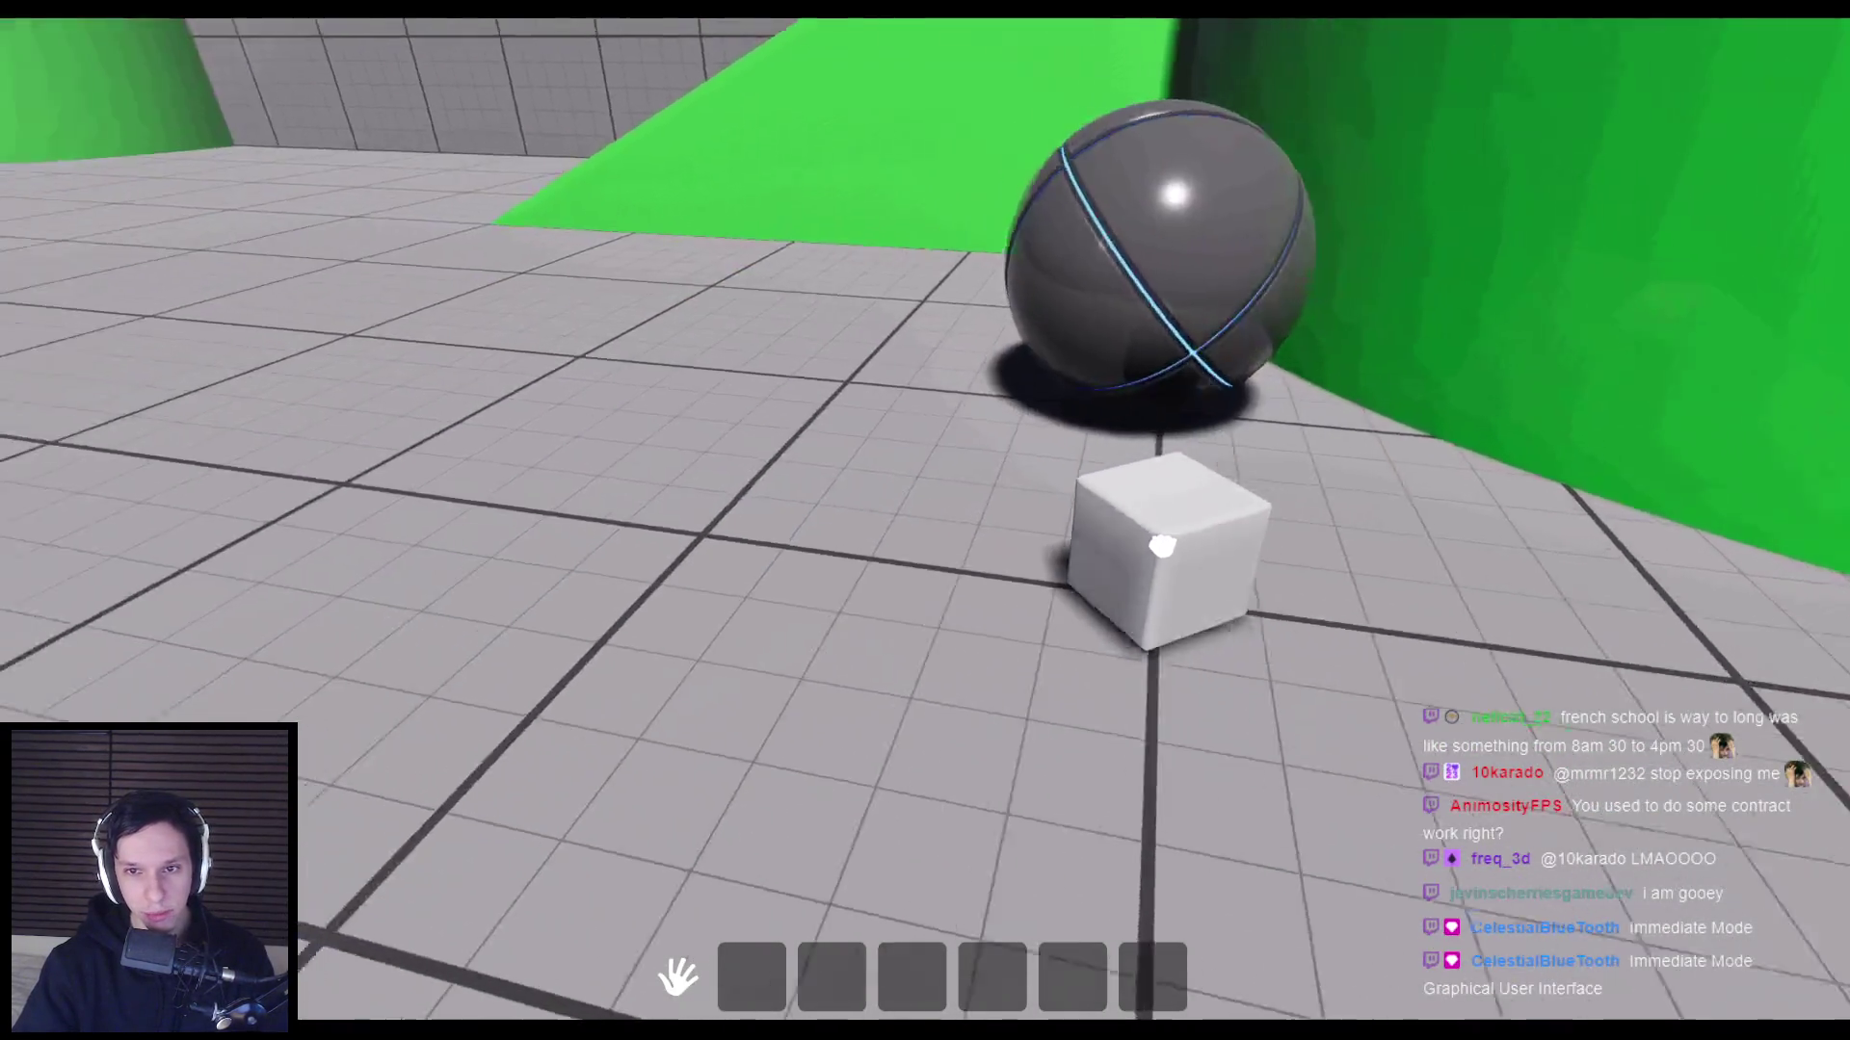
pyautogui.press('w')
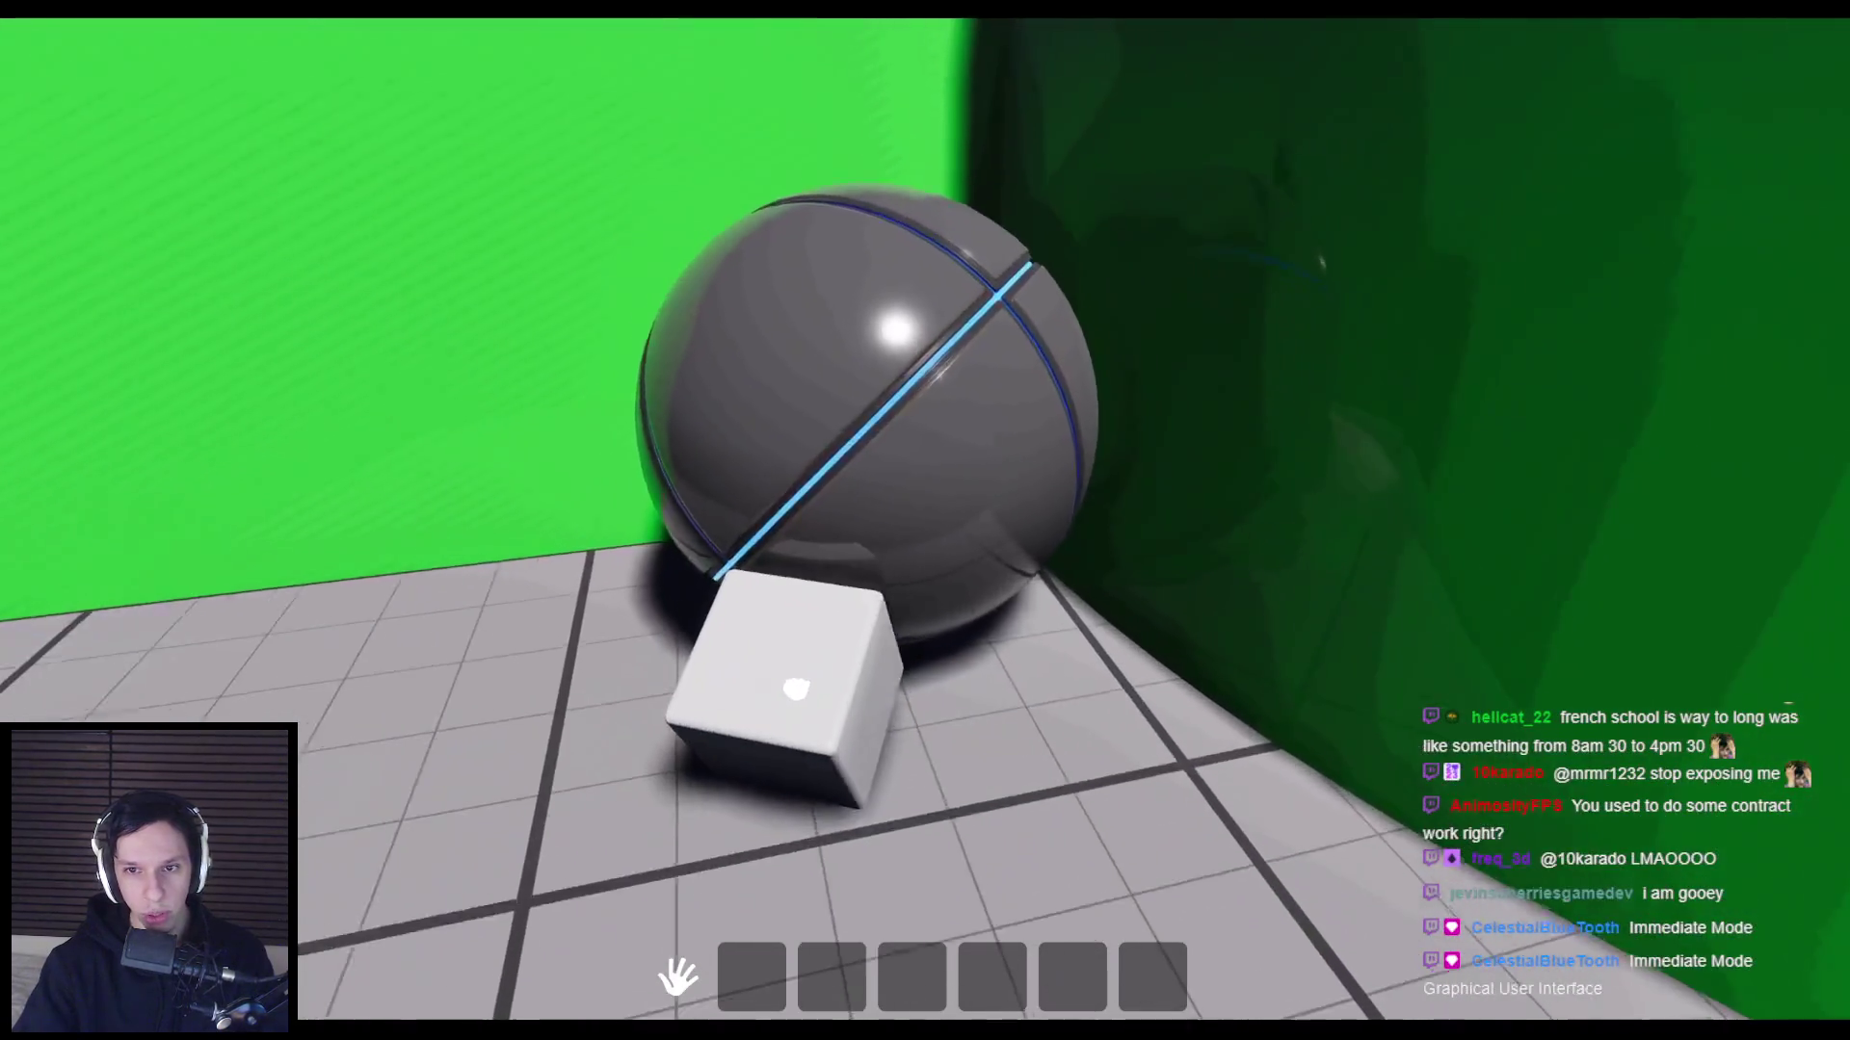
pyautogui.press('space')
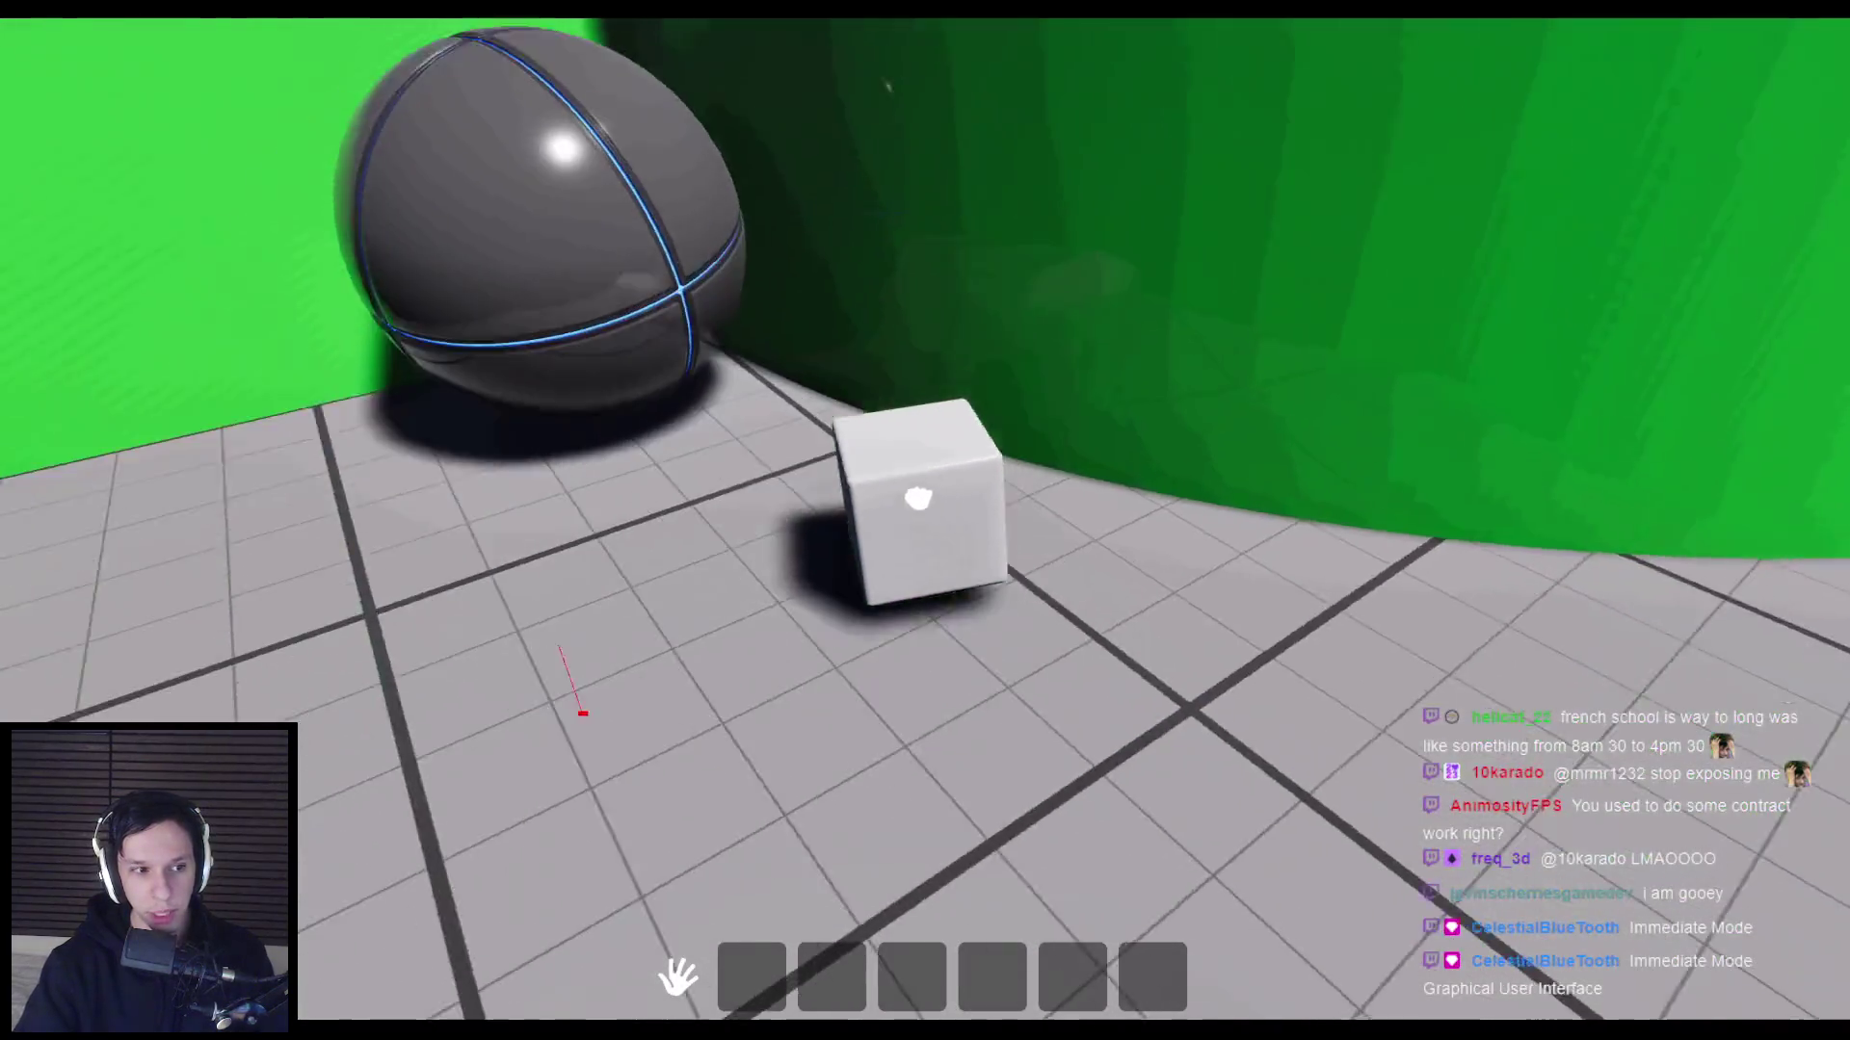
pyautogui.press('w')
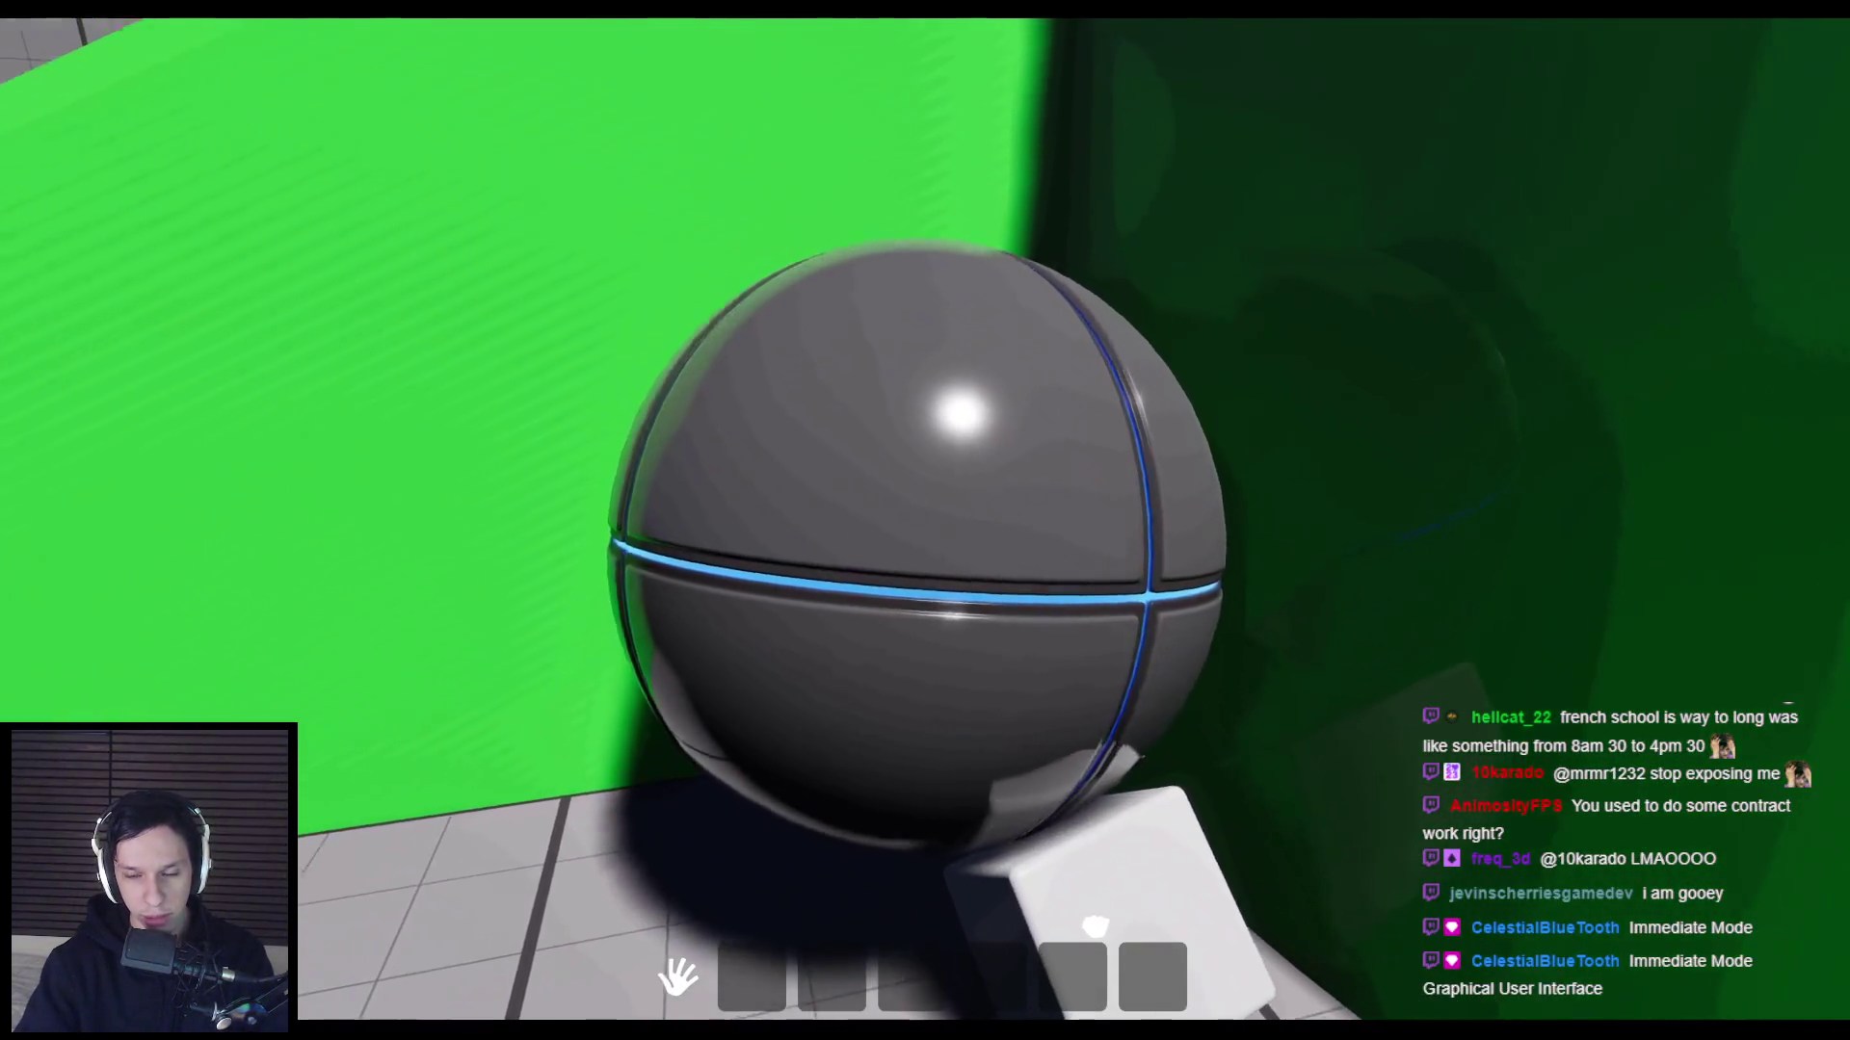
pyautogui.press('s')
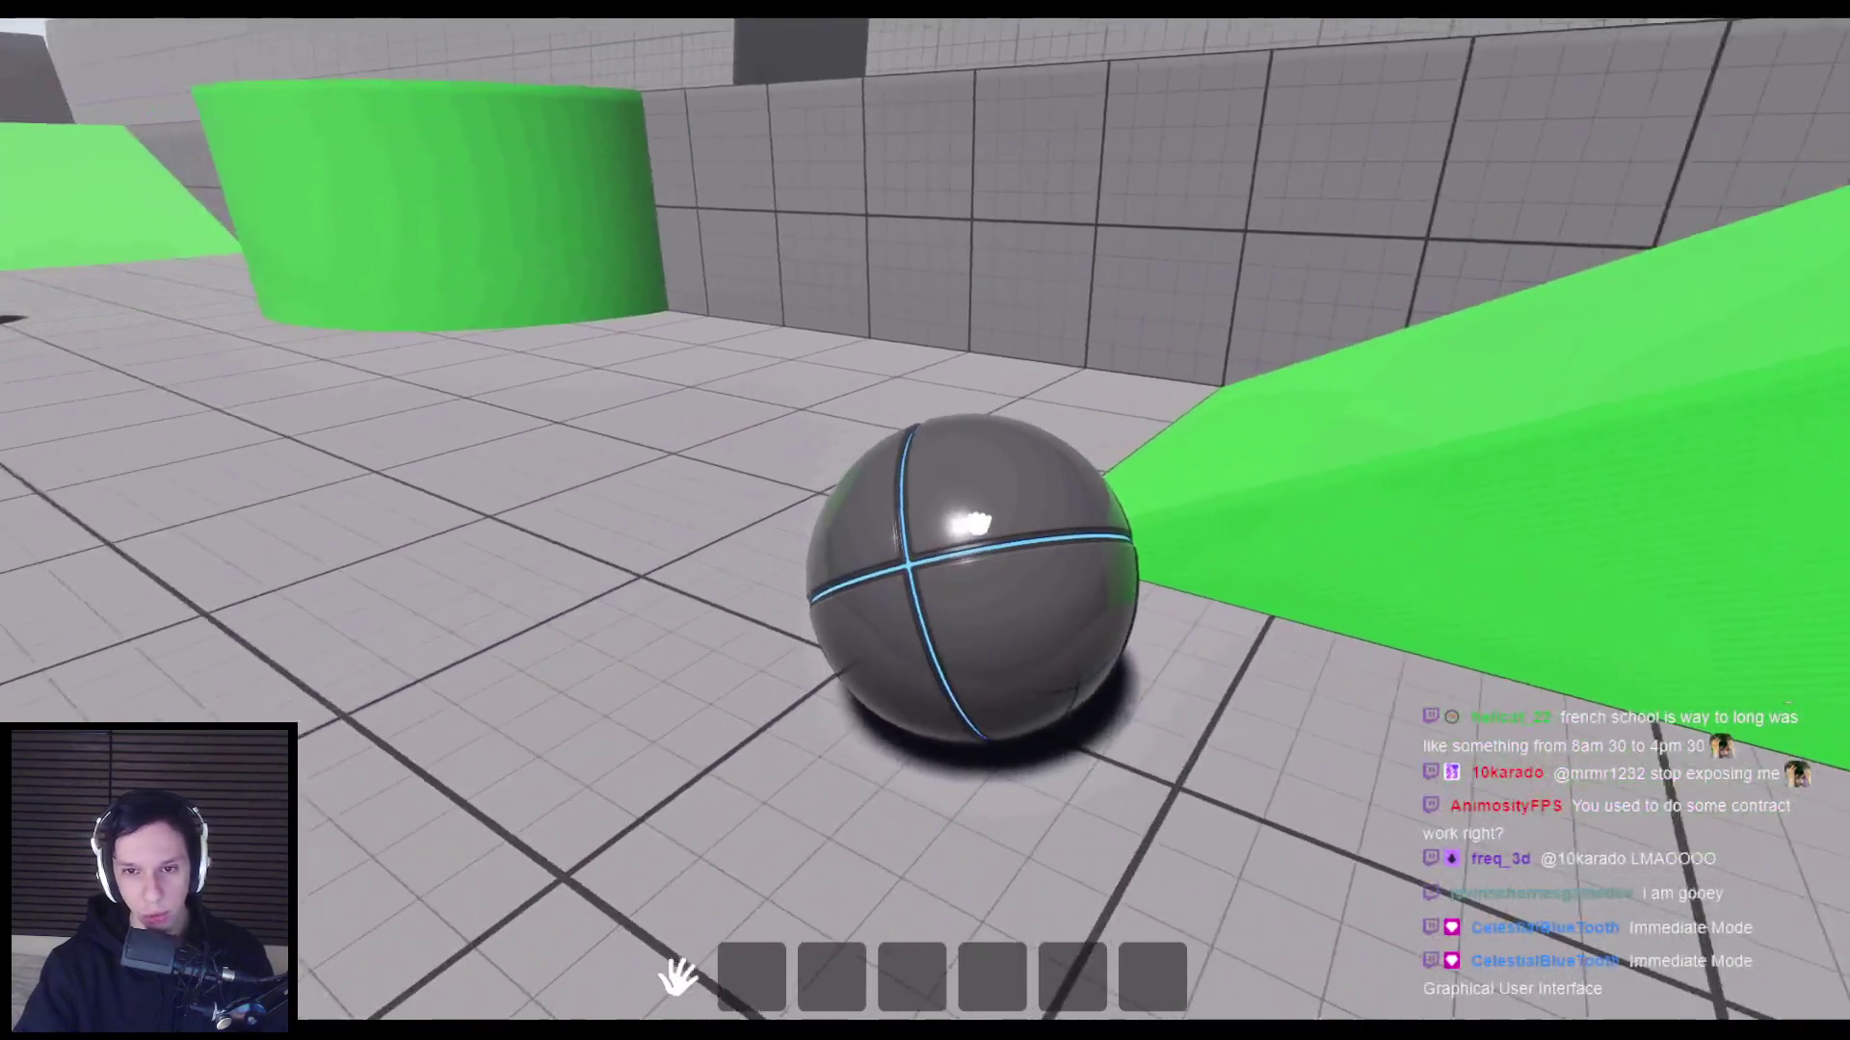
pyautogui.click(973, 525)
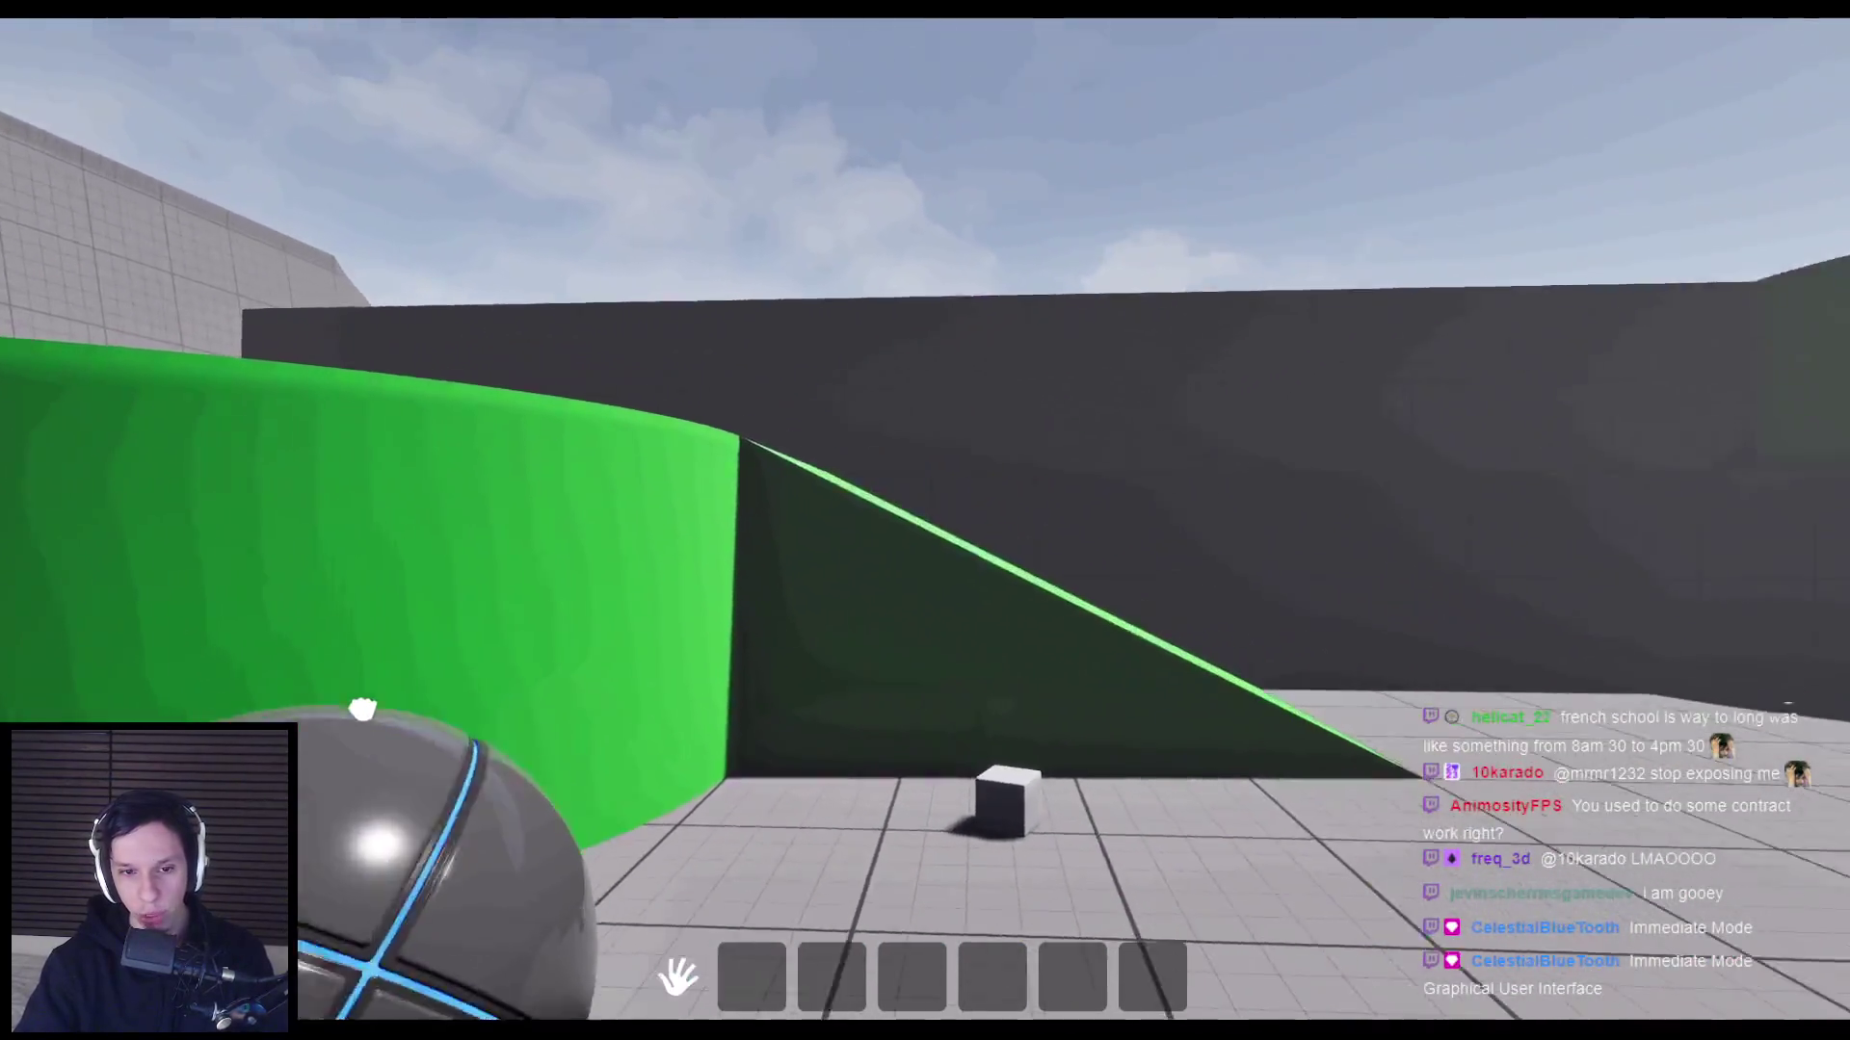
pyautogui.click(925, 520)
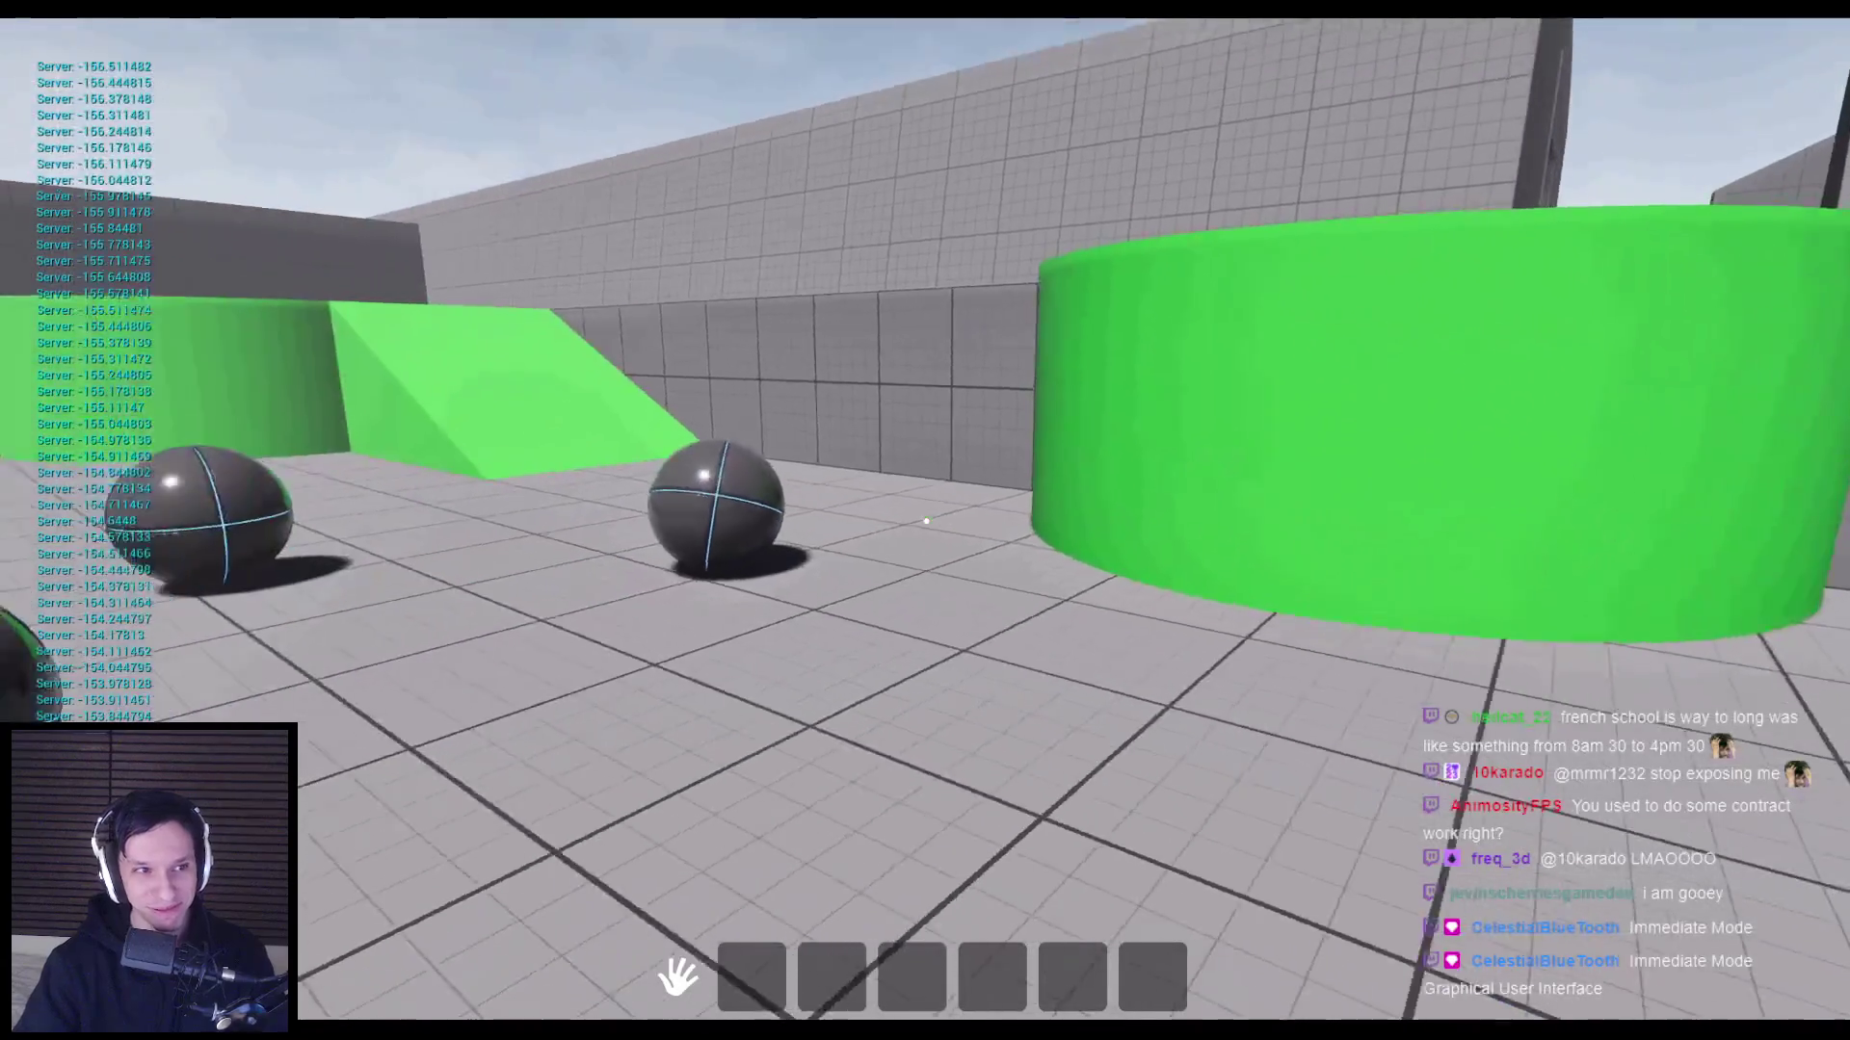
pyautogui.press('Escape')
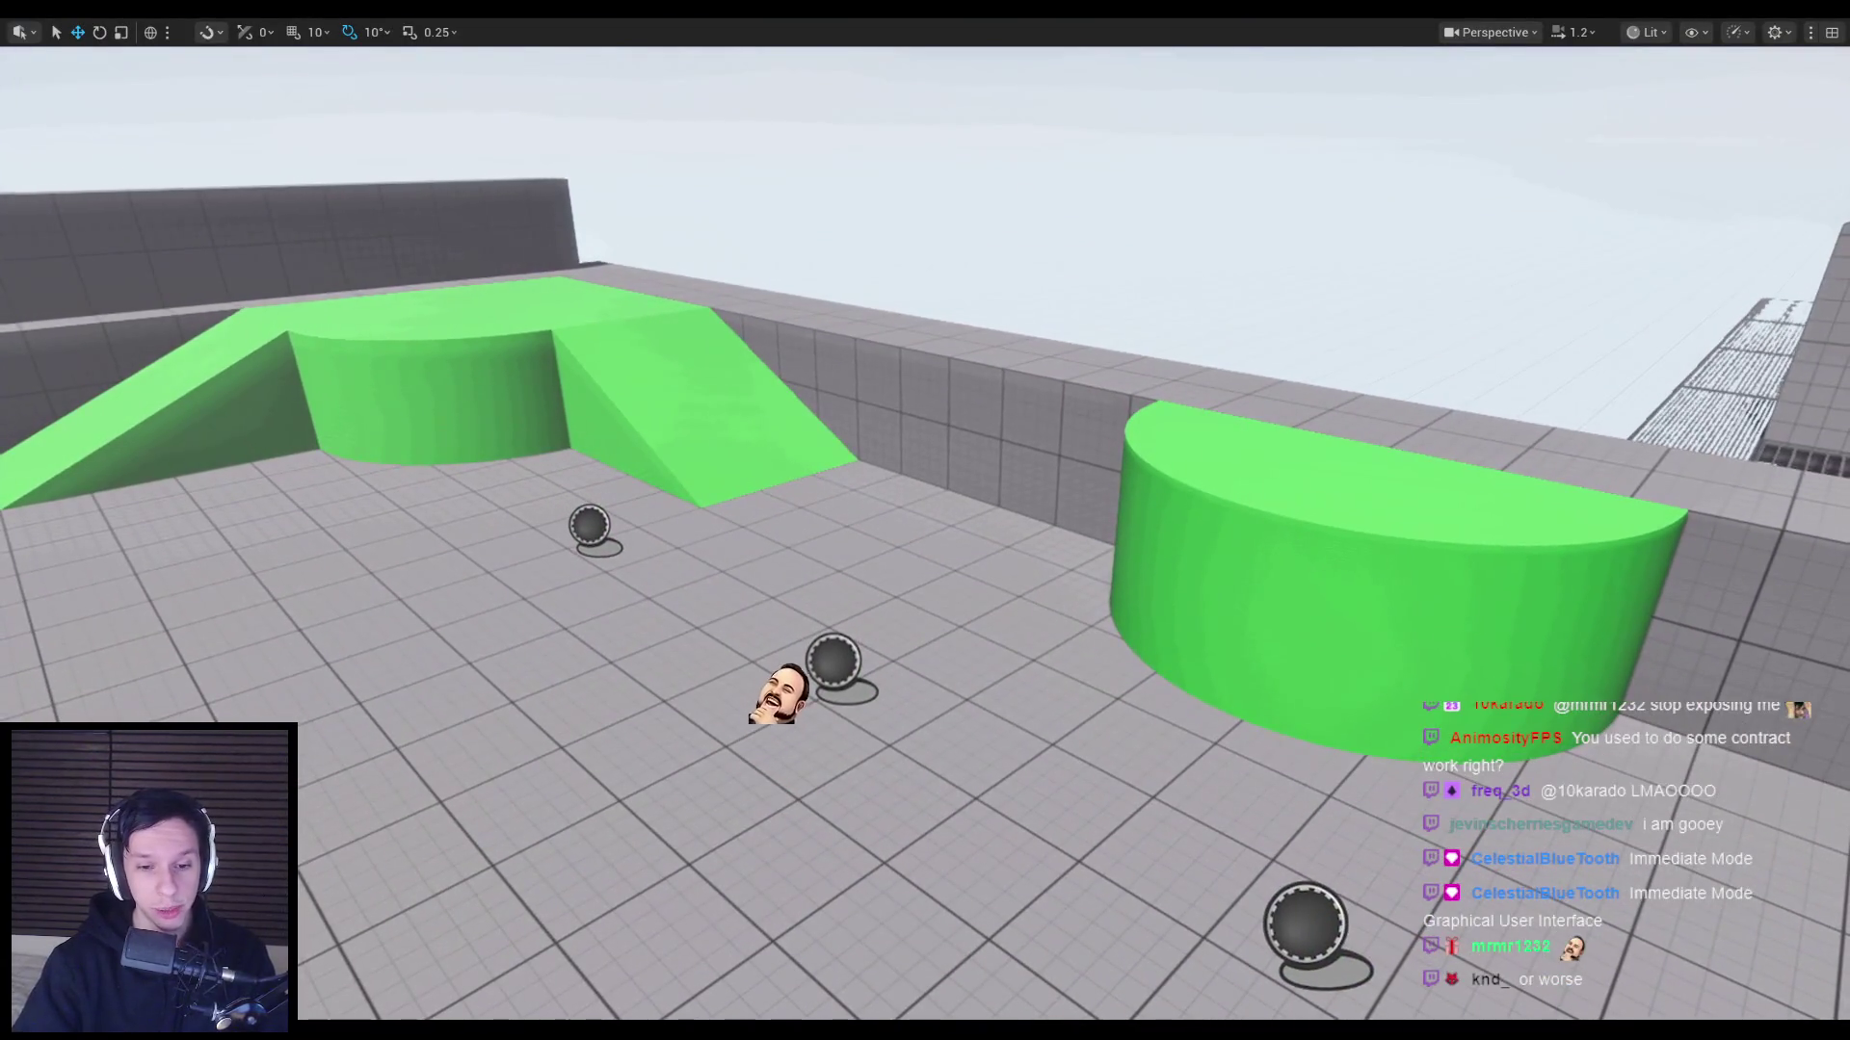
# Play the level again, walking up the green ramp toward the dark pillars, then return to BP_TPMovement.
pyautogui.click(623, 986)
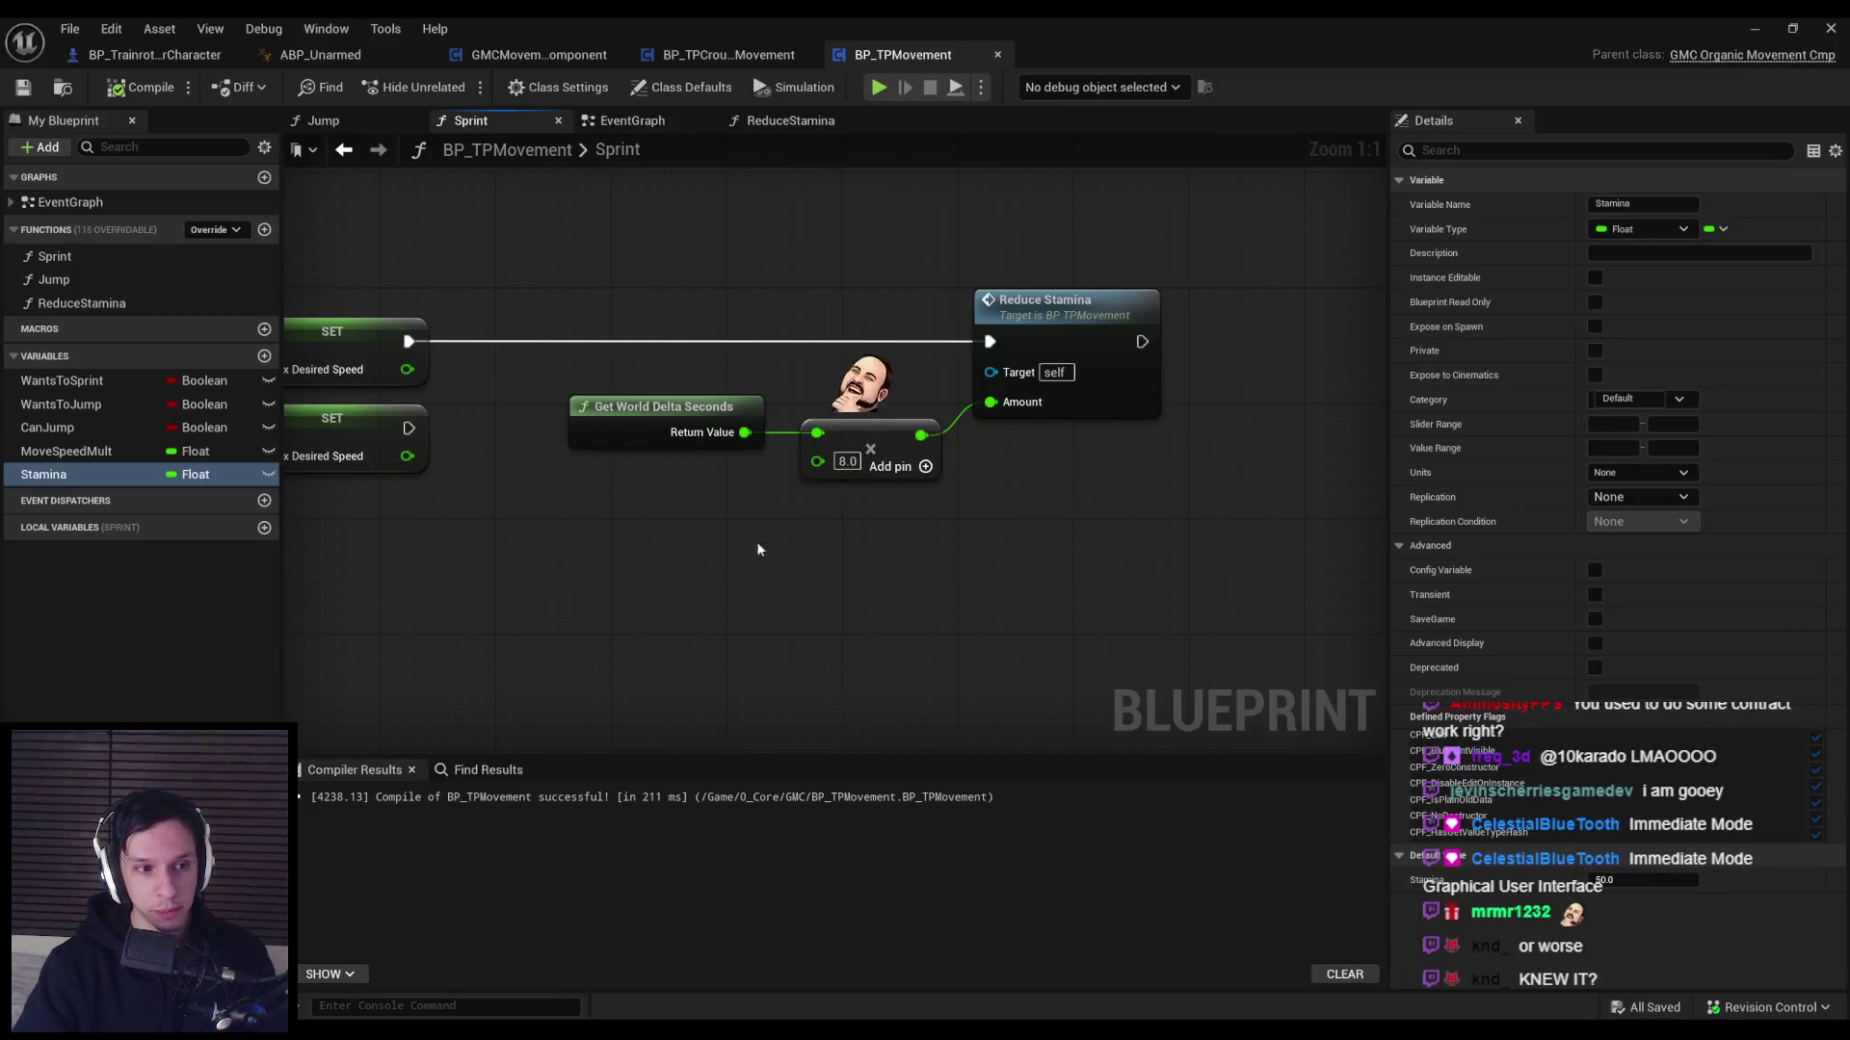
pyautogui.hotkey('alt', 'Tab')
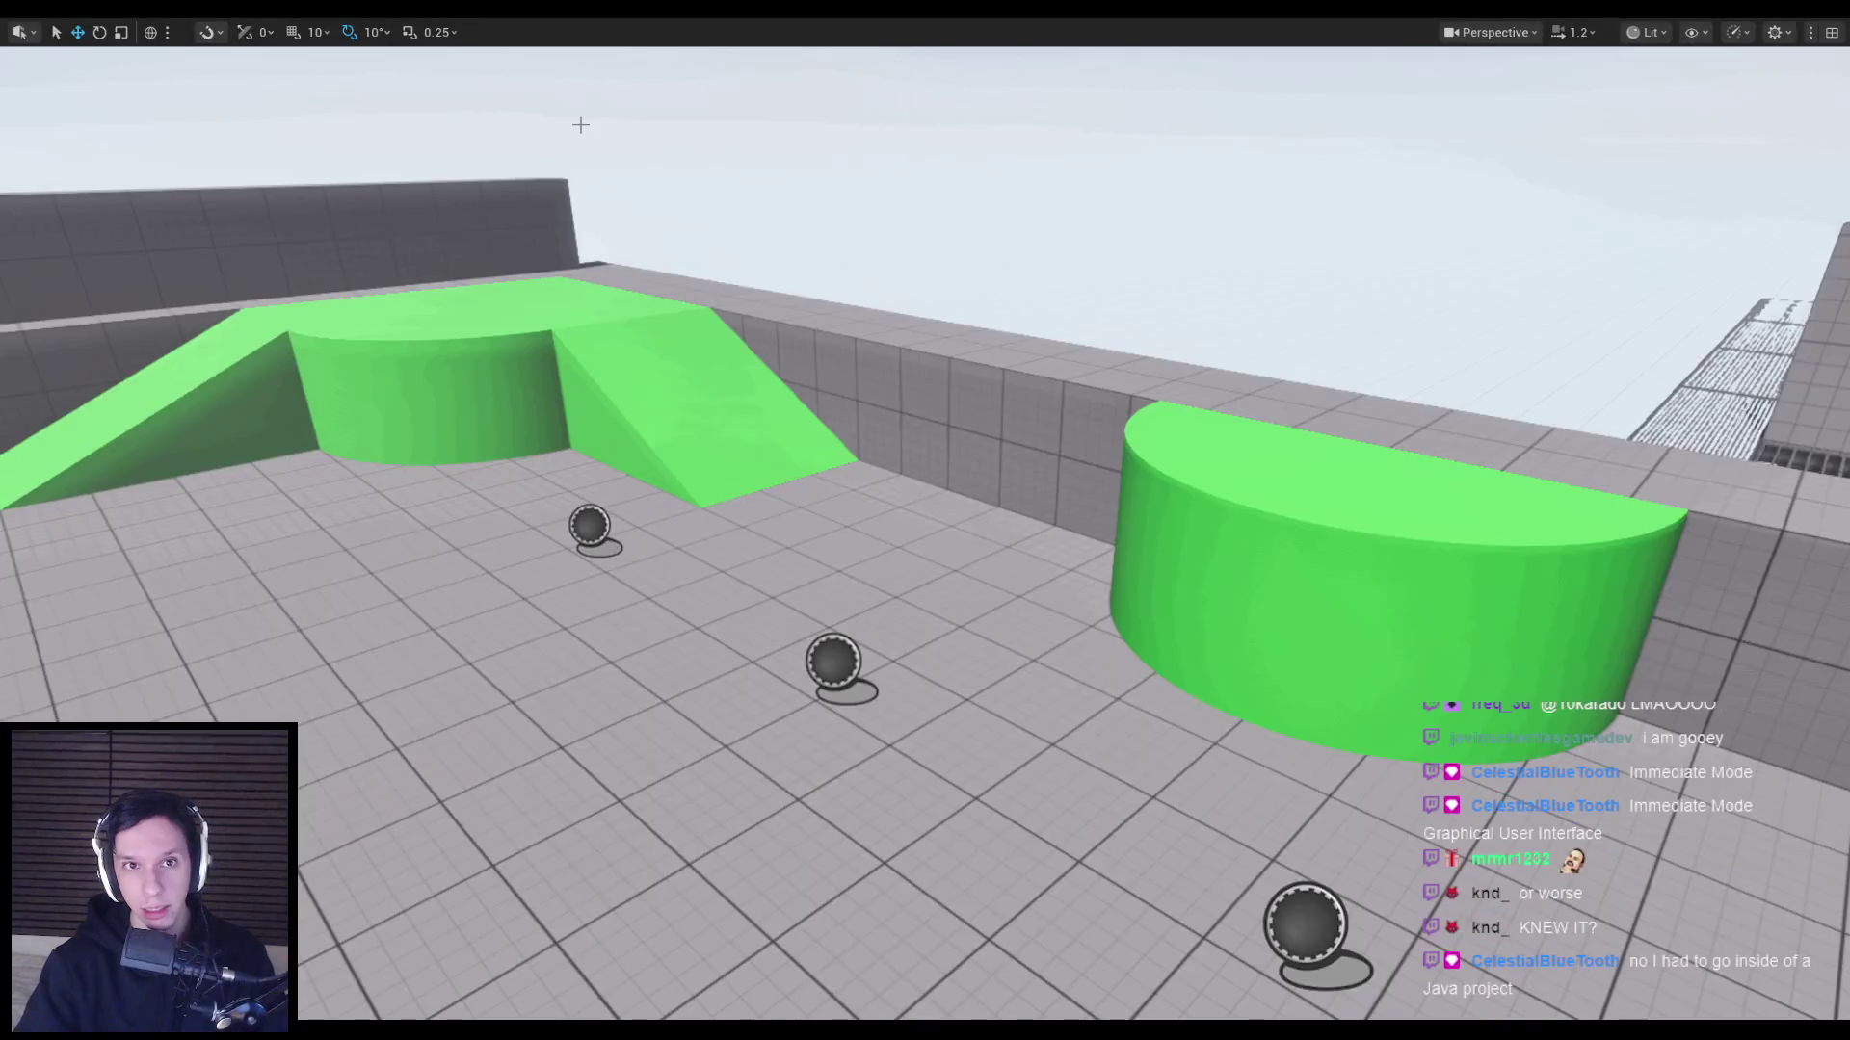
pyautogui.hotkey('alt', 'p')
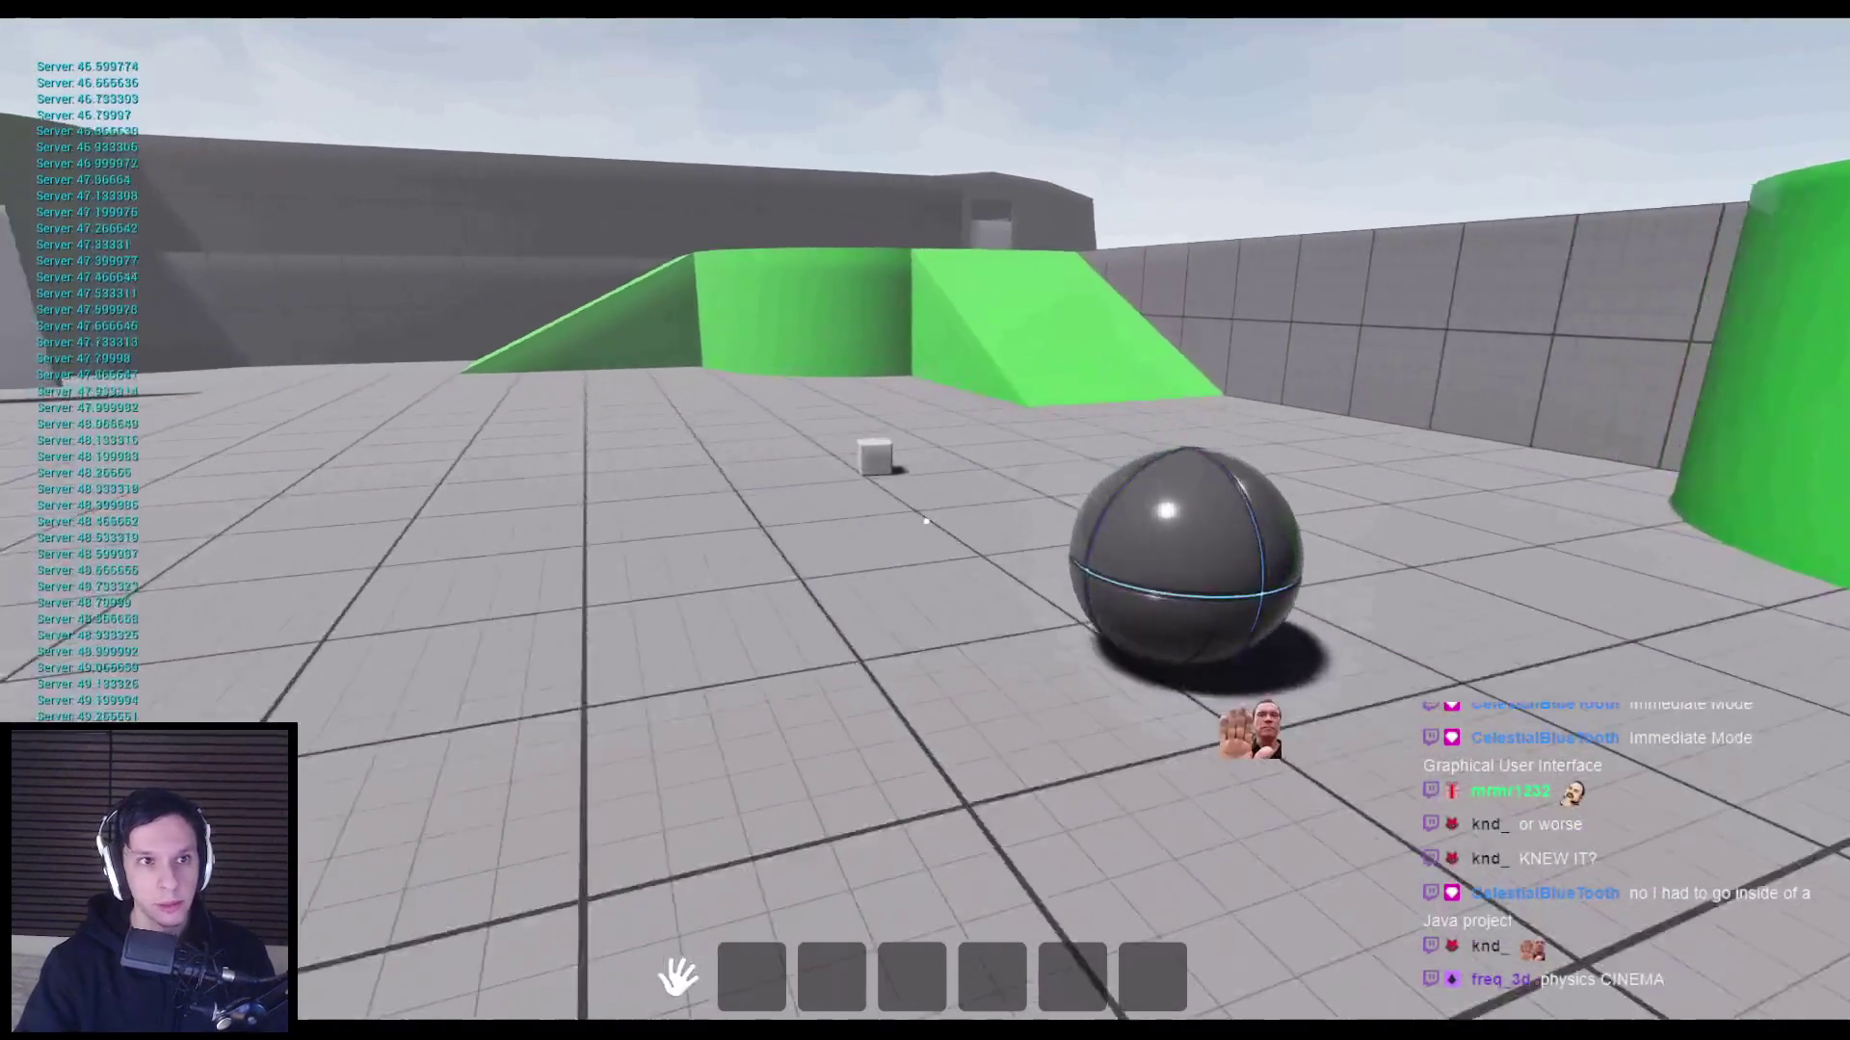
pyautogui.press('w')
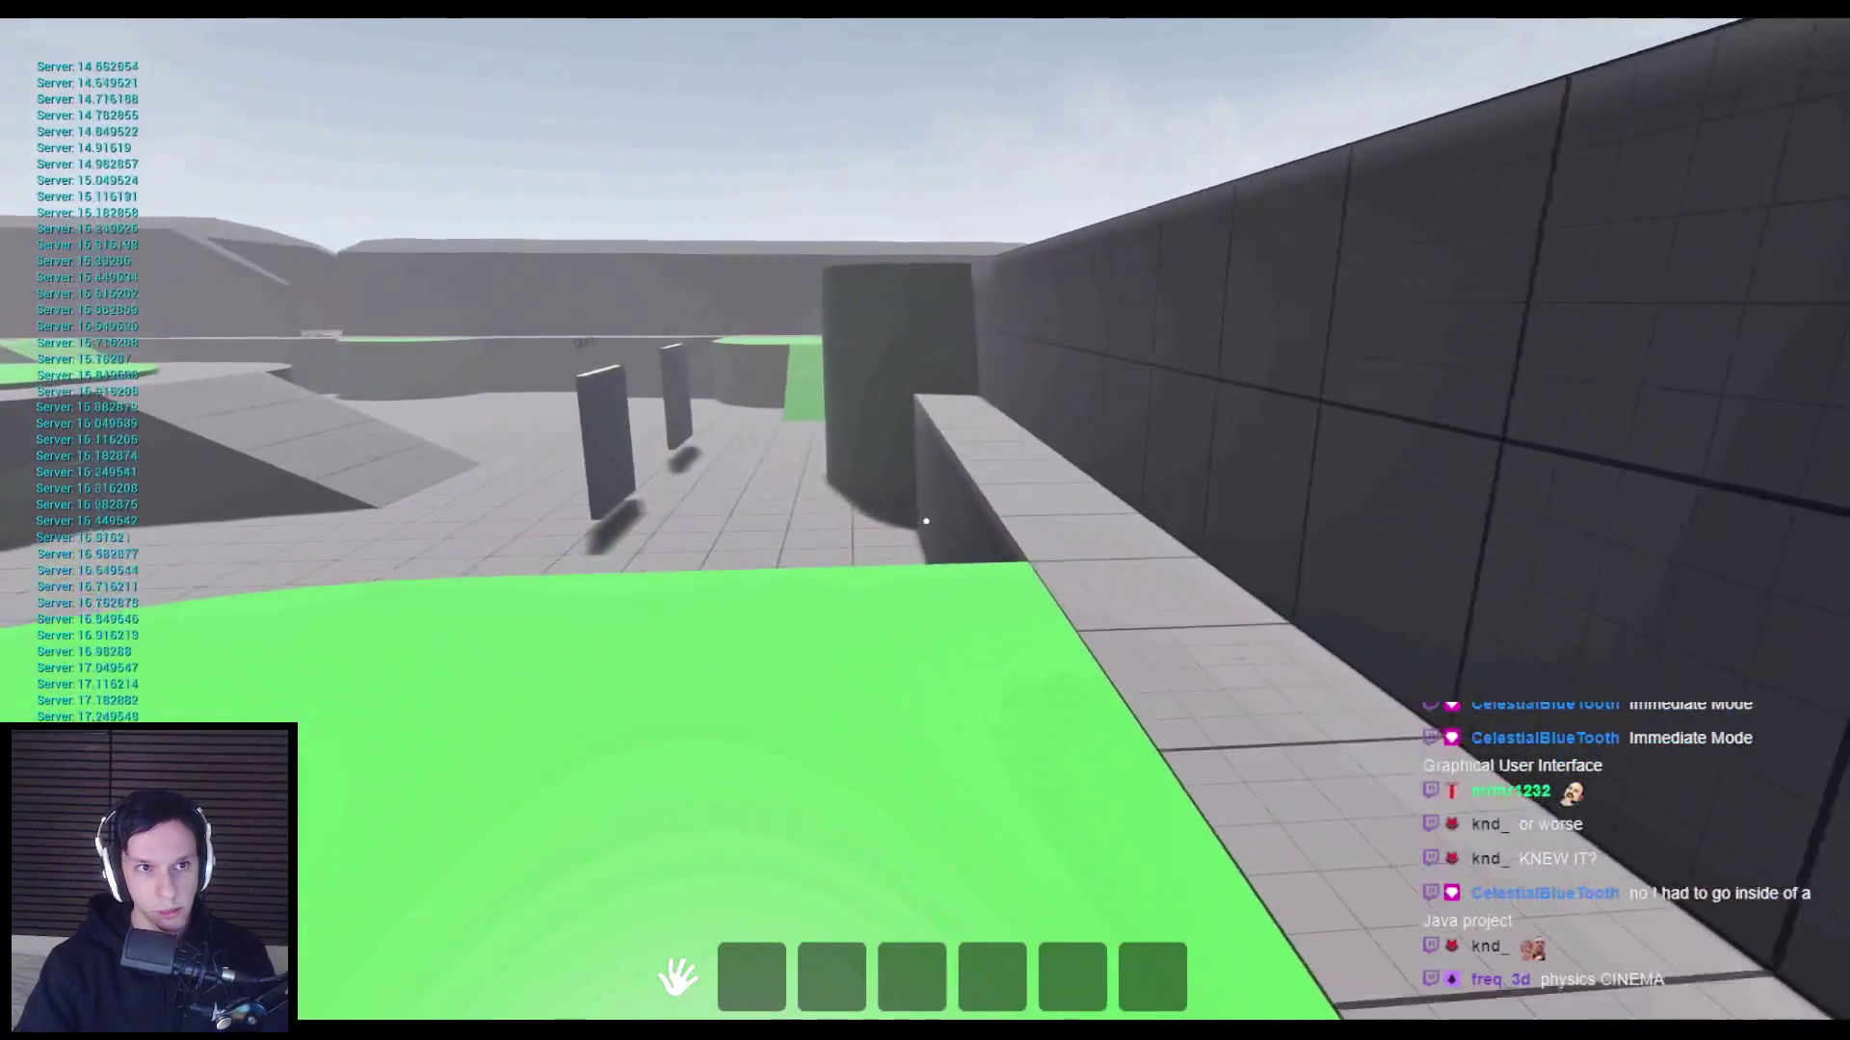
pyautogui.press('w')
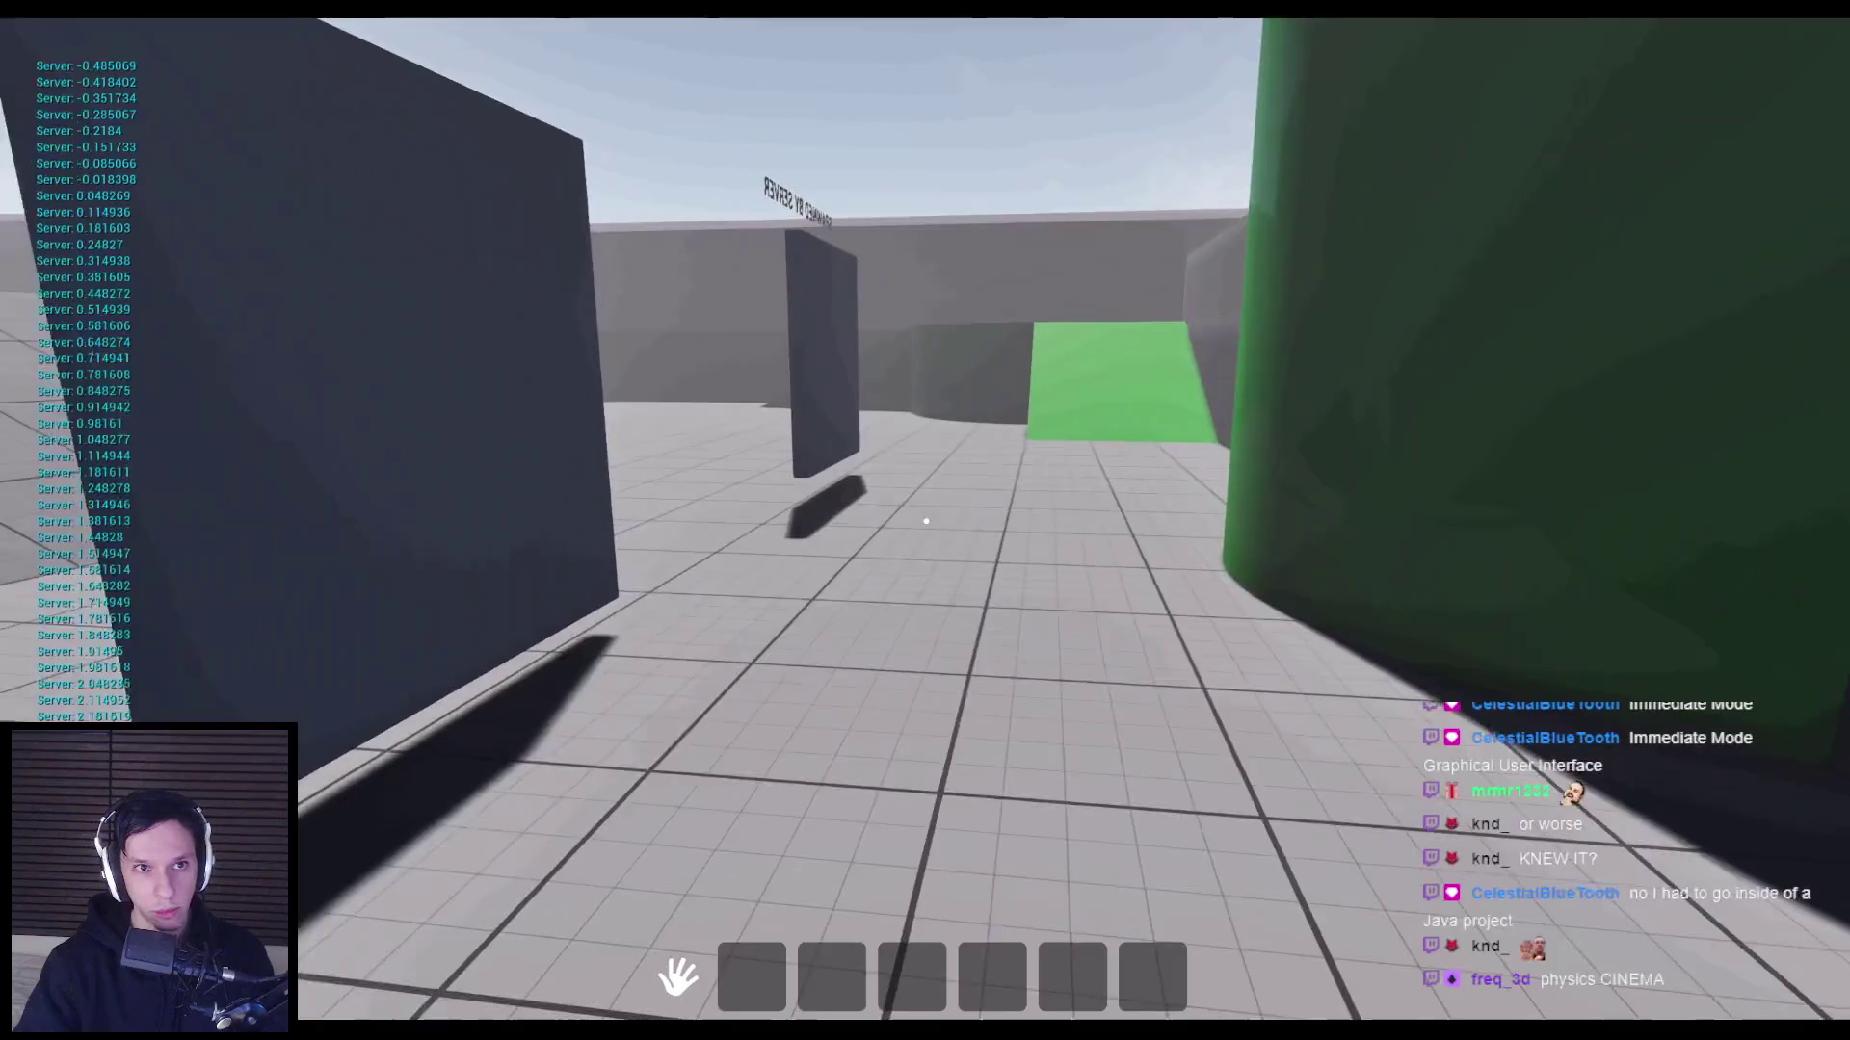
pyautogui.press('Escape')
pyautogui.click(661, 959)
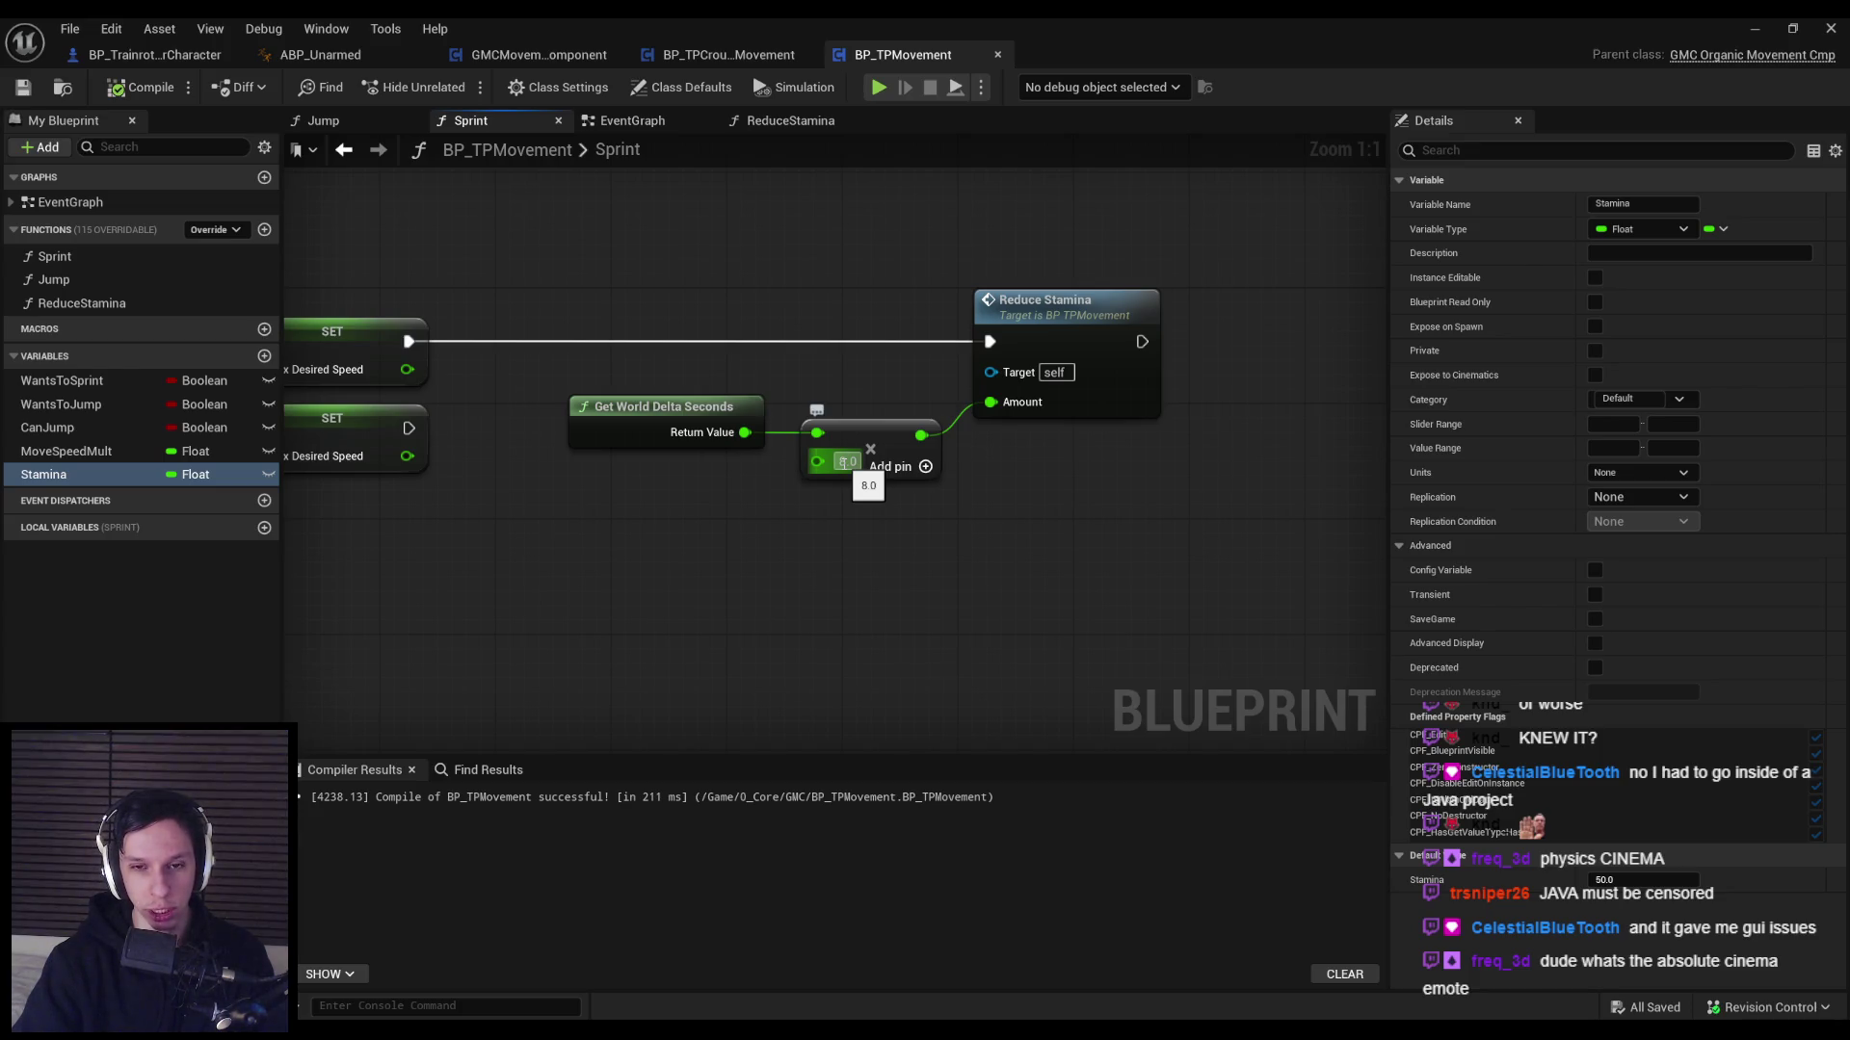
# Change the multiplier feeding Reduce Stamina to 10.0.
pyautogui.scroll(-2, 820, 539)
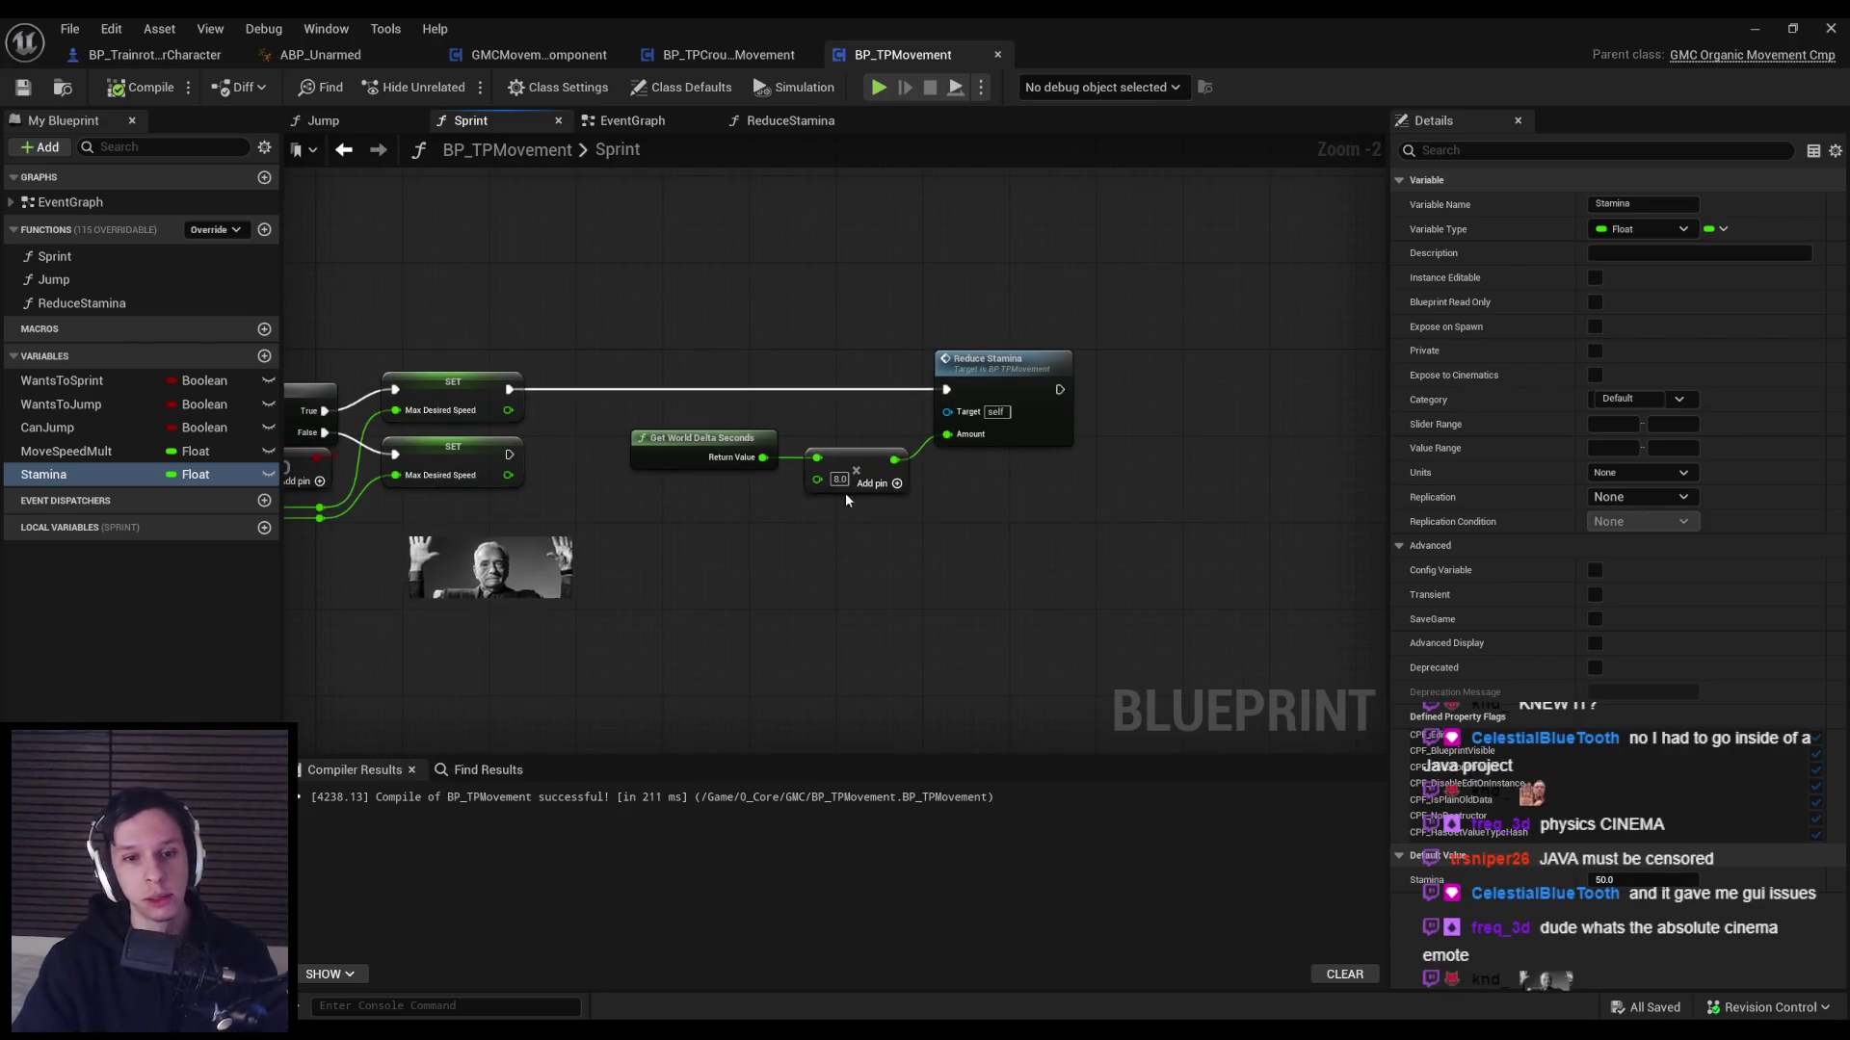
pyautogui.scroll(2, 841, 499)
pyautogui.write('10')
pyautogui.press('Return')
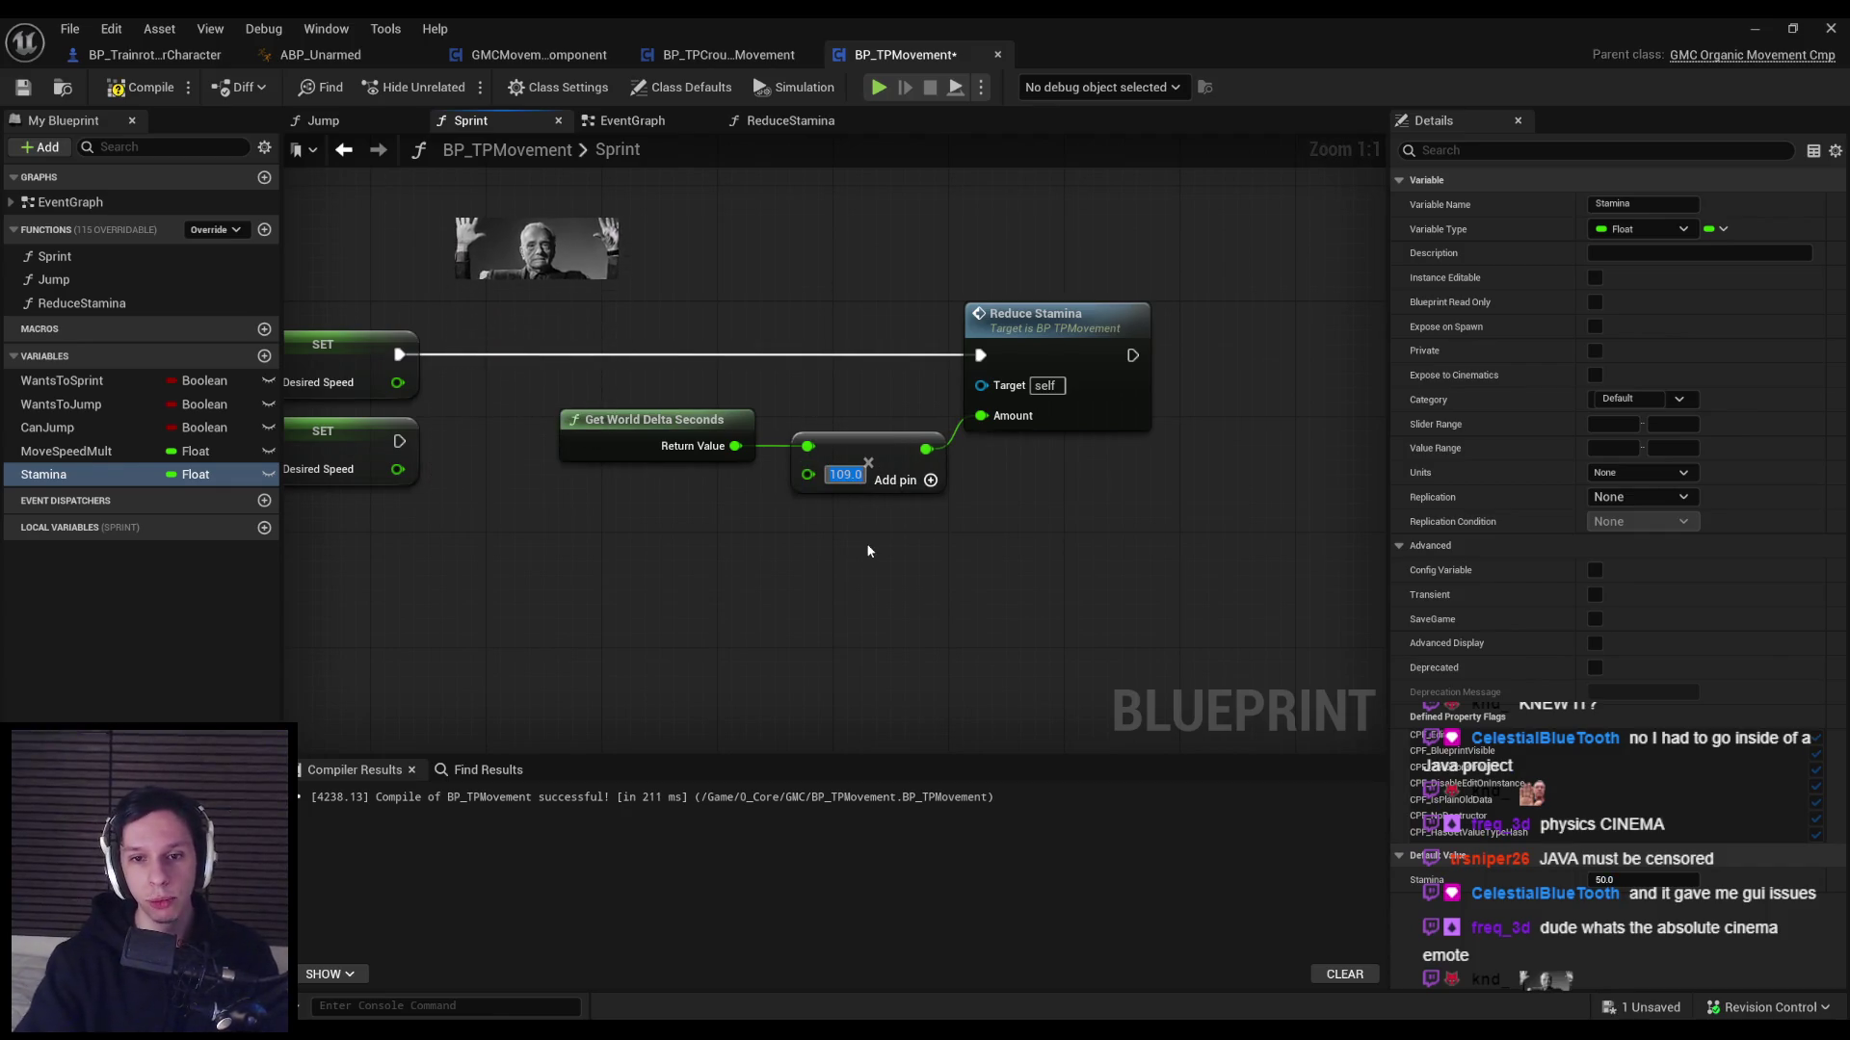
# Playtest along the green ramp and grey walkway, fly the camera up, and return to BP_TPMovement.
pyautogui.click(1749, 24)
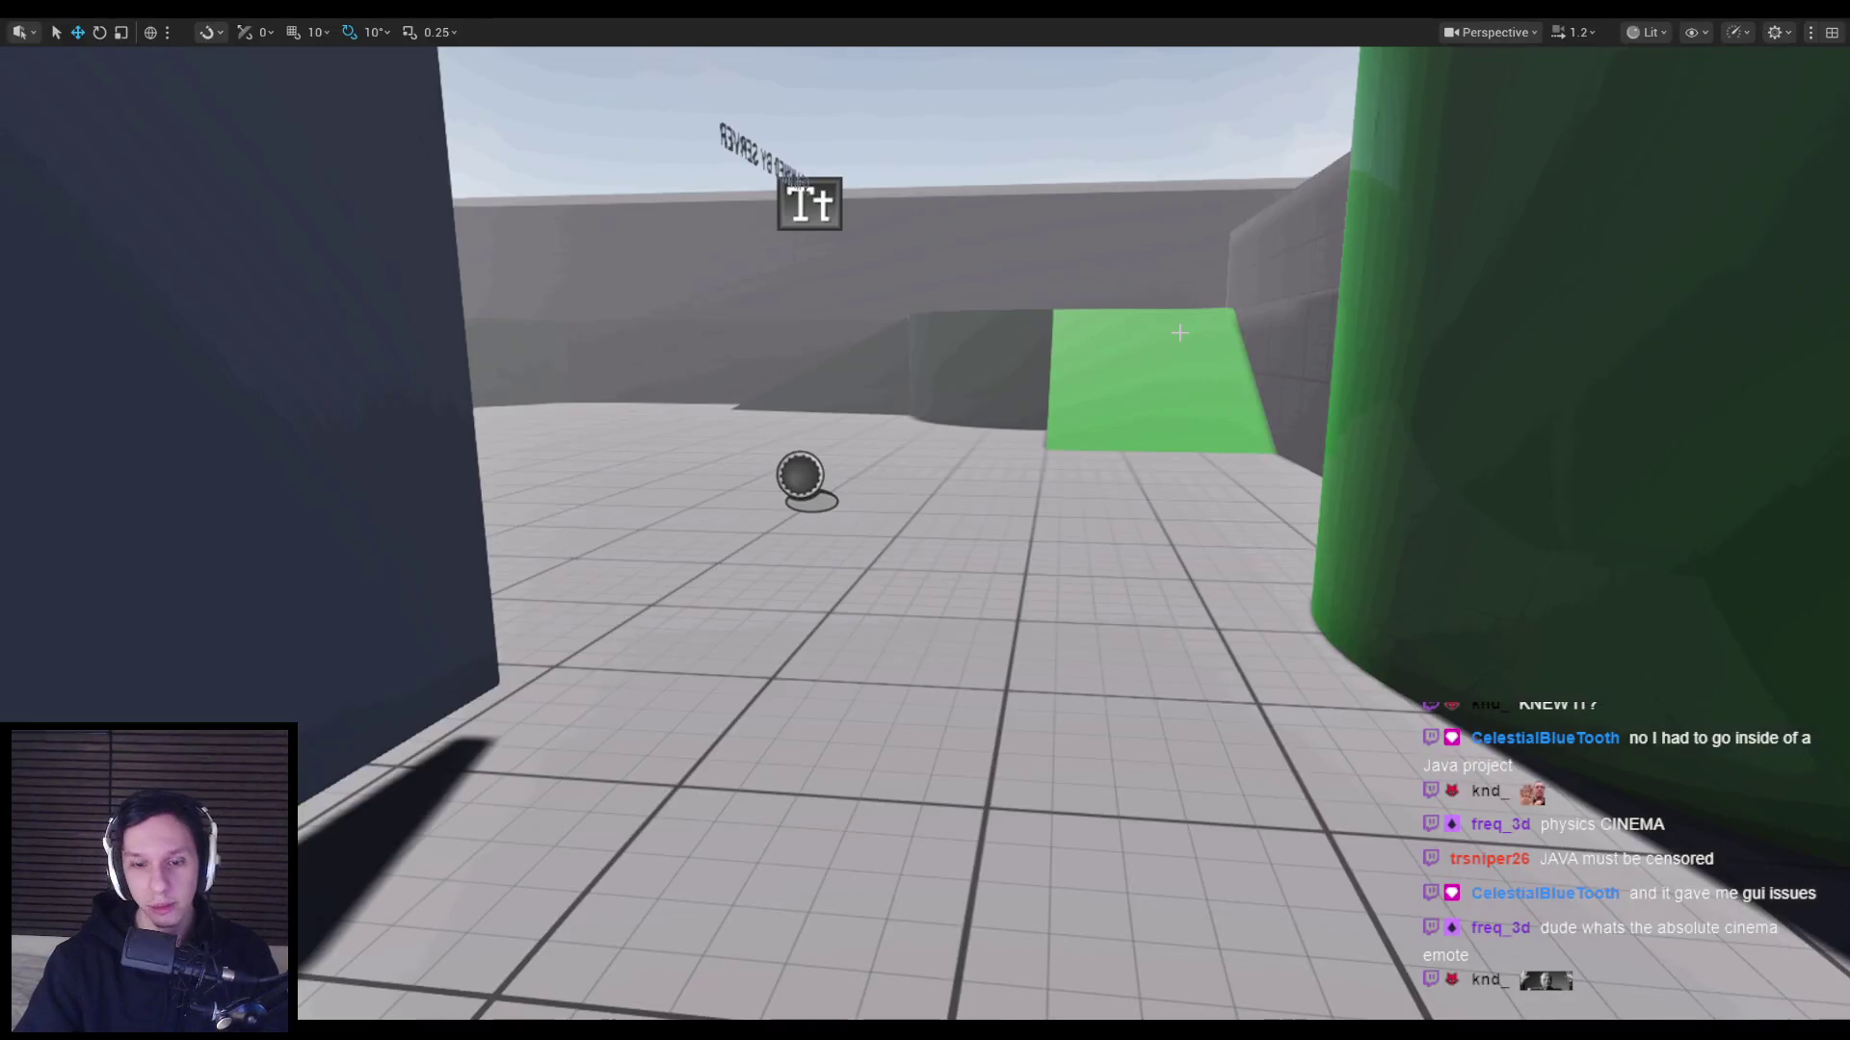
pyautogui.press('w')
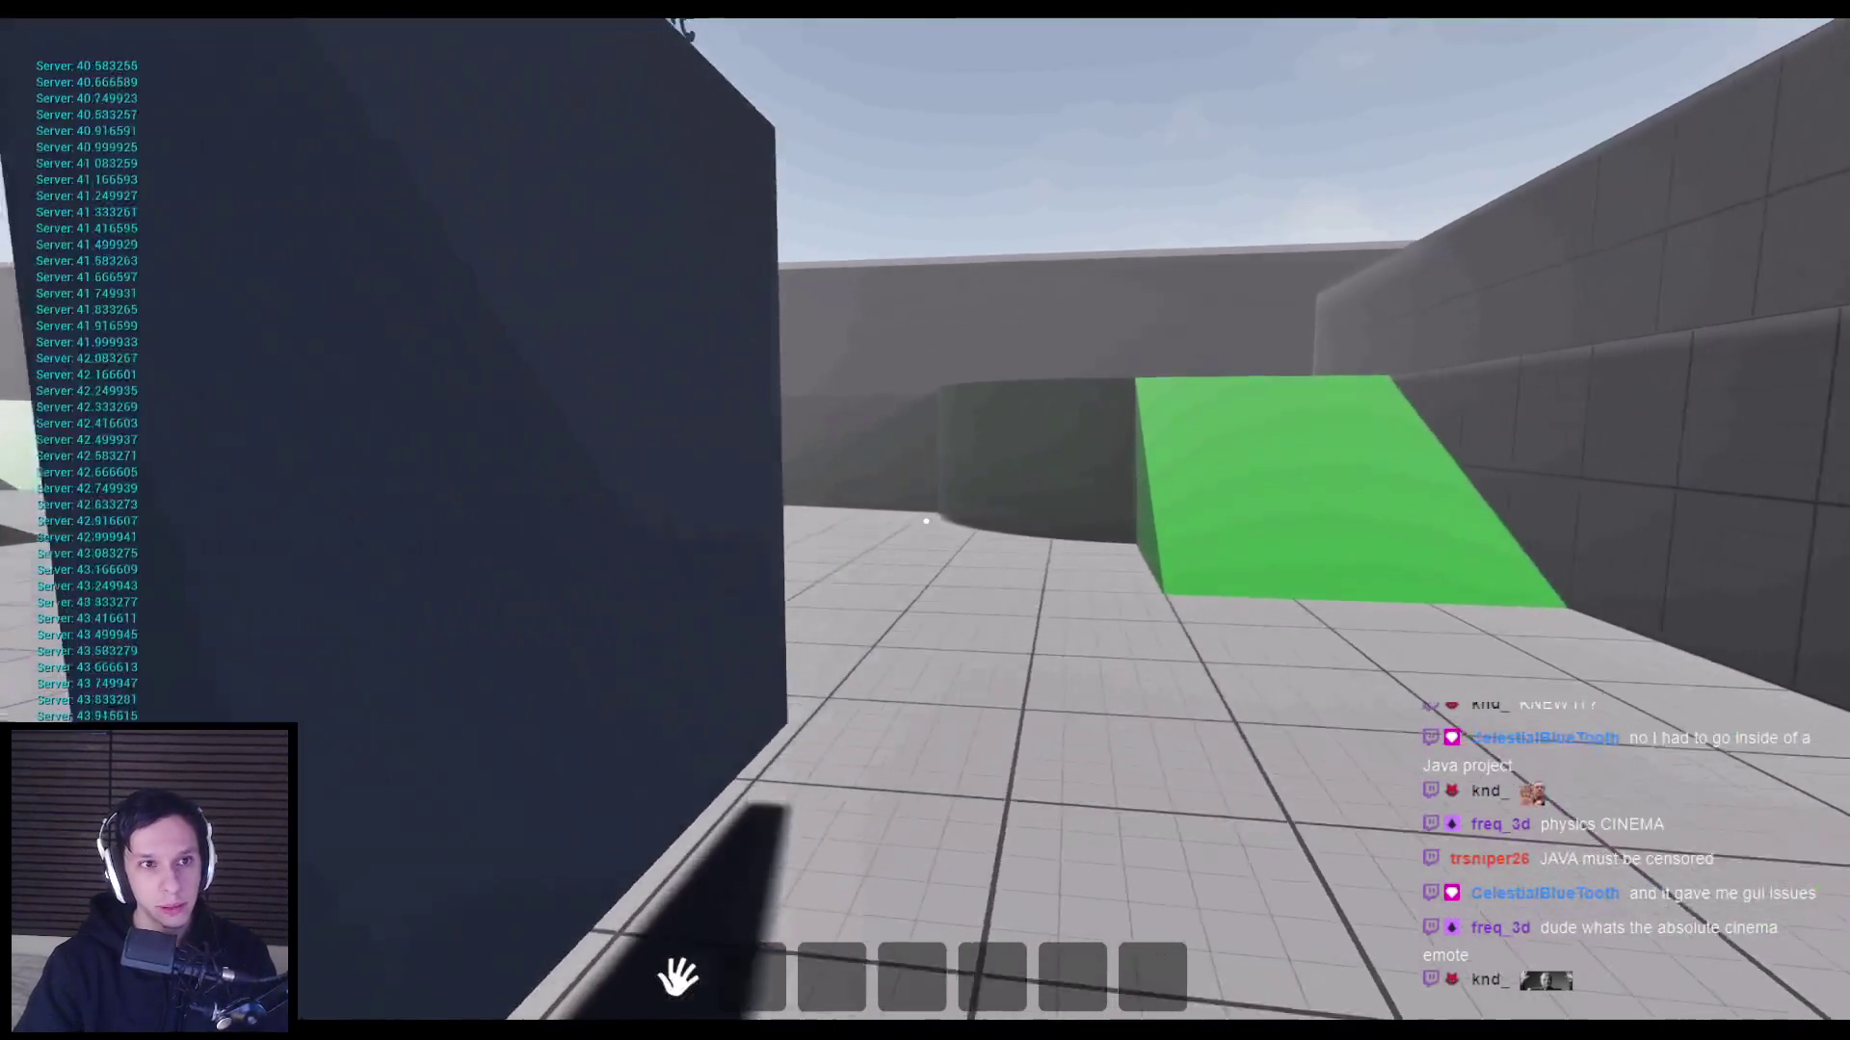
pyautogui.press('w')
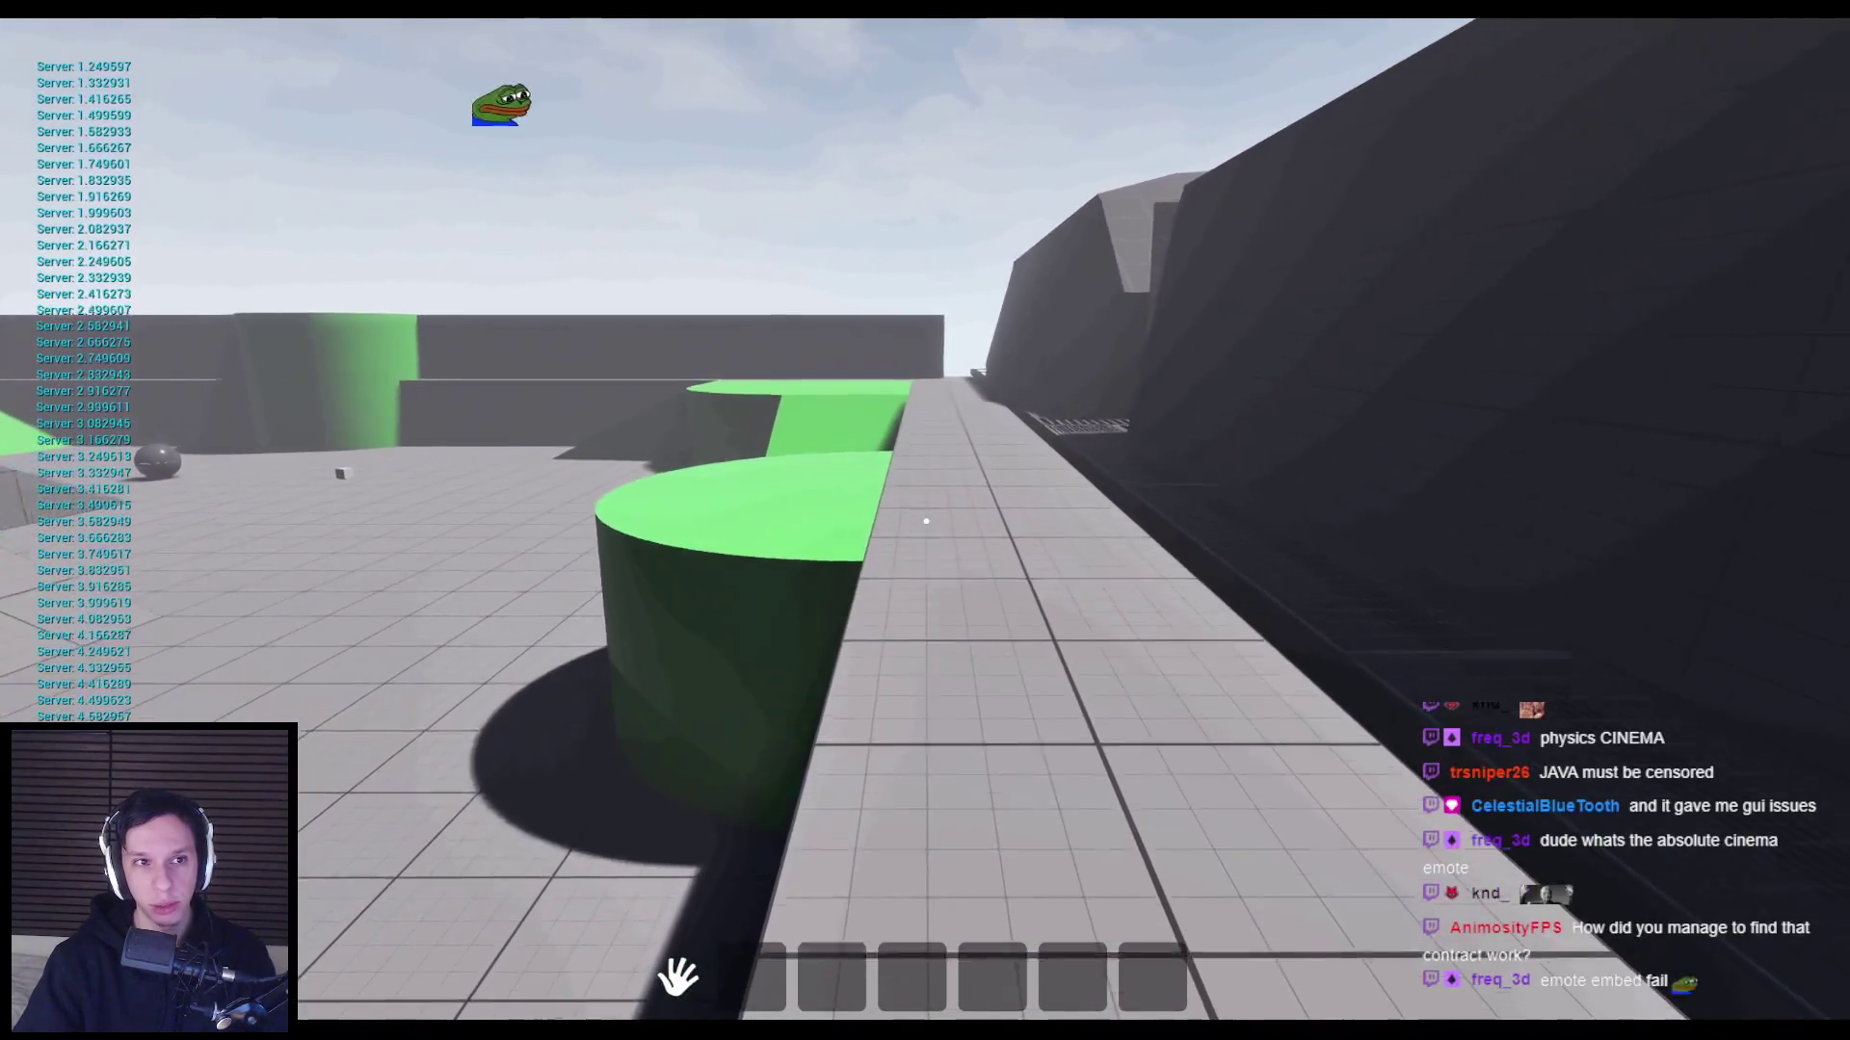
pyautogui.press('Escape')
pyautogui.press('e')
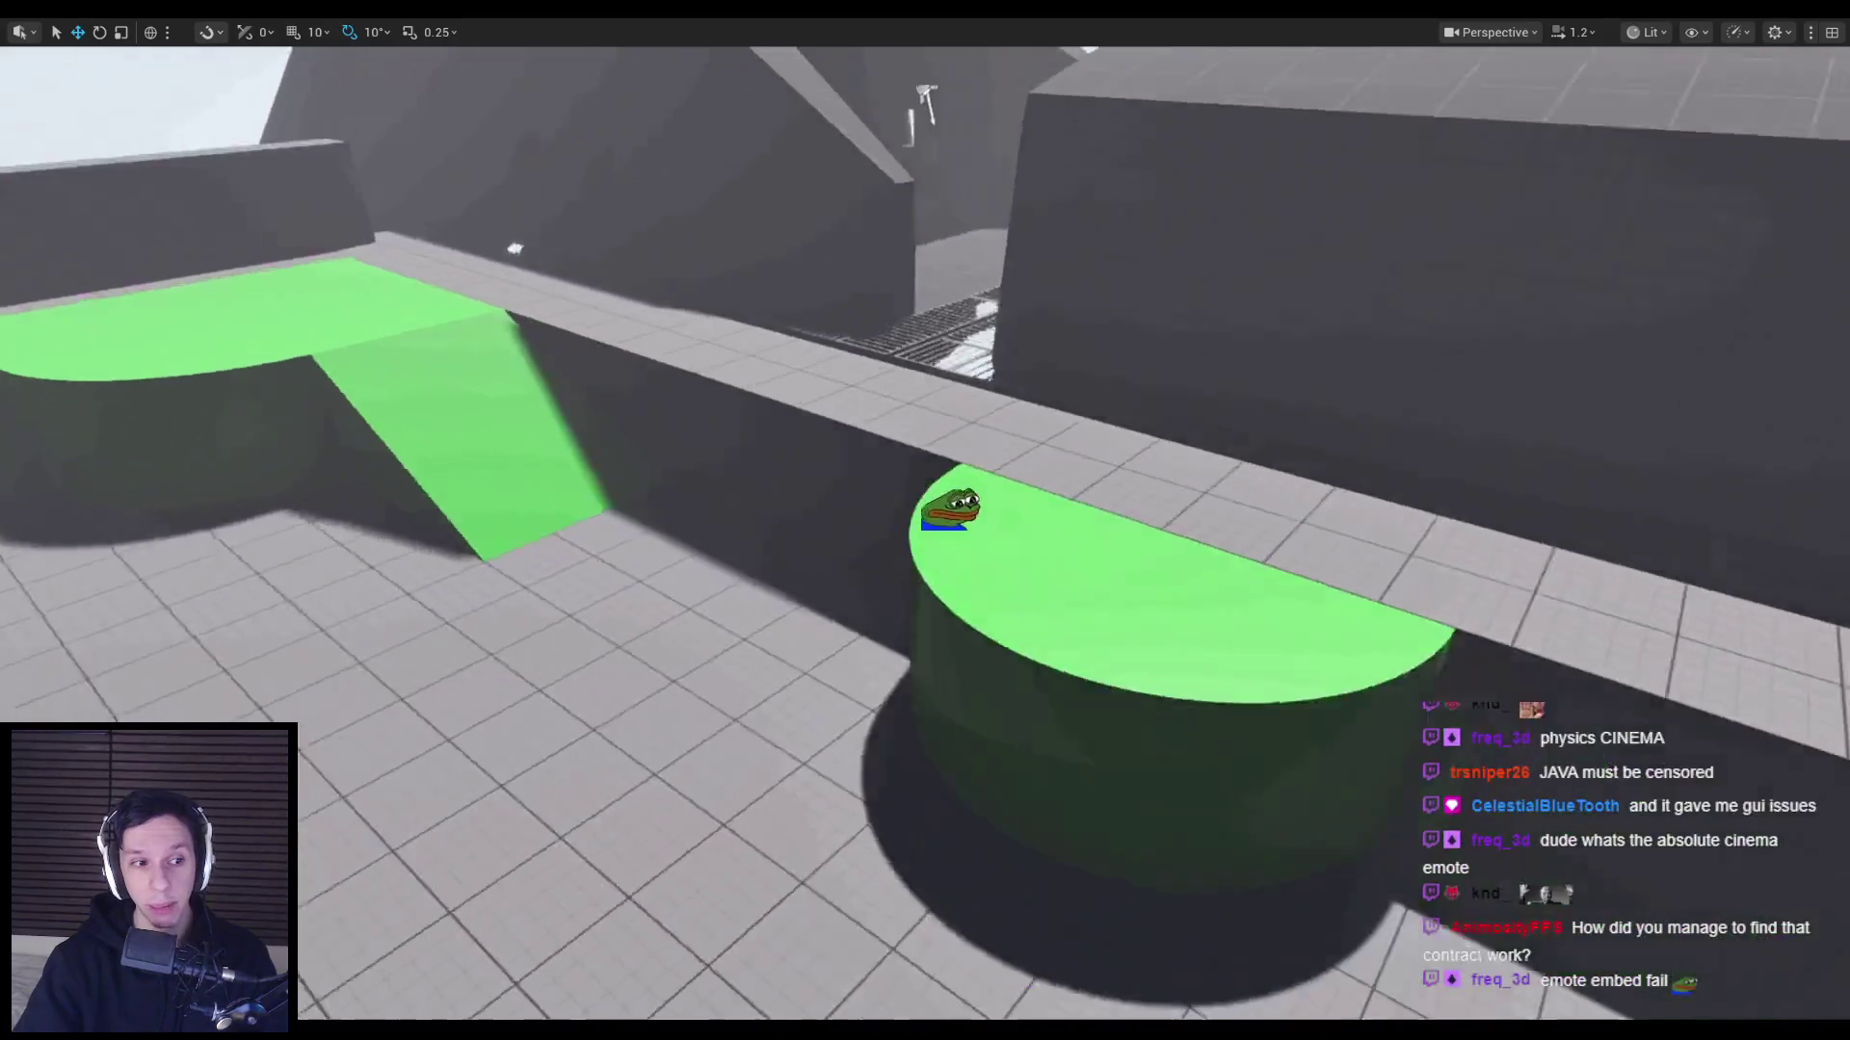
pyautogui.hotkey('alt', 'Tab')
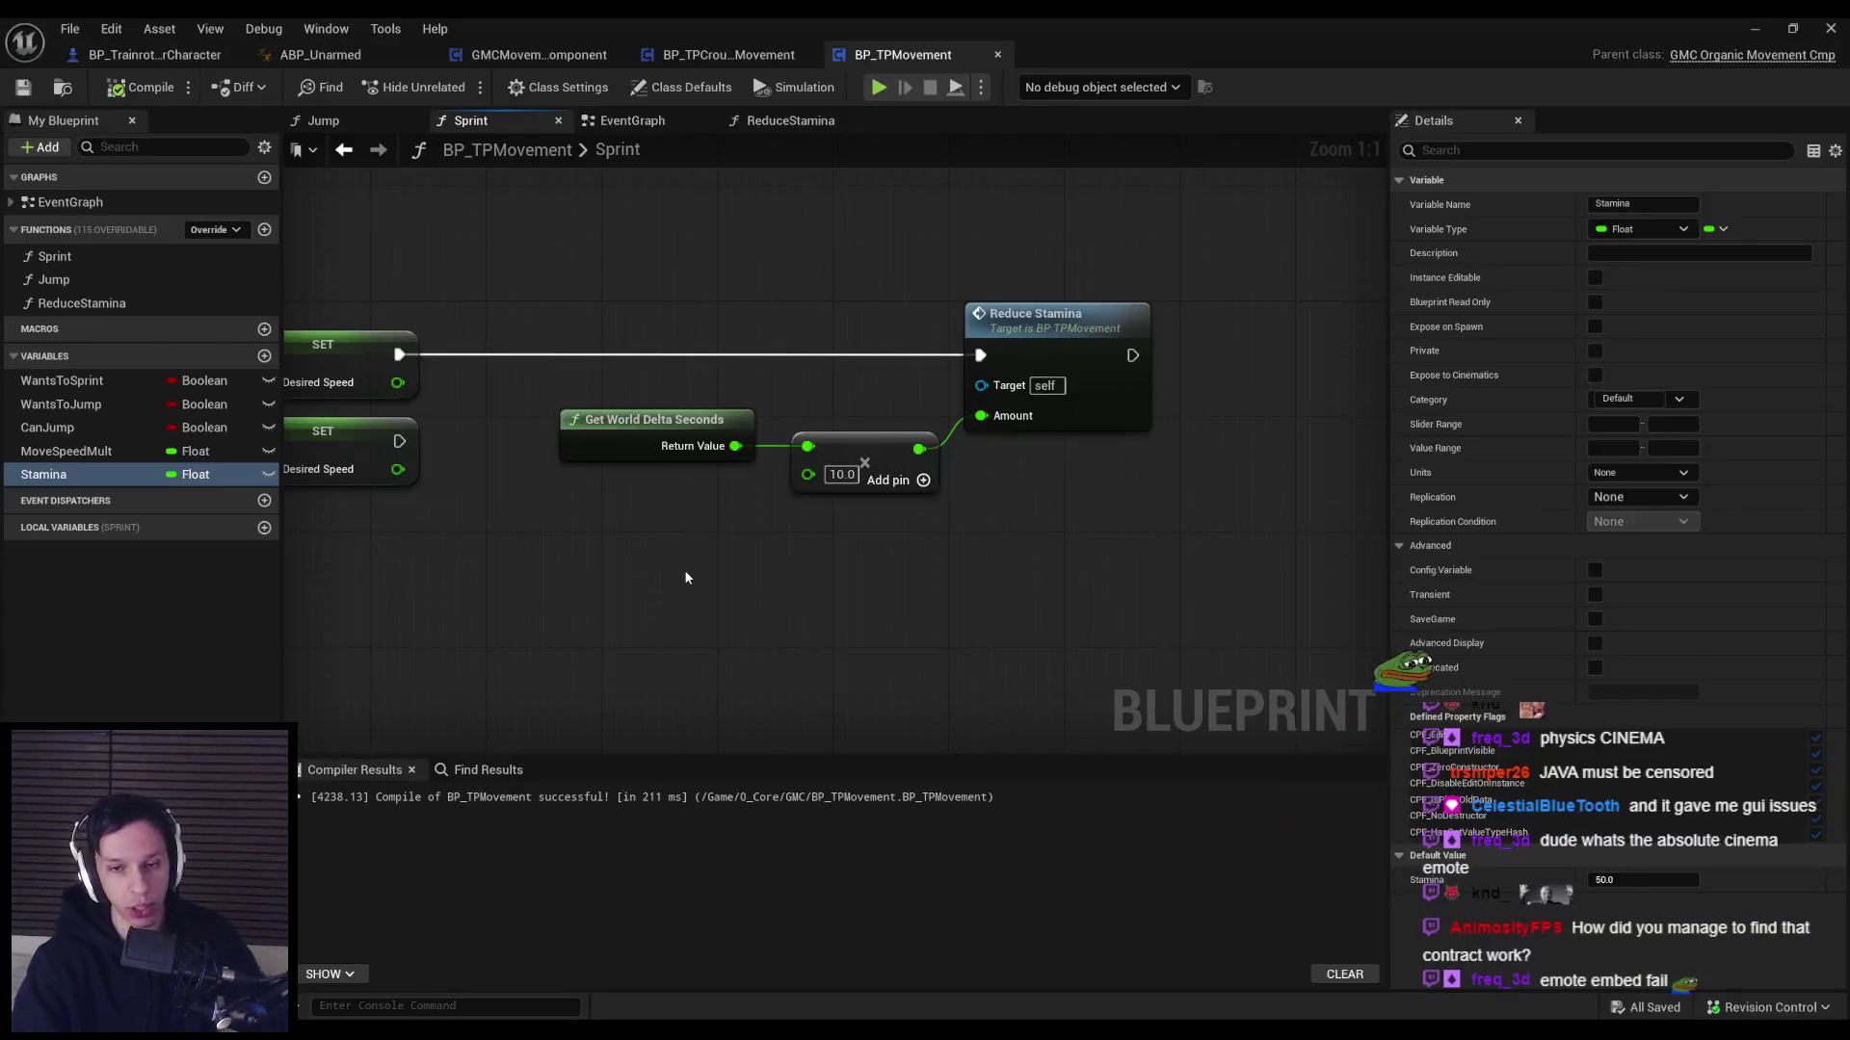
# Nudge the Get World Delta Seconds and multiply nodes right, then compile and save with Ctrl+S.
pyautogui.moveTo(679, 569)
pyautogui.mouseDown()
pyautogui.moveTo(884, 518)
pyautogui.moveTo(880, 439)
pyautogui.moveTo(853, 435)
pyautogui.mouseUp()
pyautogui.click(674, 578)
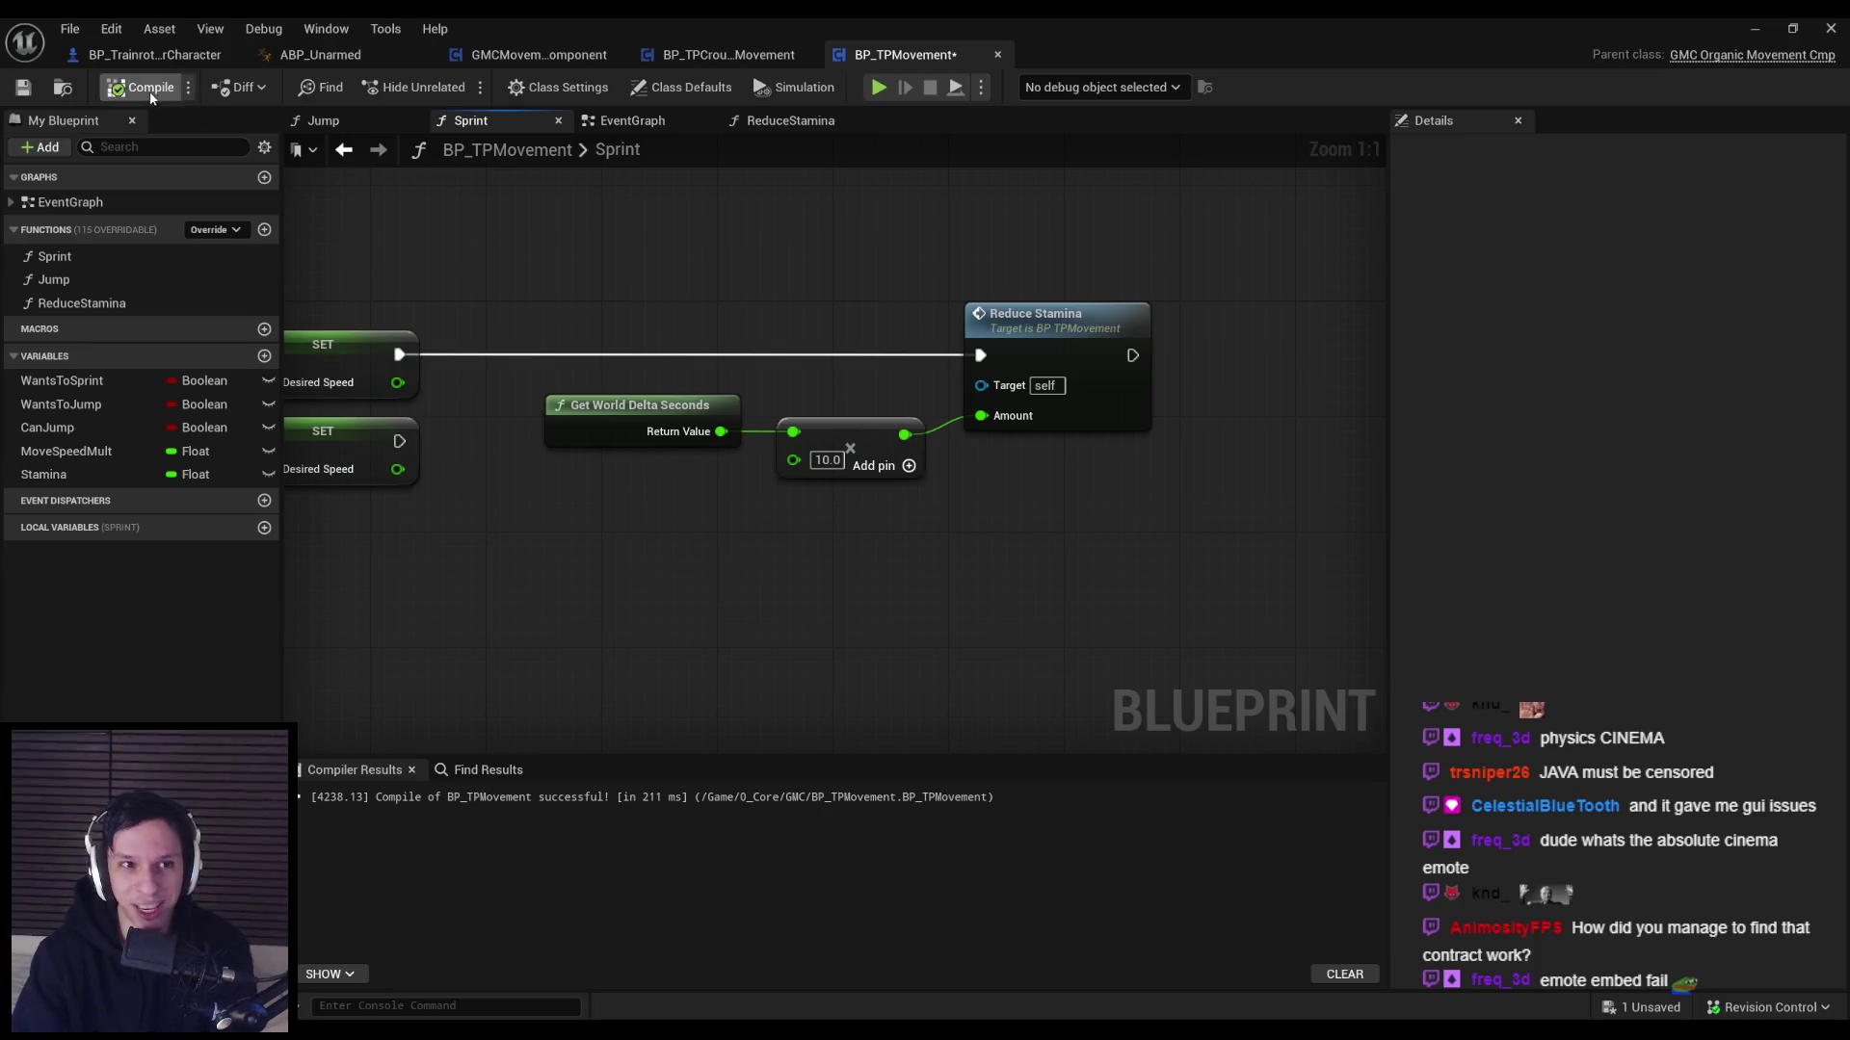
pyautogui.hotkey('ctrl', 's')
pyautogui.scroll(-2, 881, 685)
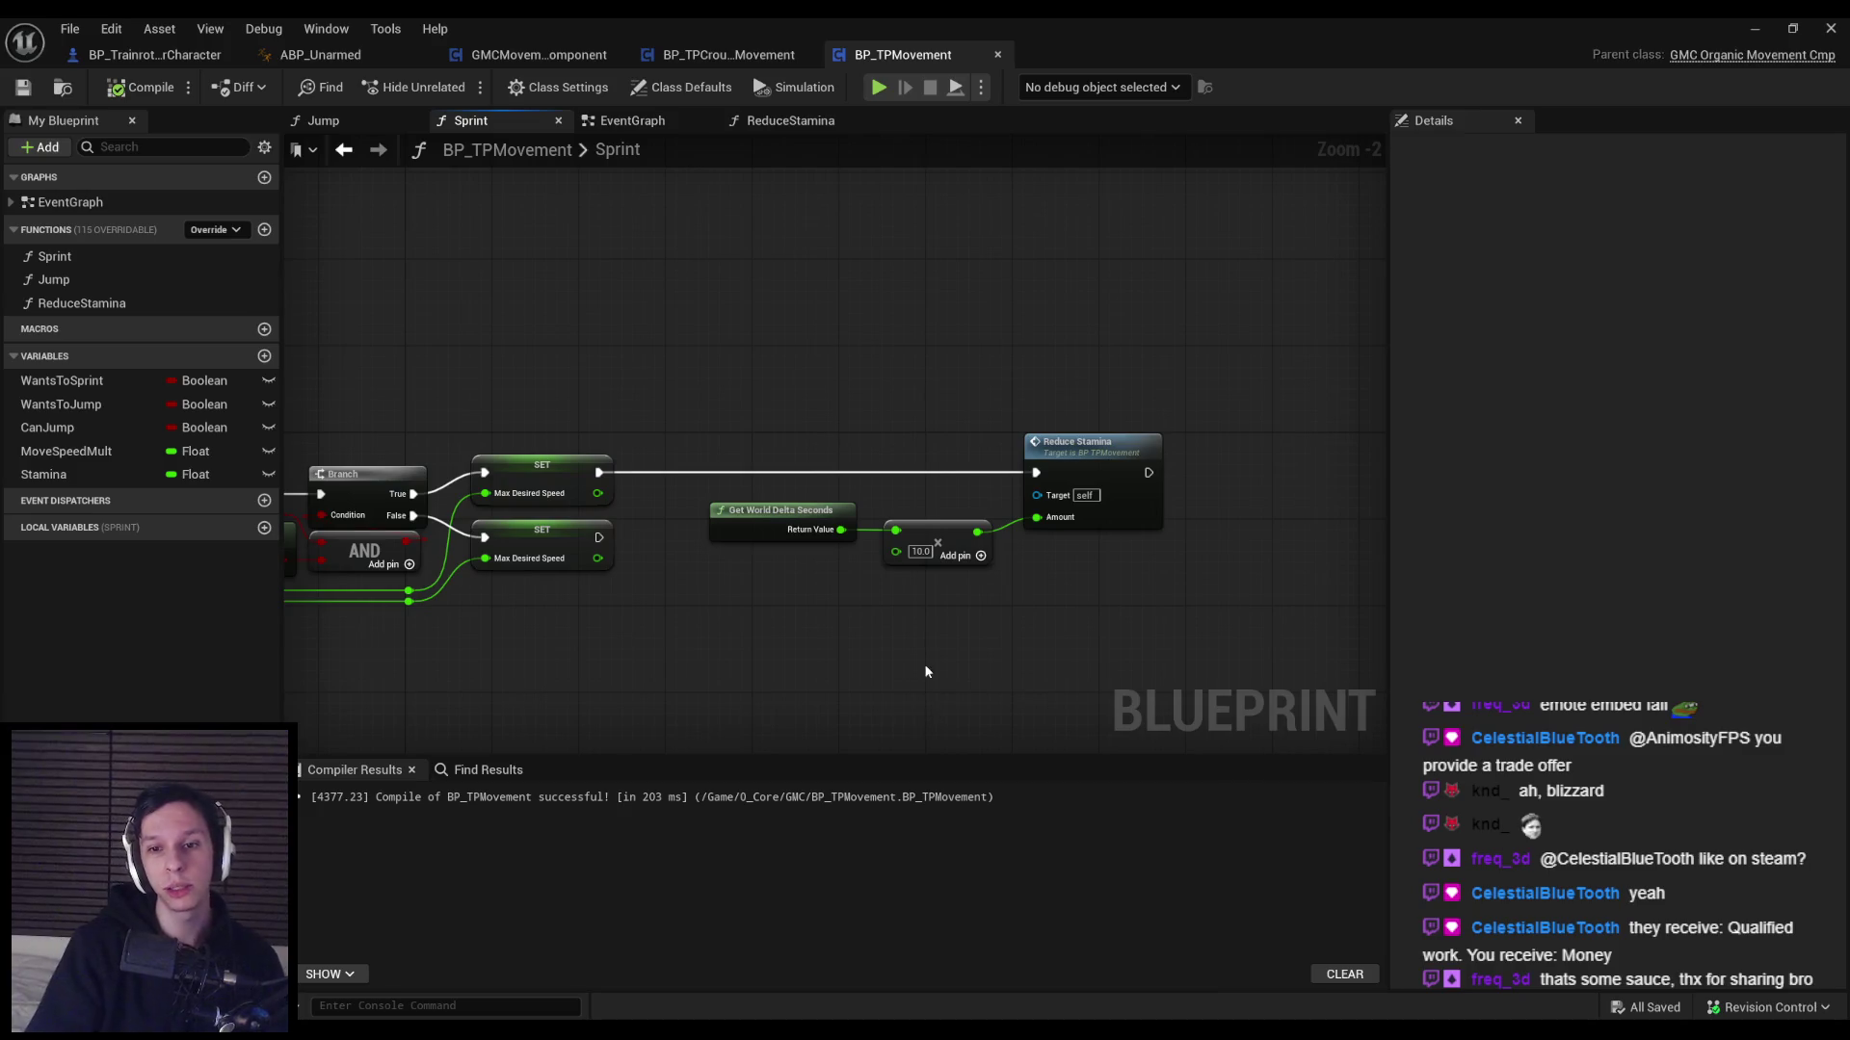
pyautogui.scroll(2, 886, 636)
pyautogui.scroll(-2, 776, 605)
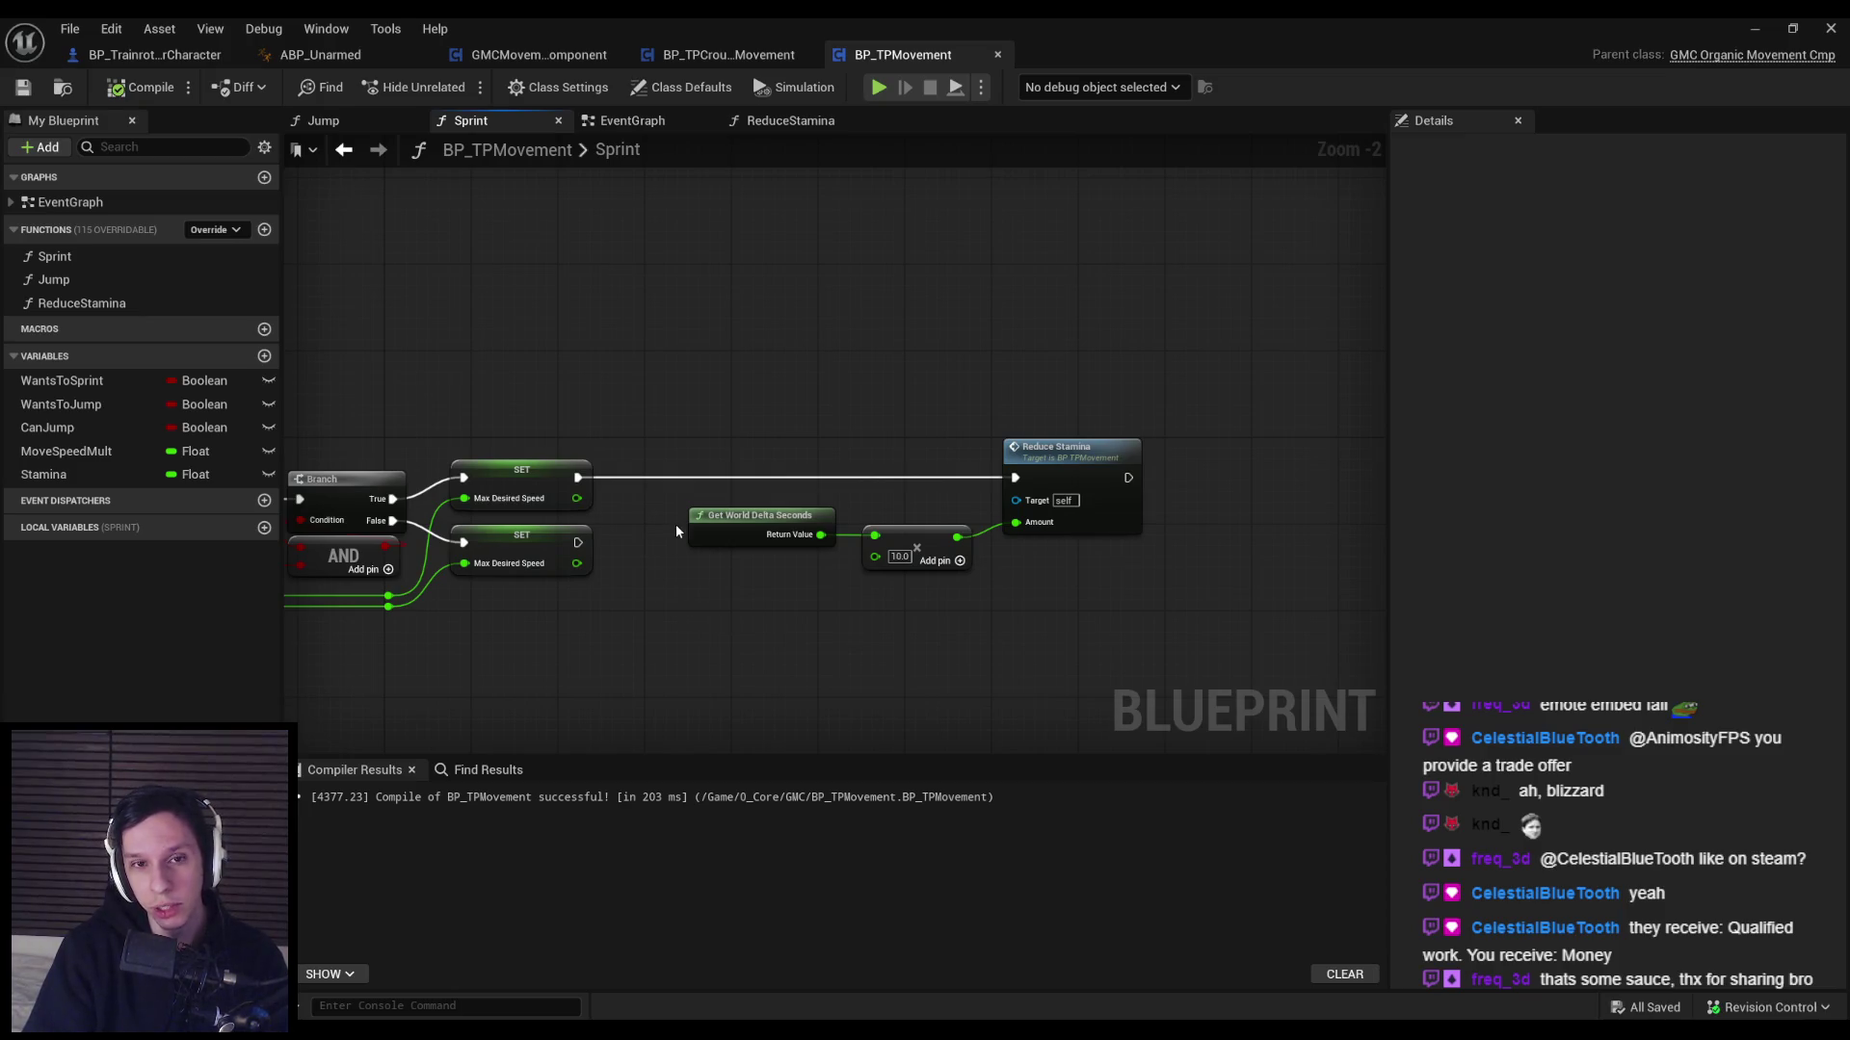
pyautogui.scroll(2, 679, 472)
pyautogui.scroll(-1, 647, 545)
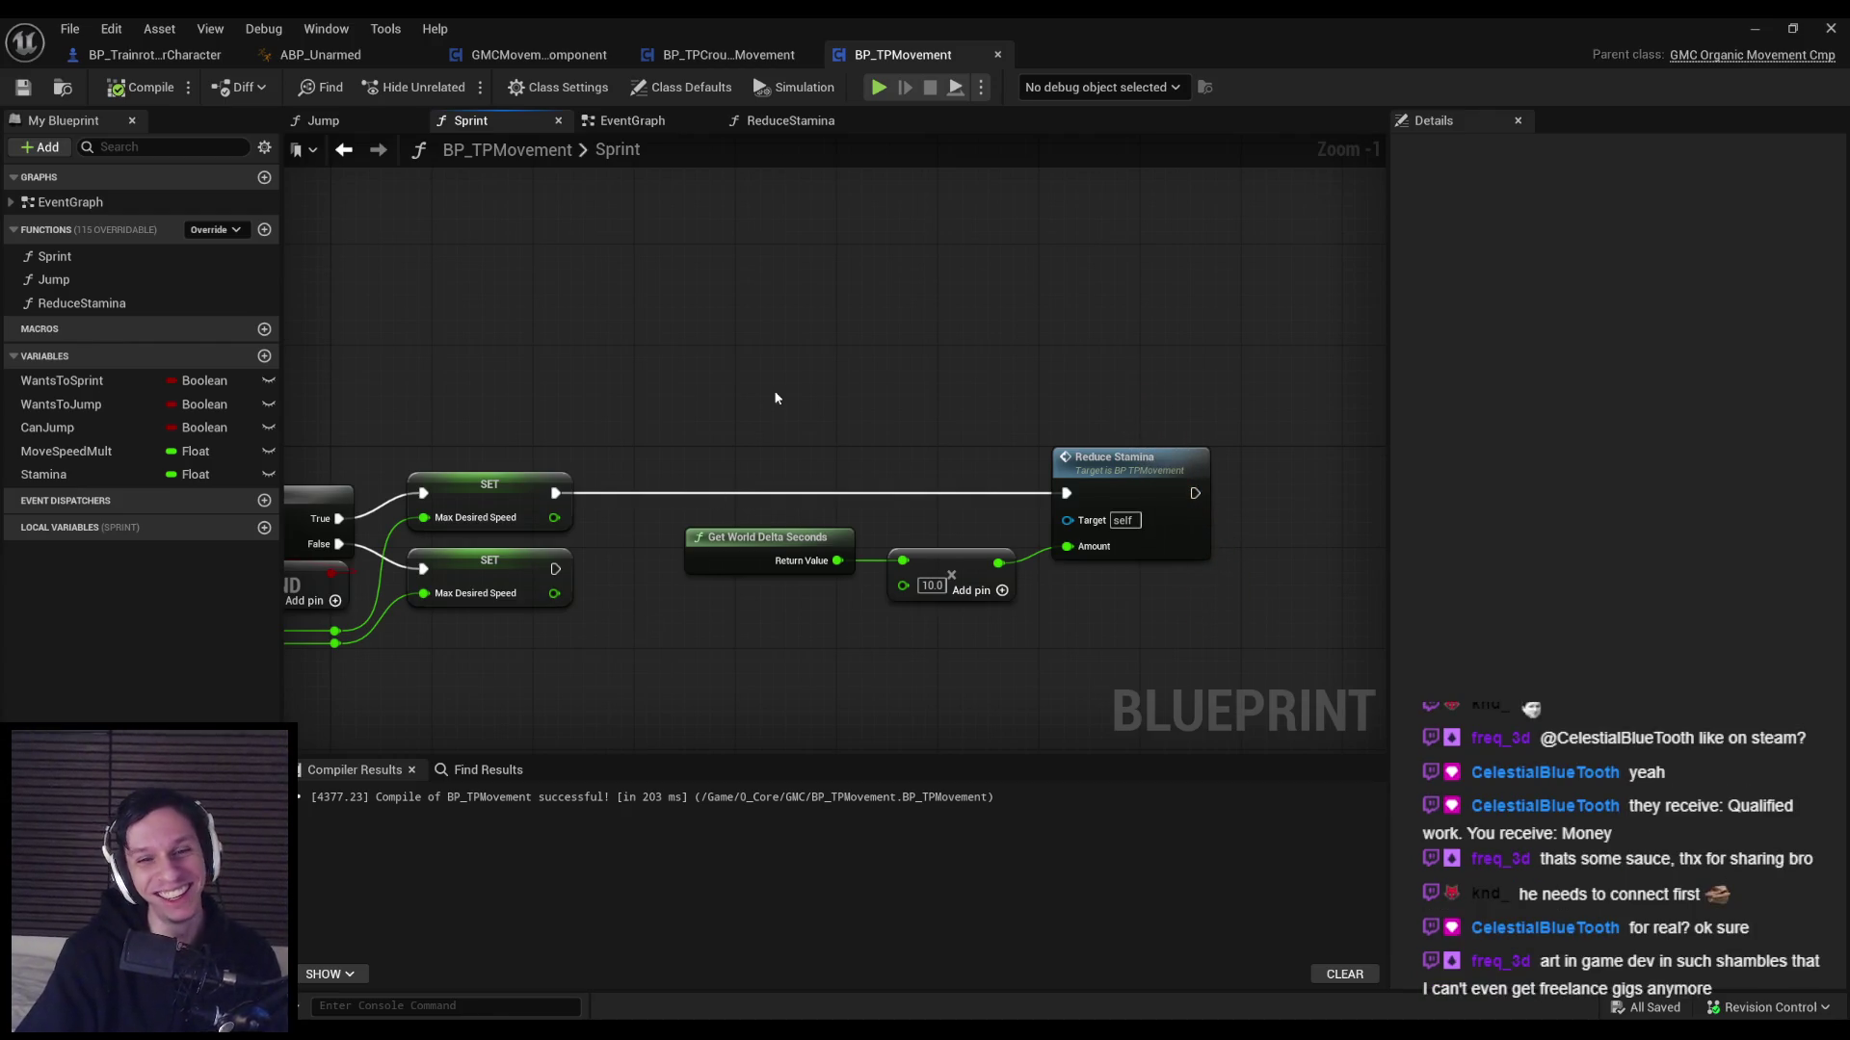
pyautogui.scroll(1, 687, 602)
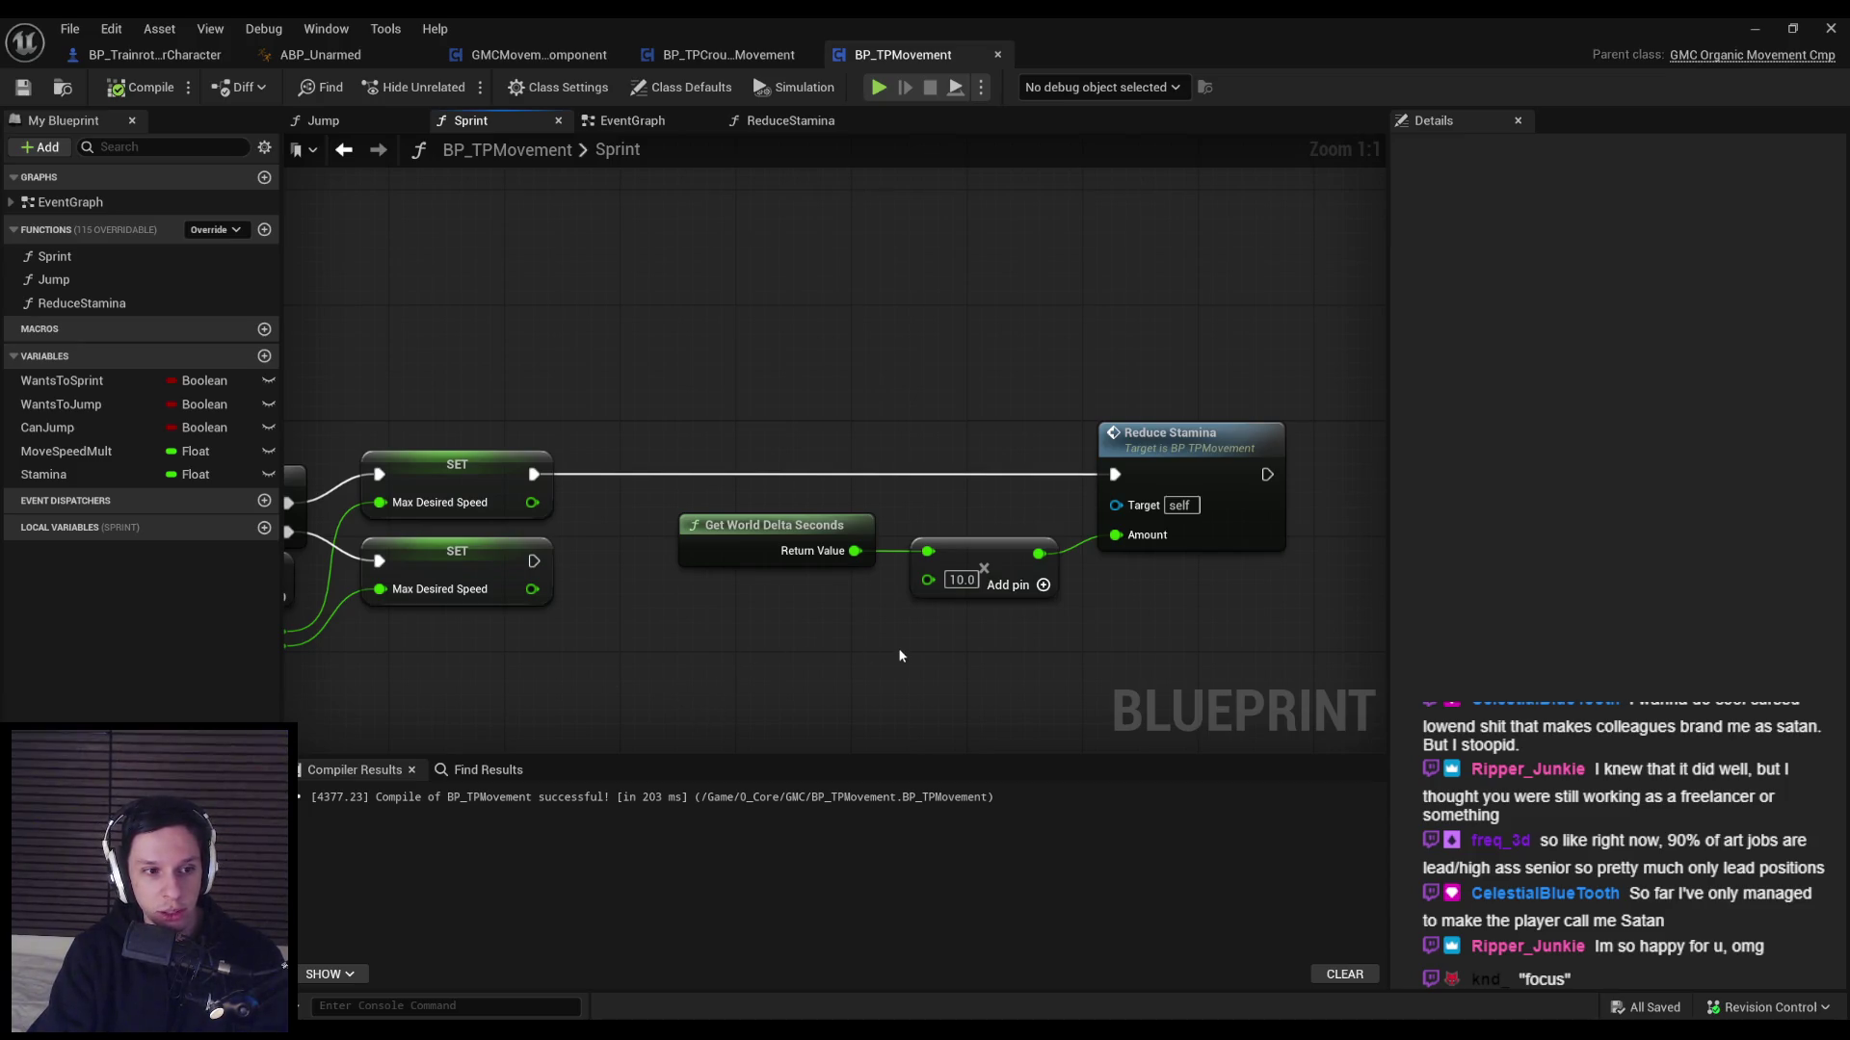
pyautogui.scroll(-2, 894, 639)
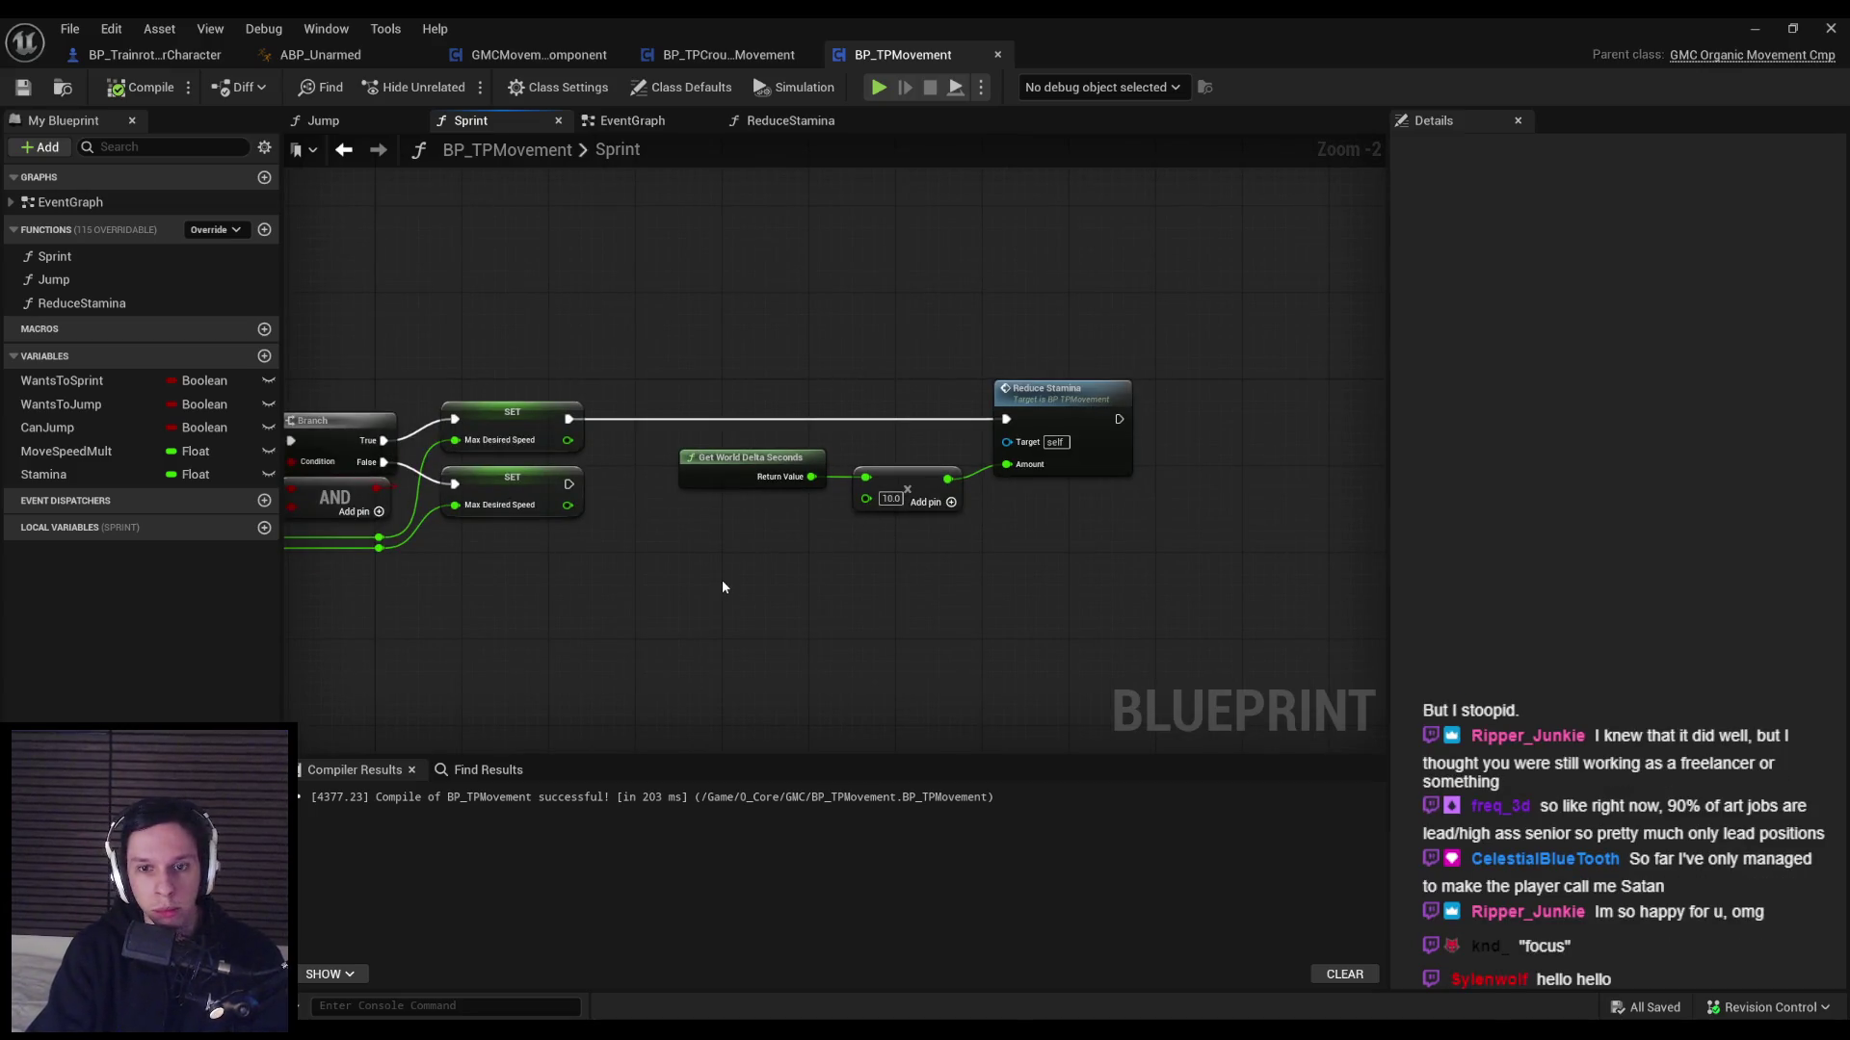
# Create the MaxStamina Float variable beside Stamina, then compile and save BP_TPMovement.
pyautogui.click(264, 356)
pyautogui.write('MaxStamina')
pyautogui.press('Return')
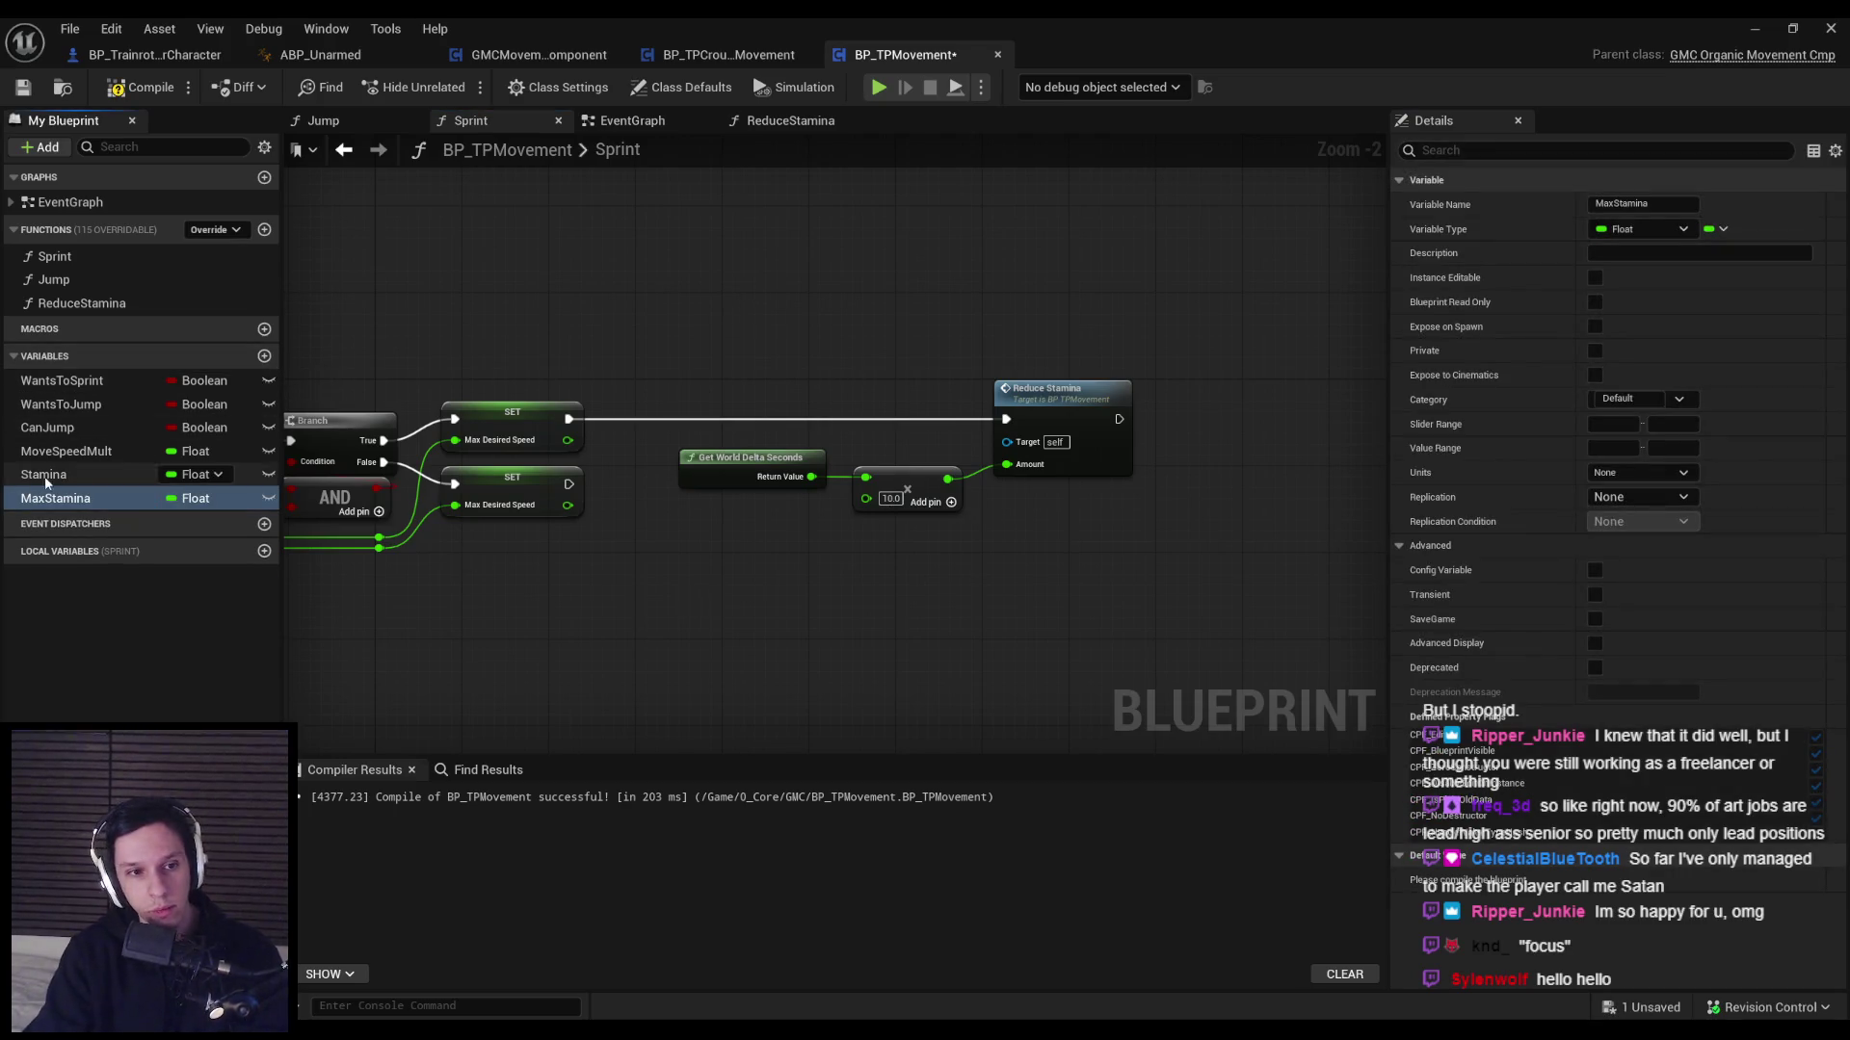
pyautogui.press('F7')
pyautogui.hotkey('ctrl', 's')
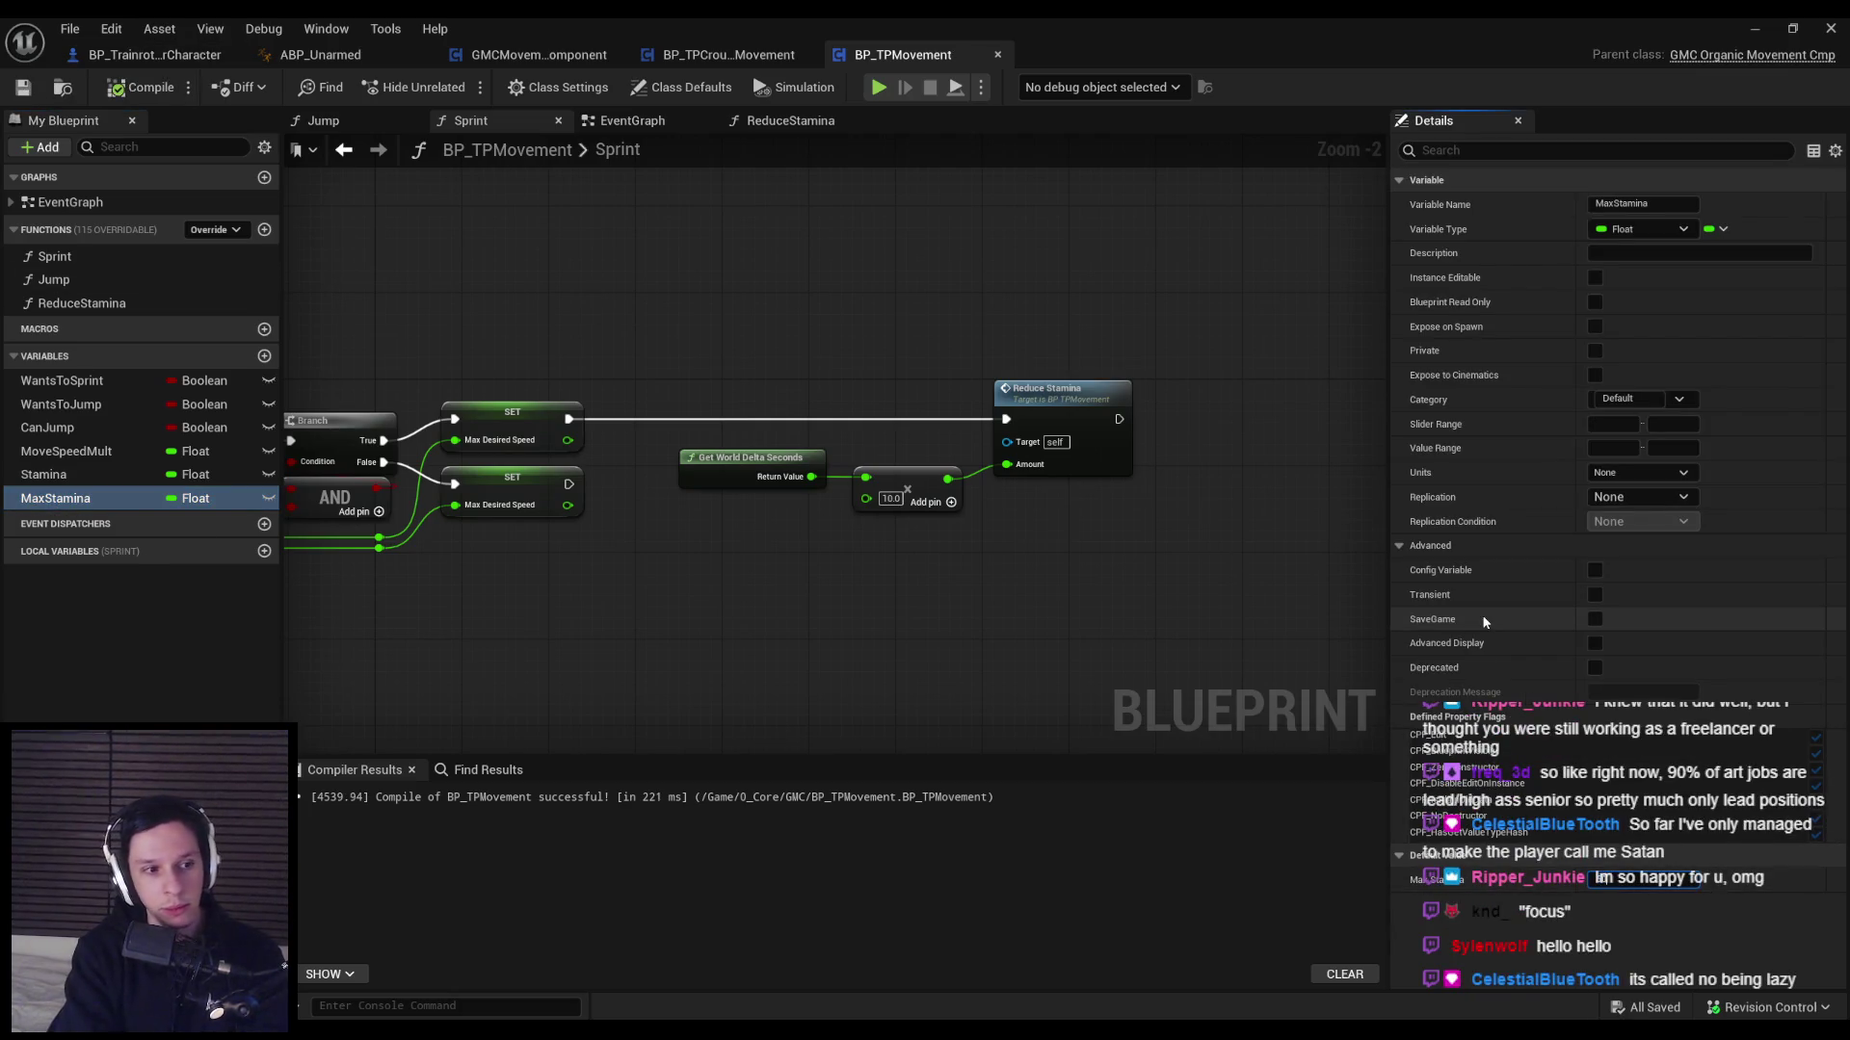
pyautogui.click(141, 87)
pyautogui.click(23, 87)
pyautogui.moveTo(706, 526)
pyautogui.mouseDown()
pyautogui.moveTo(1057, 653)
pyautogui.moveTo(853, 623)
pyautogui.mouseUp()
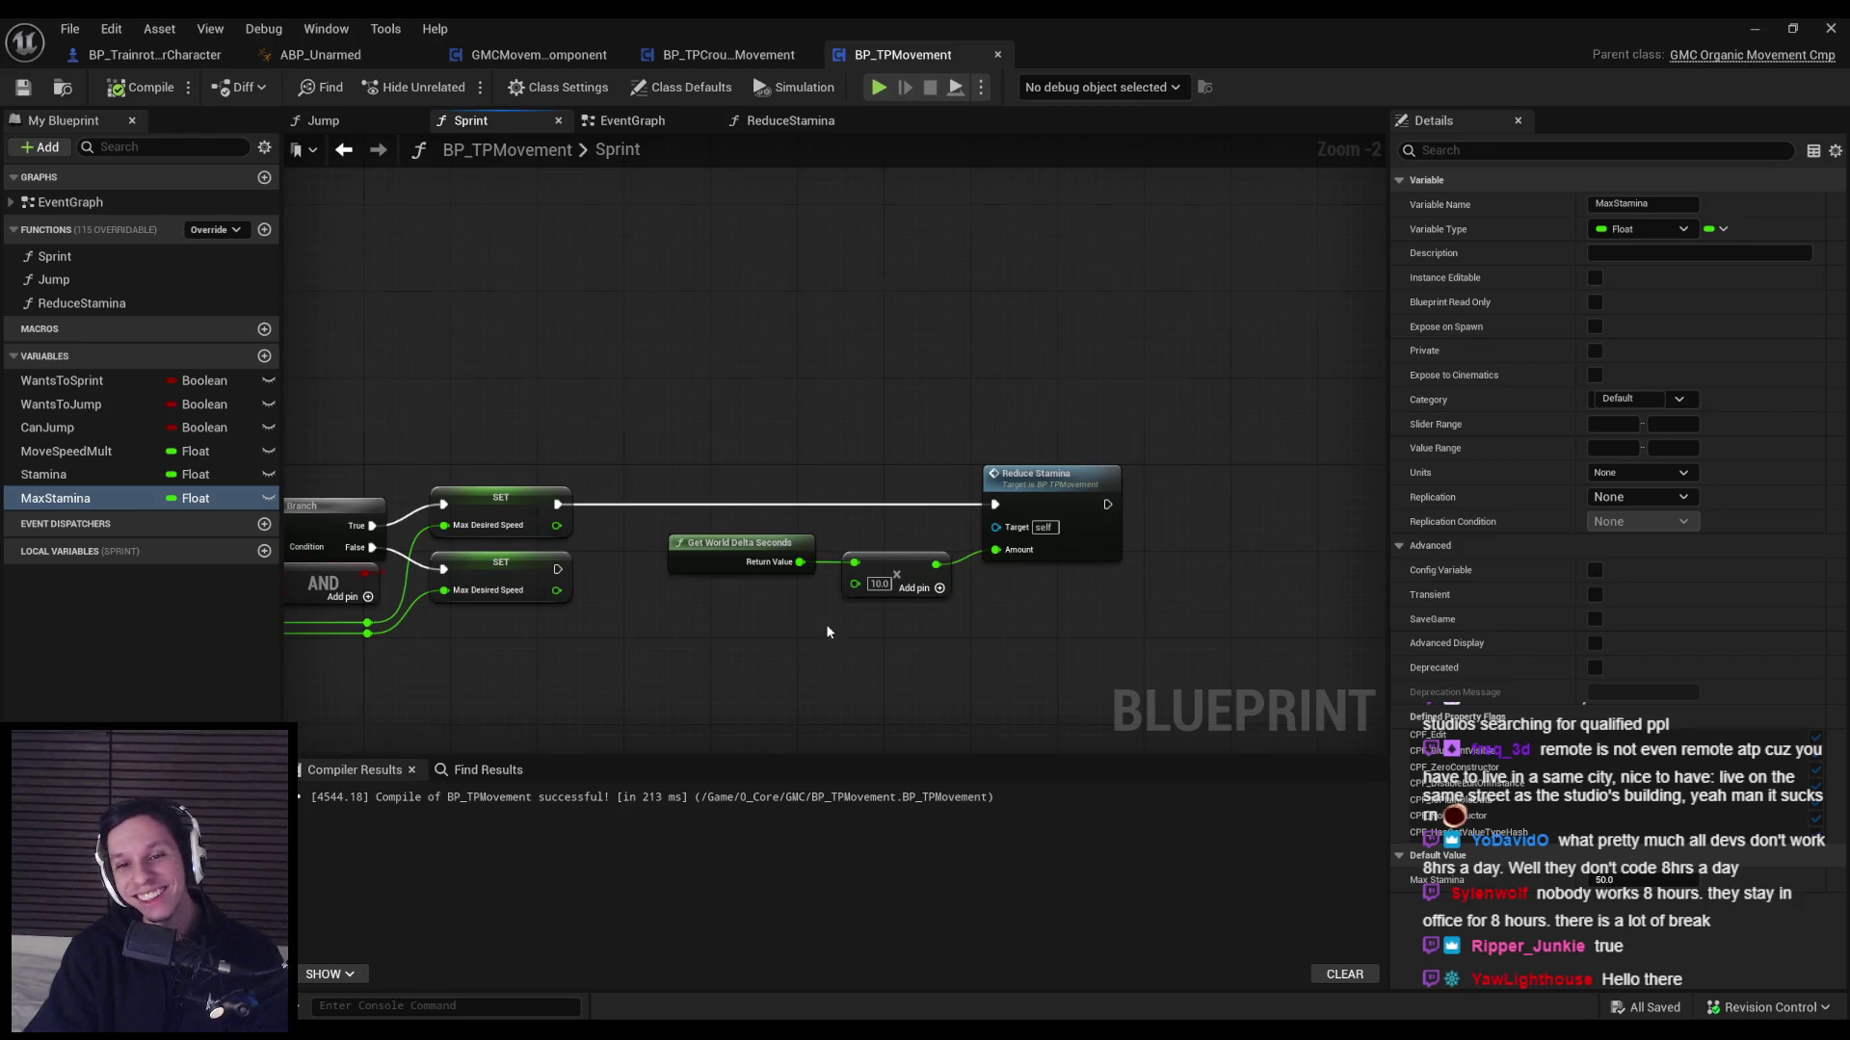
pyautogui.scroll(2, 909, 643)
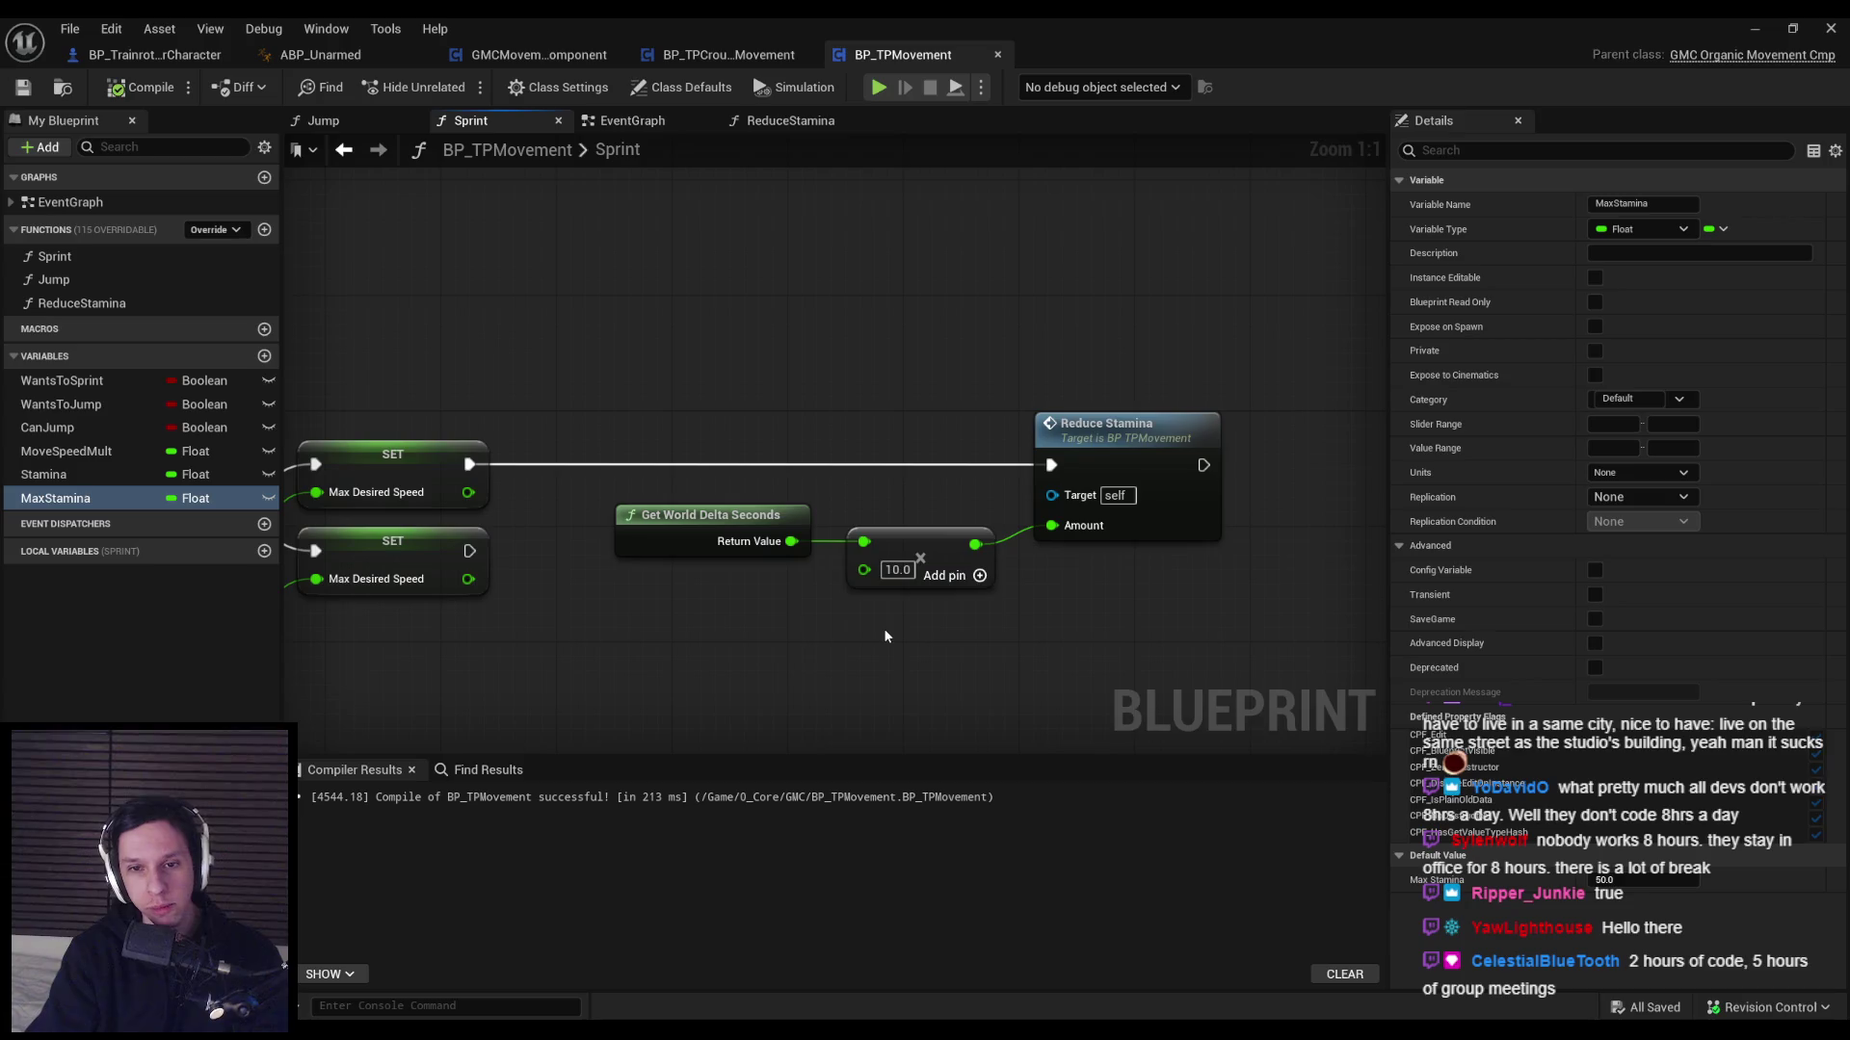
pyautogui.scroll(-1, 770, 624)
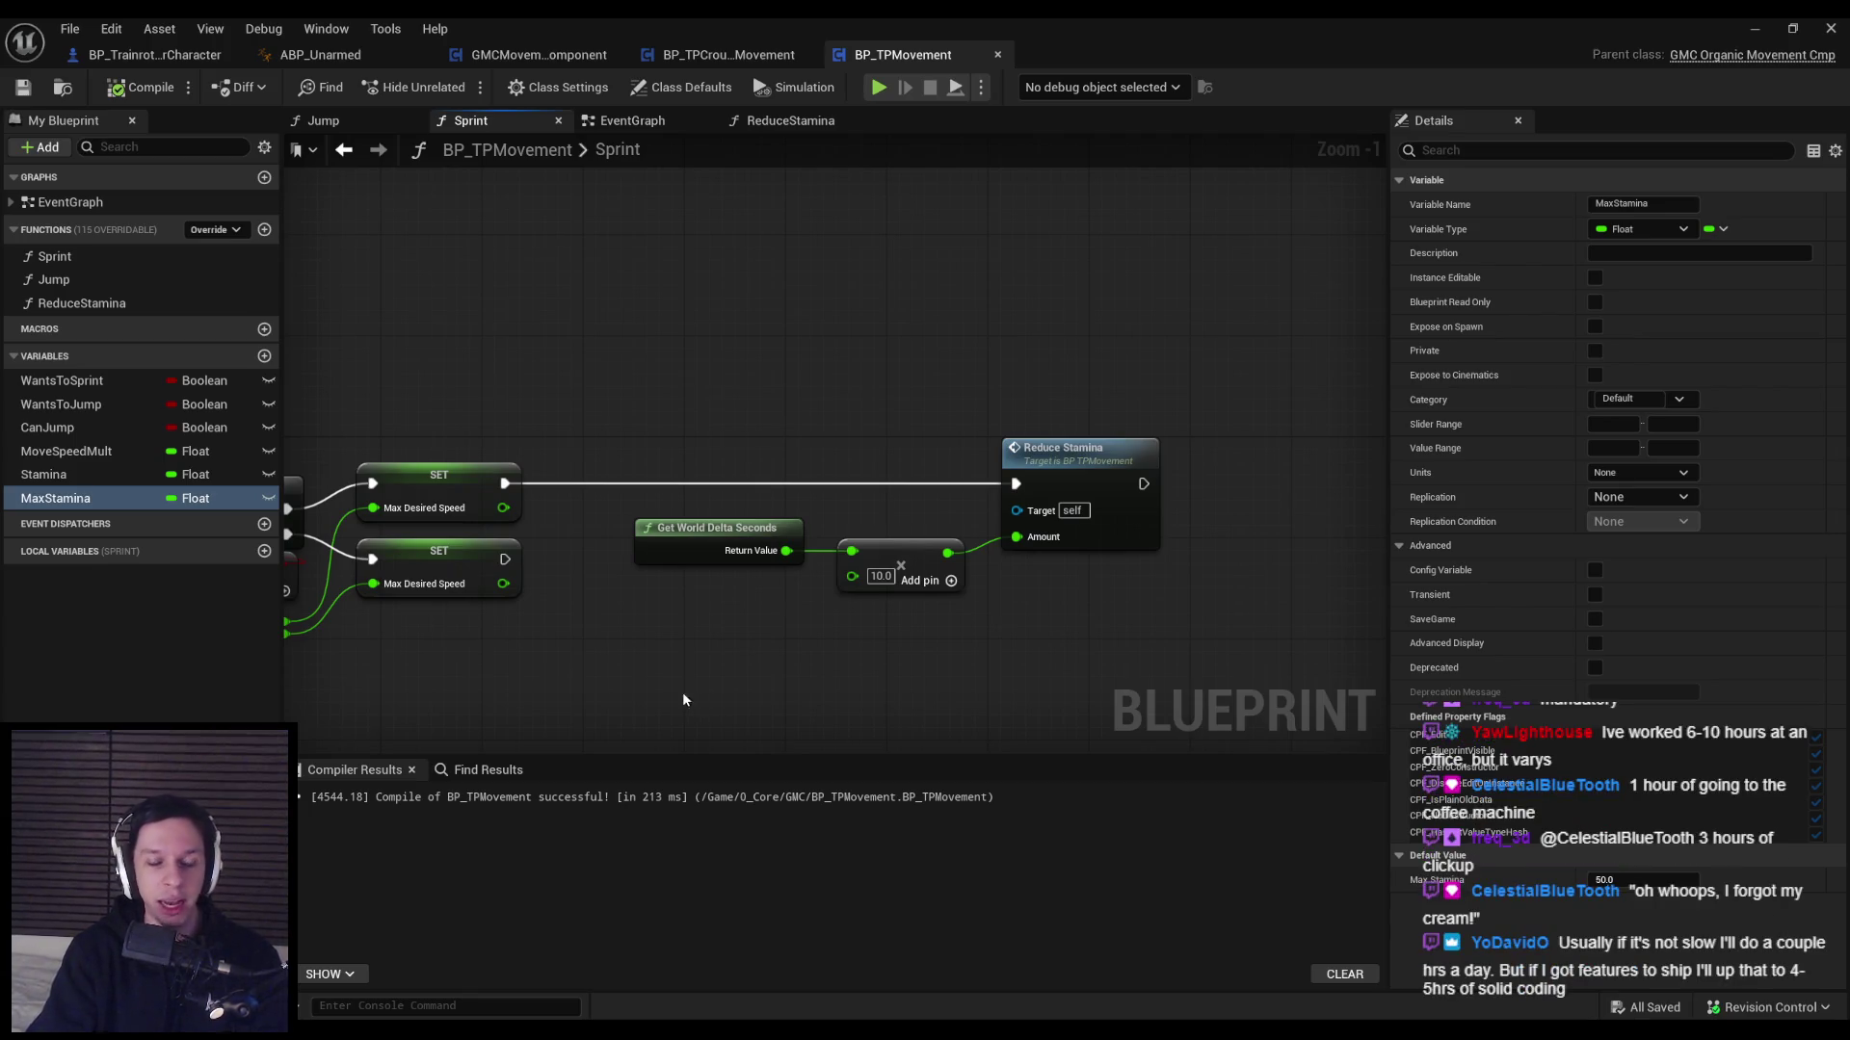
pyautogui.scroll(-1, 678, 665)
# Straighten the wires between delta seconds, multiply and Reduce Stamina nodes with Q, then save and compile.
pyautogui.moveTo(1001, 649); pyautogui.dragTo(809, 465)
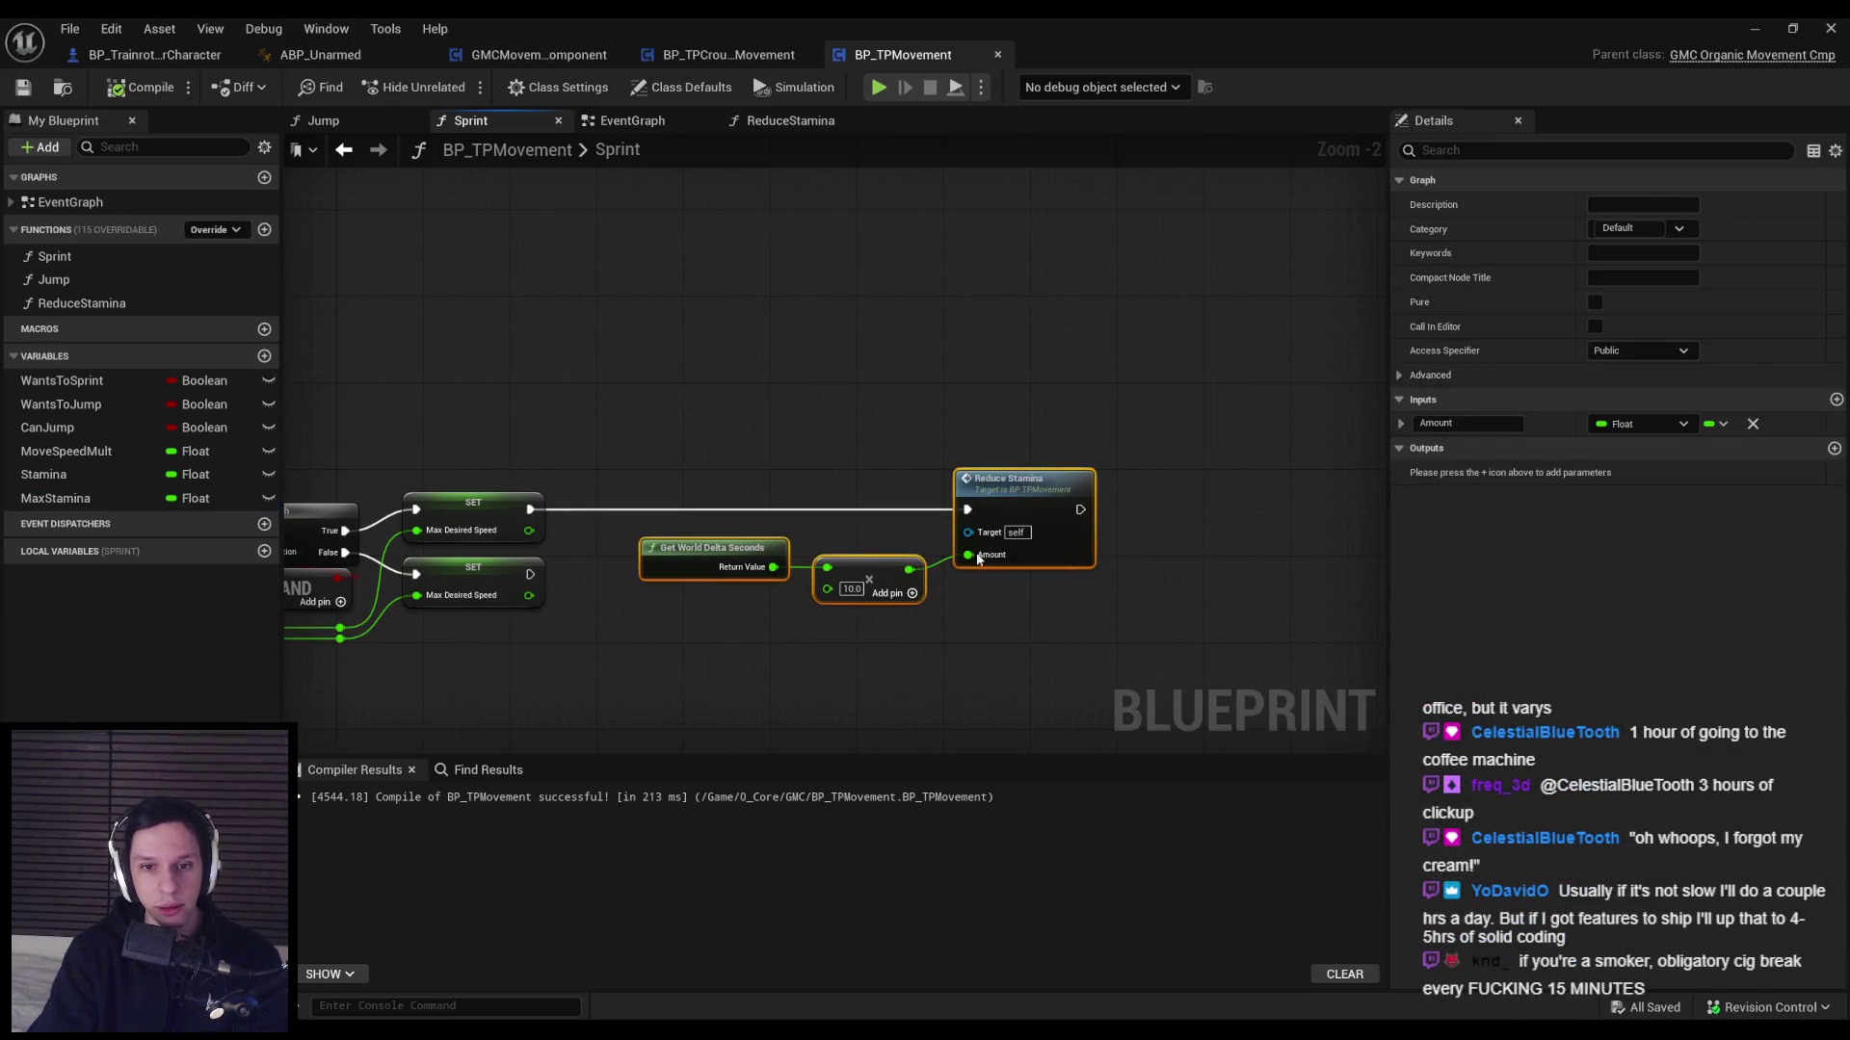
pyautogui.scroll(1, 1021, 505)
pyautogui.press('q')
pyautogui.click(869, 673)
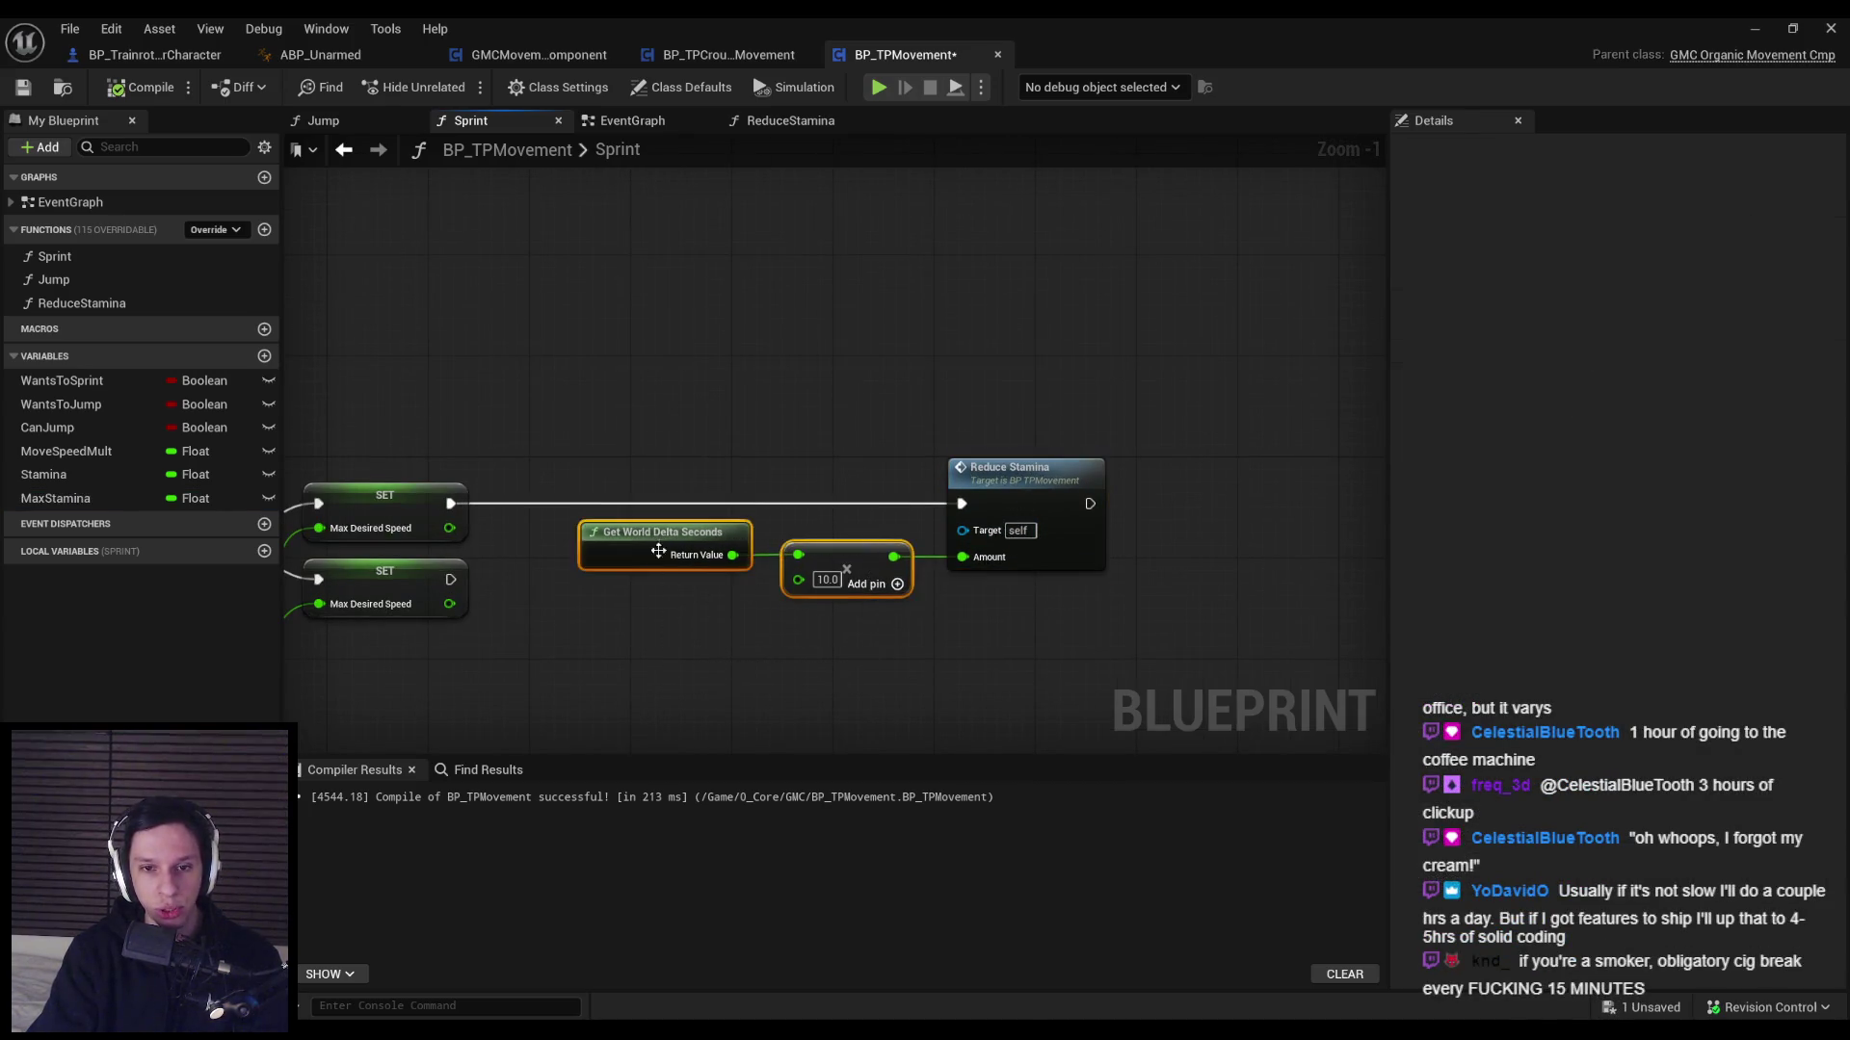
pyautogui.click(23, 87)
pyautogui.click(114, 90)
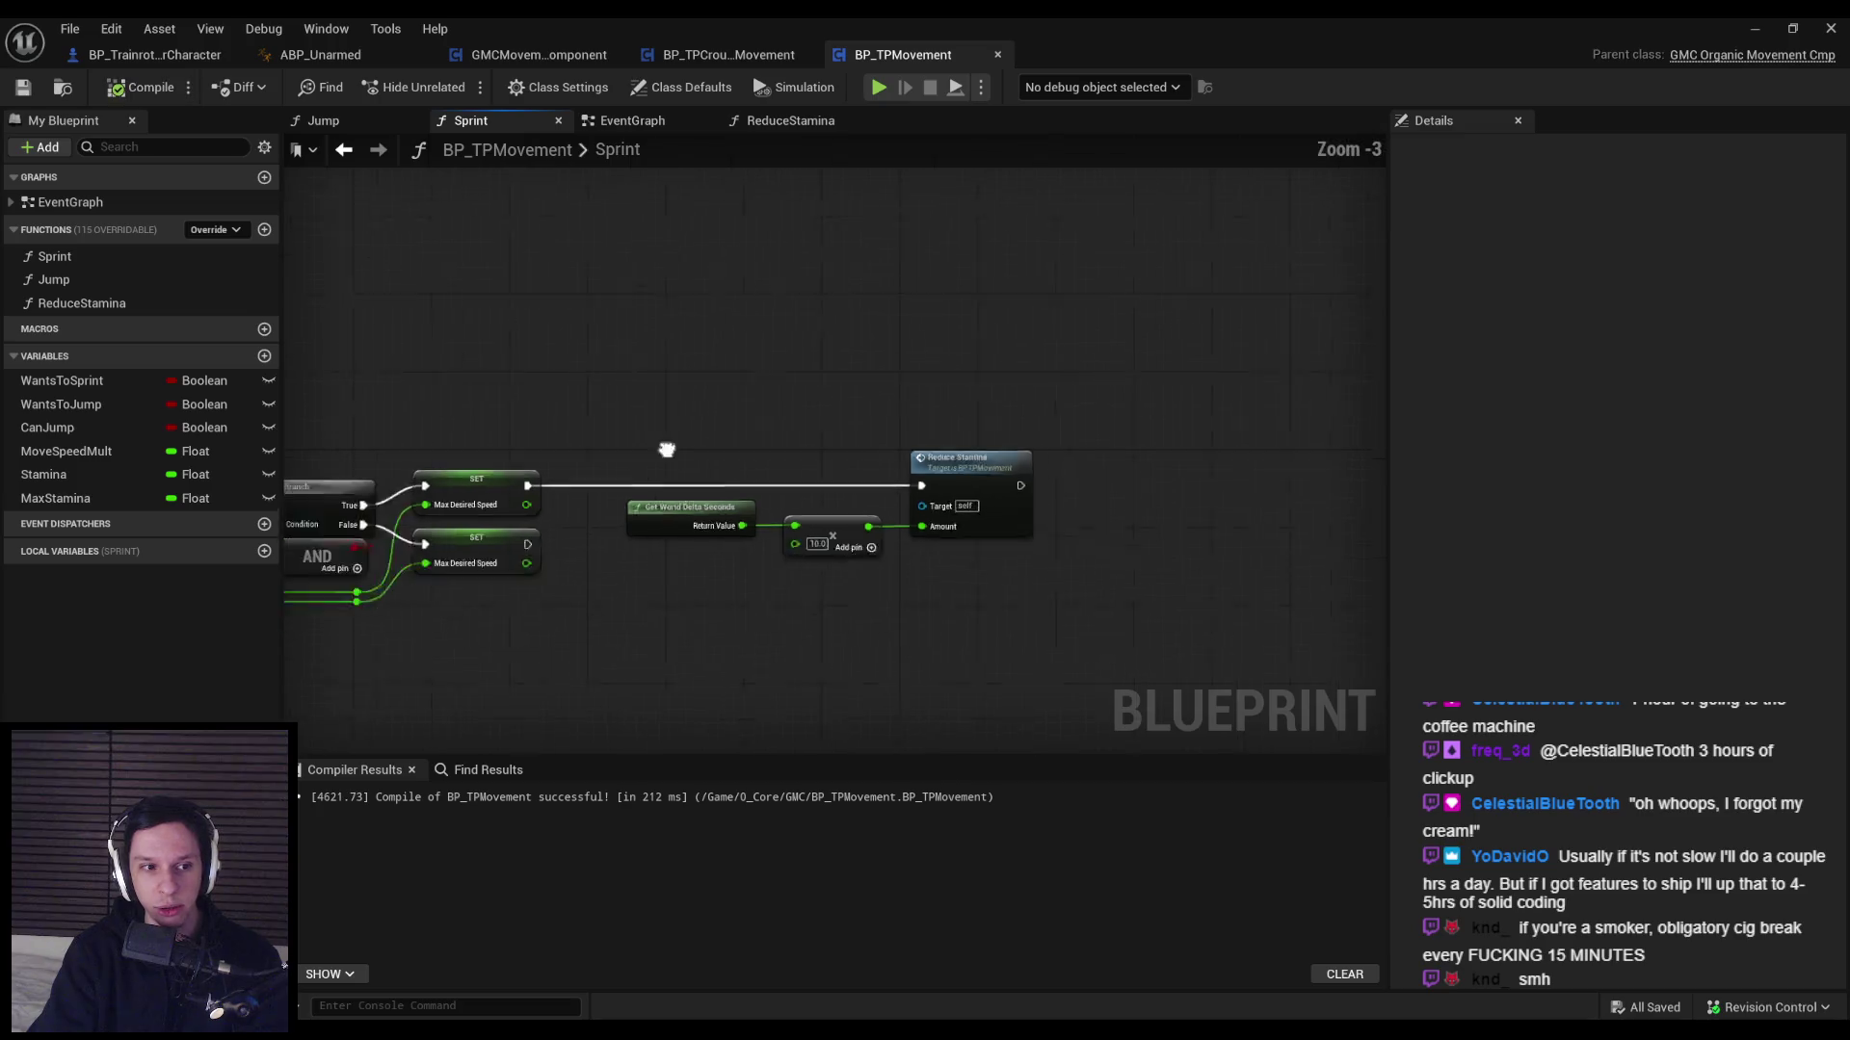
# Pan and zoom around the Sprint graph to inspect the Branch and Reduce Stamina nodes.
pyautogui.scroll(-1, 747, 539)
pyautogui.scroll(-1, 570, 517)
pyautogui.scroll(2, 673, 512)
pyautogui.scroll(-1, 643, 533)
pyautogui.scroll(-1, 592, 580)
pyautogui.scroll(1, 592, 587)
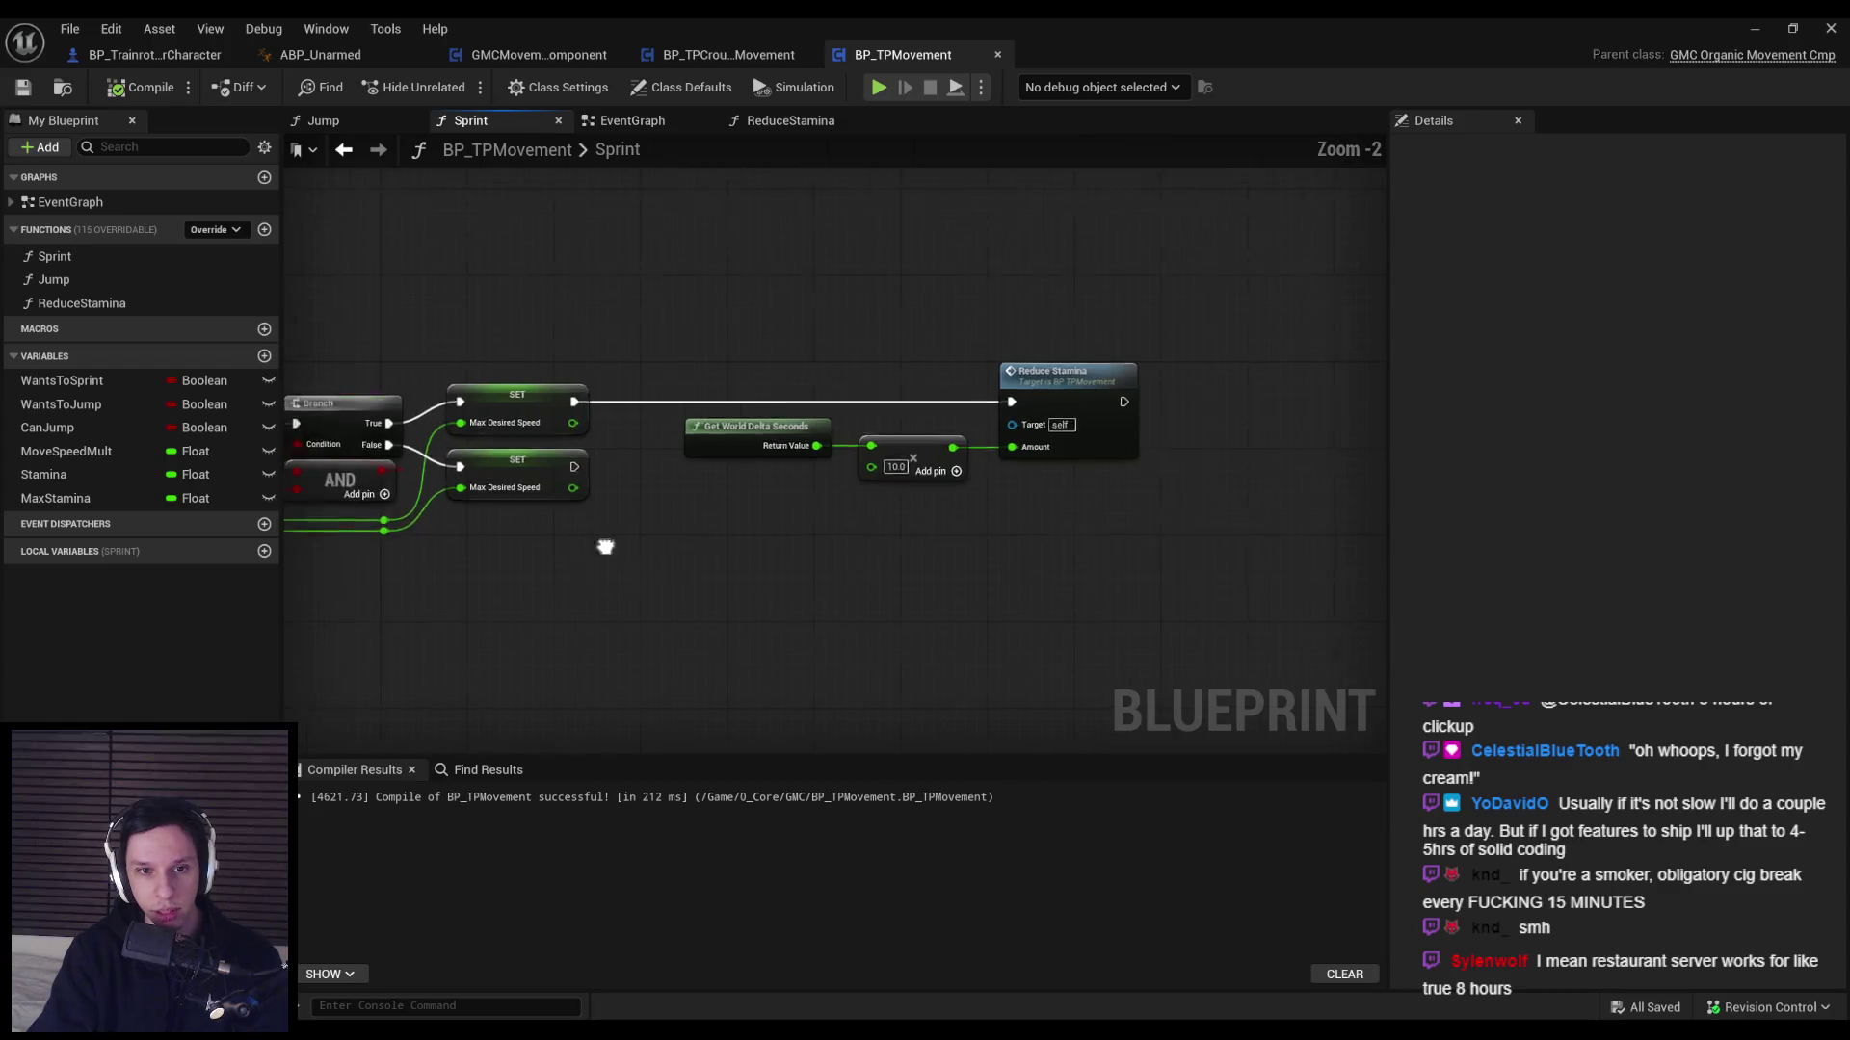
pyautogui.scroll(-1, 1135, 557)
pyautogui.scroll(1, 1048, 611)
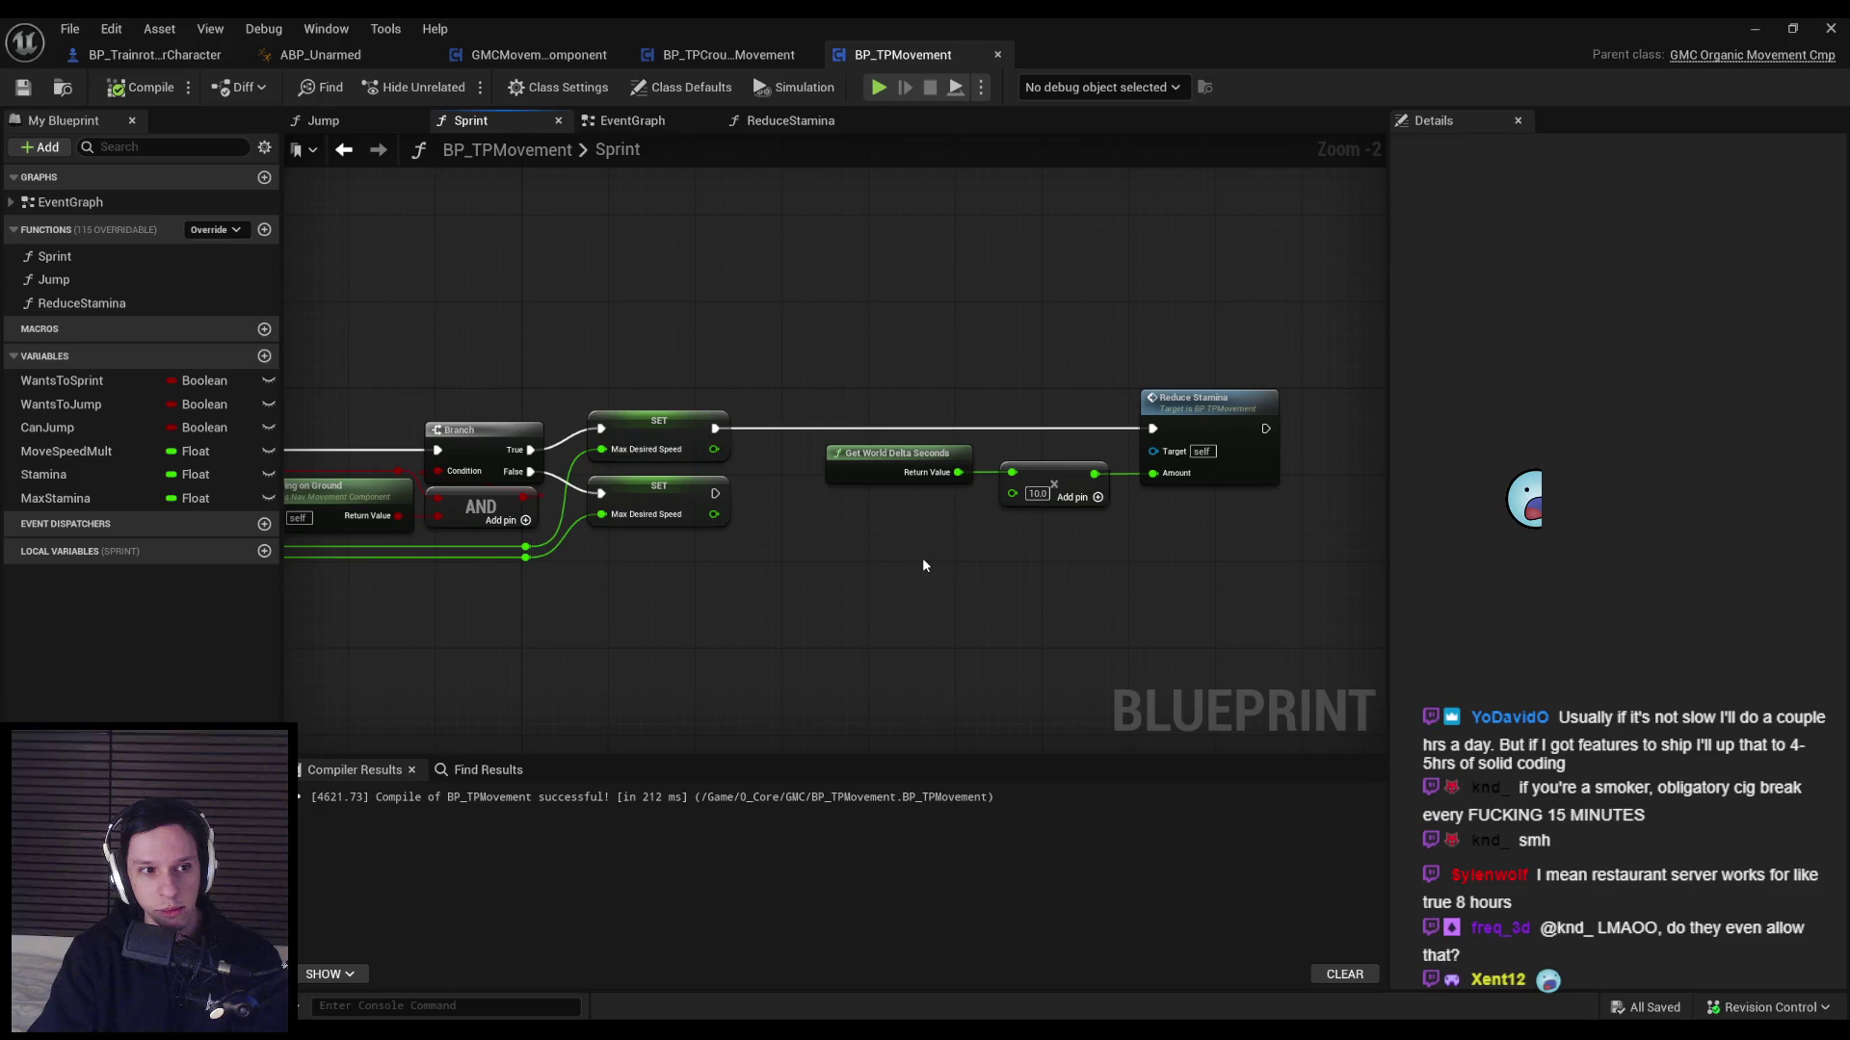
pyautogui.moveTo(922, 564); pyautogui.dragTo(808, 558)
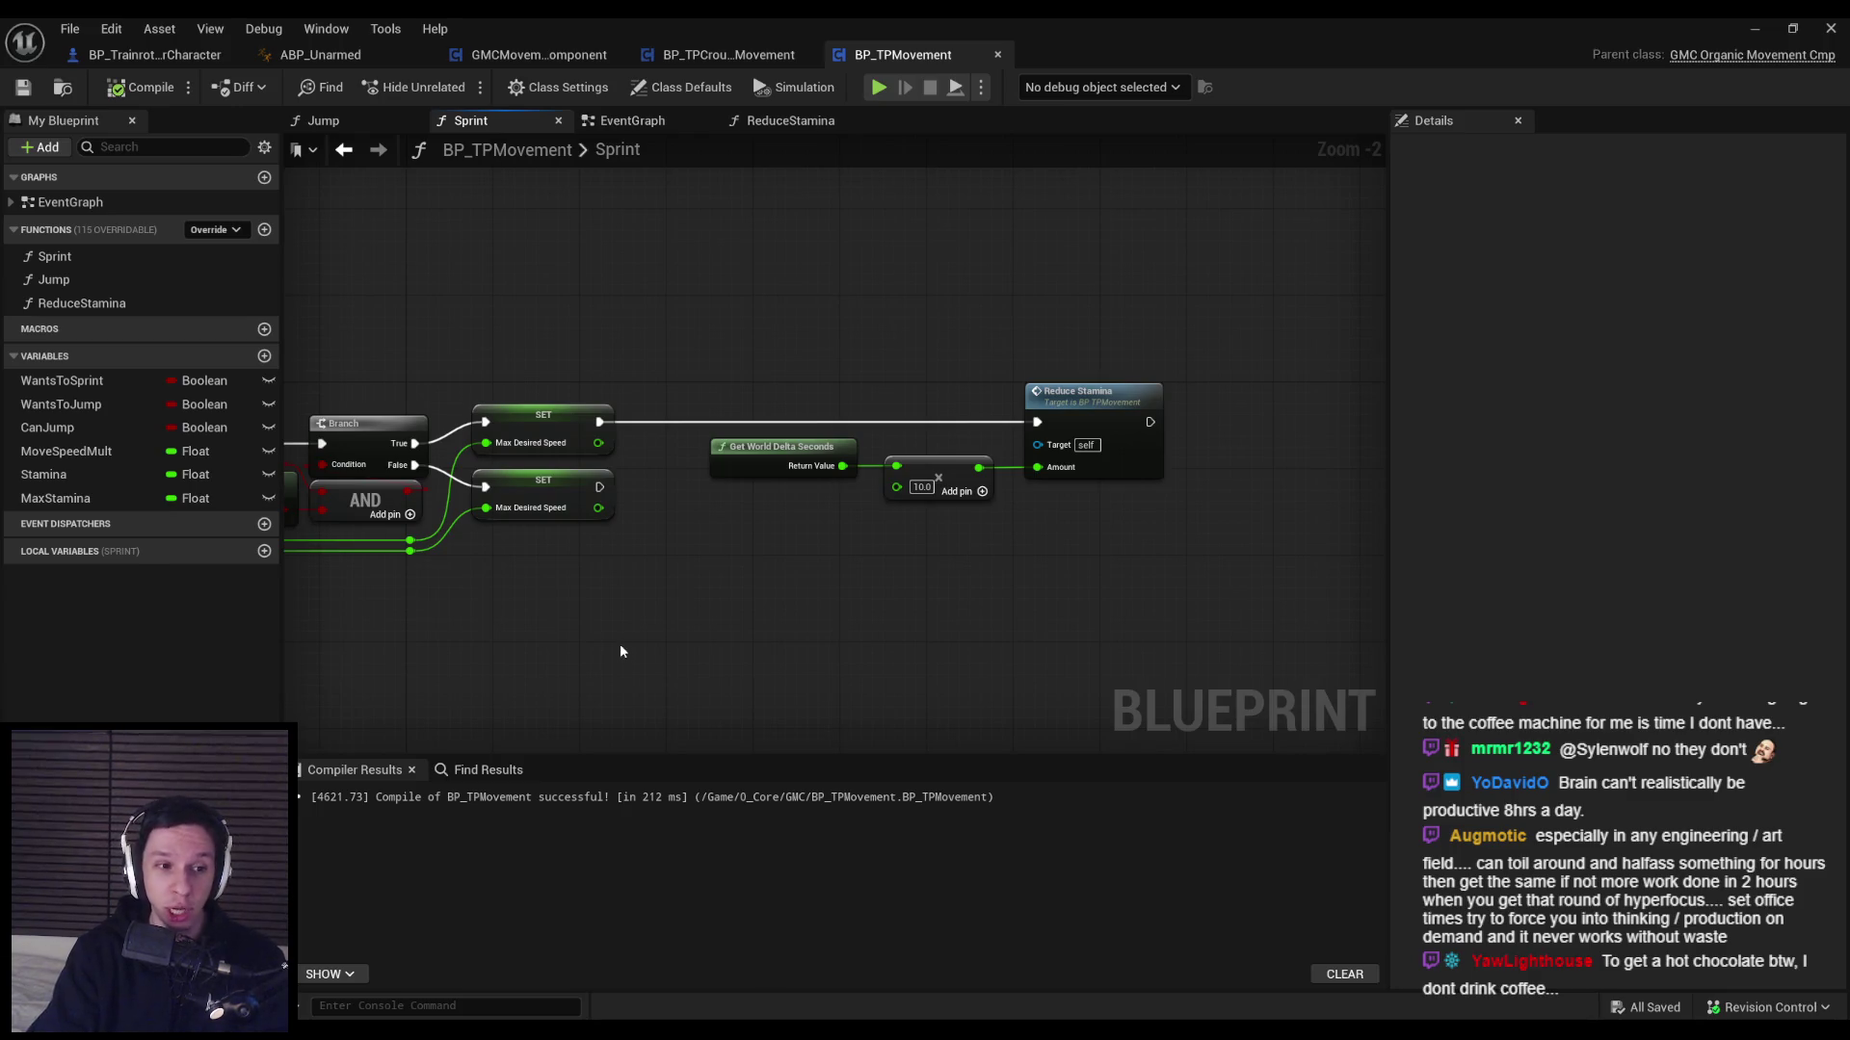
pyautogui.moveTo(759, 576)
pyautogui.mouseDown()
pyautogui.moveTo(748, 594)
pyautogui.moveTo(764, 498)
pyautogui.moveTo(719, 526)
pyautogui.mouseUp()
pyautogui.scroll(2, 719, 525)
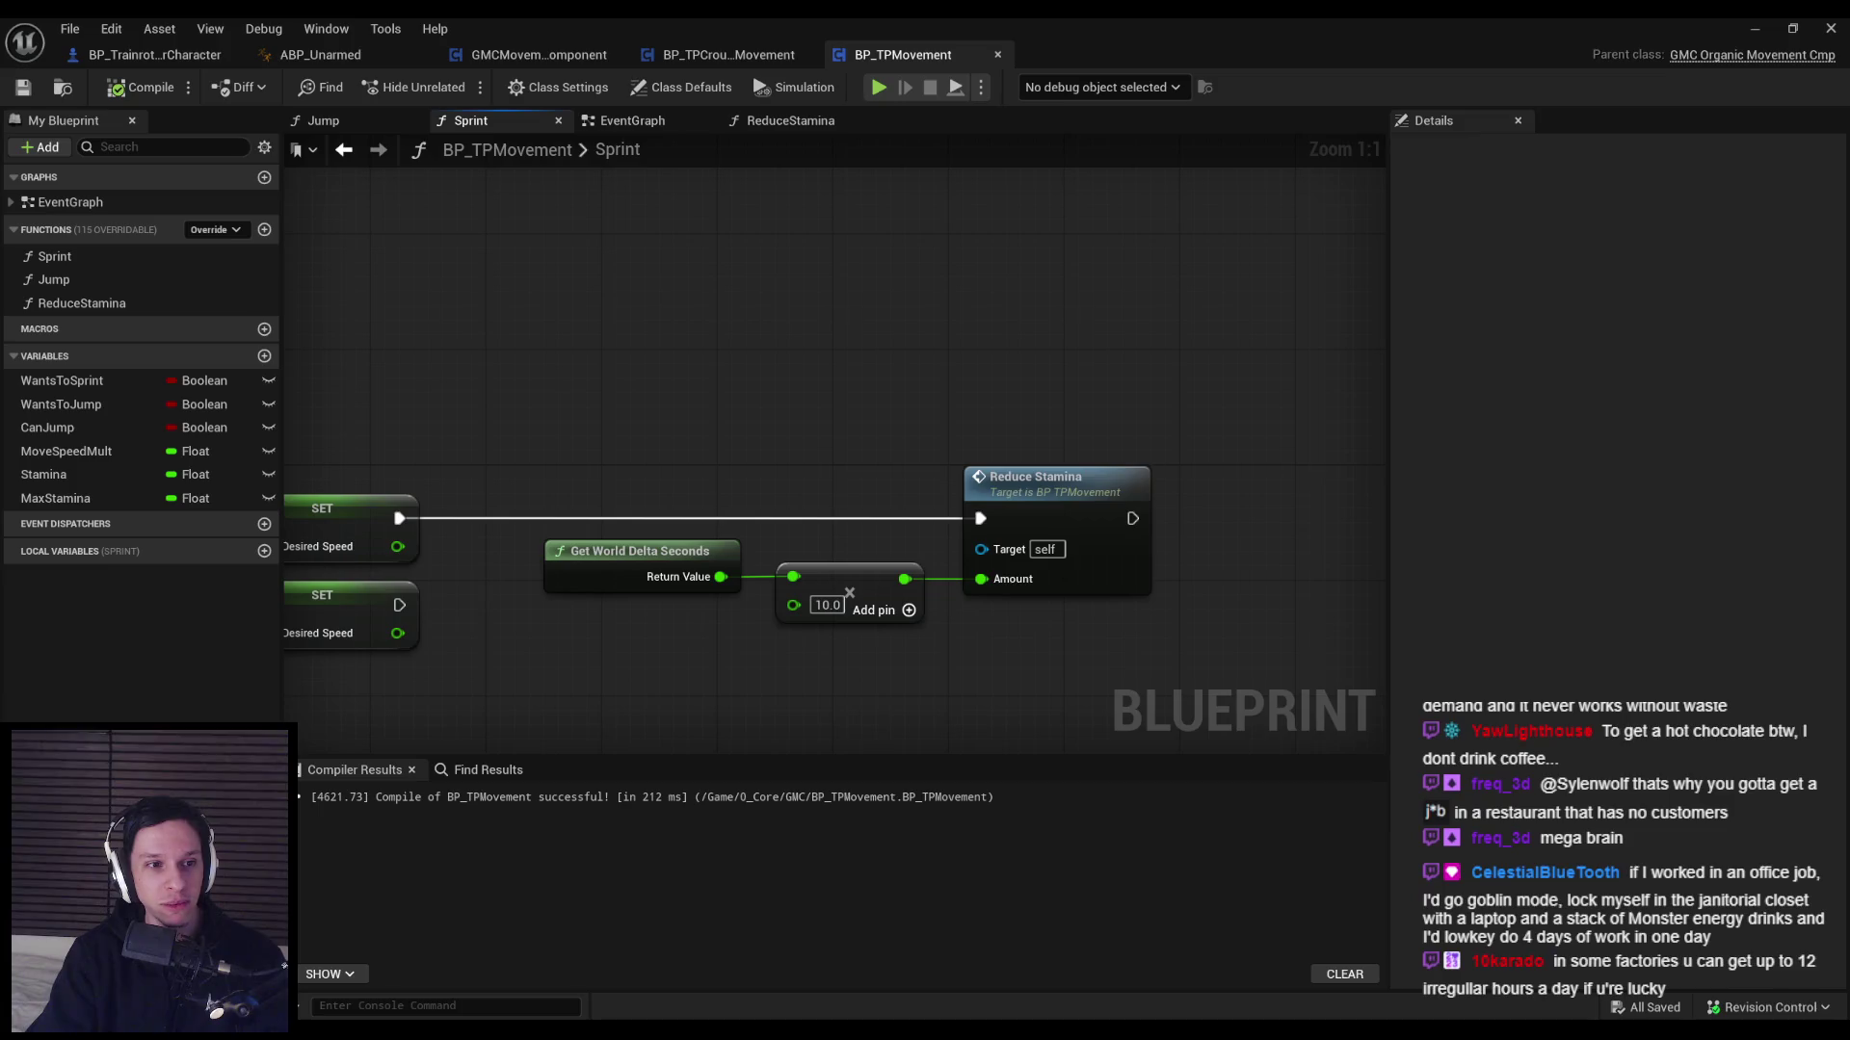
pyautogui.scroll(-1, 614, 592)
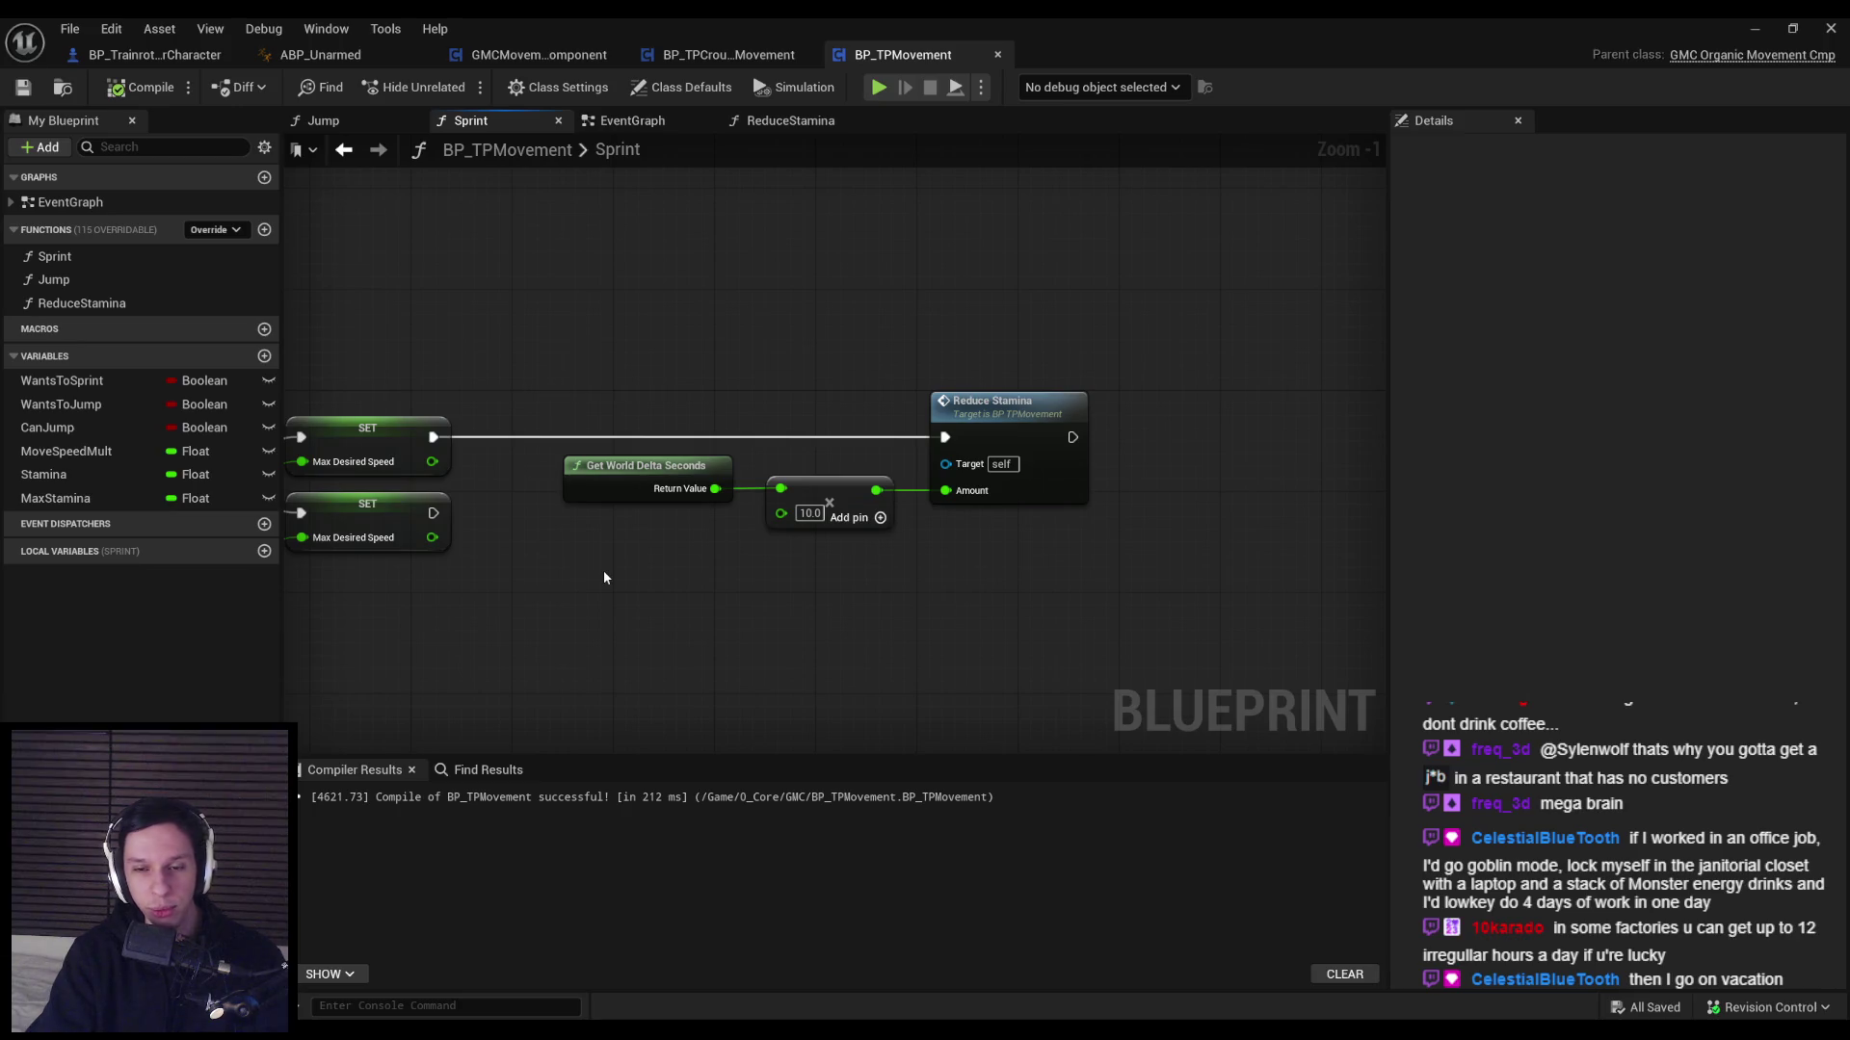
pyautogui.scroll(1, 597, 575)
pyautogui.scroll(-2, 597, 575)
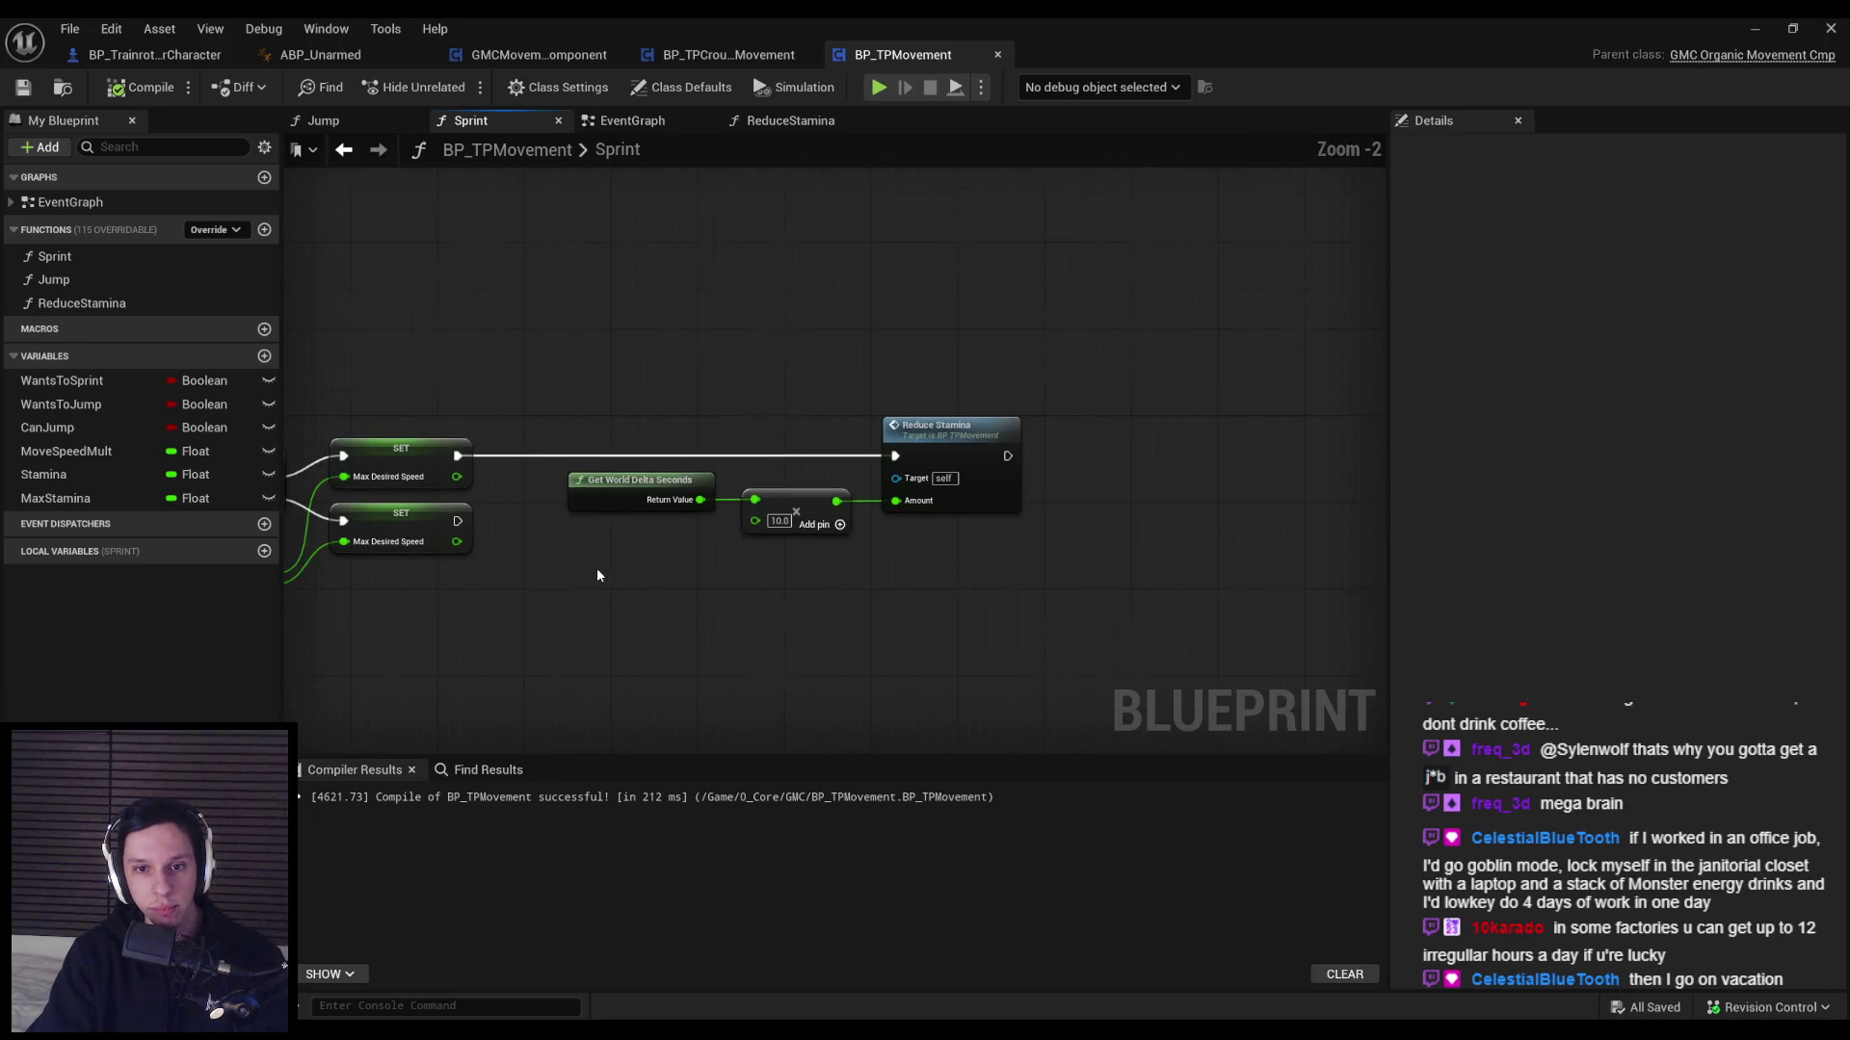
pyautogui.scroll(1, 597, 575)
pyautogui.hotkey('alt', 'Tab')
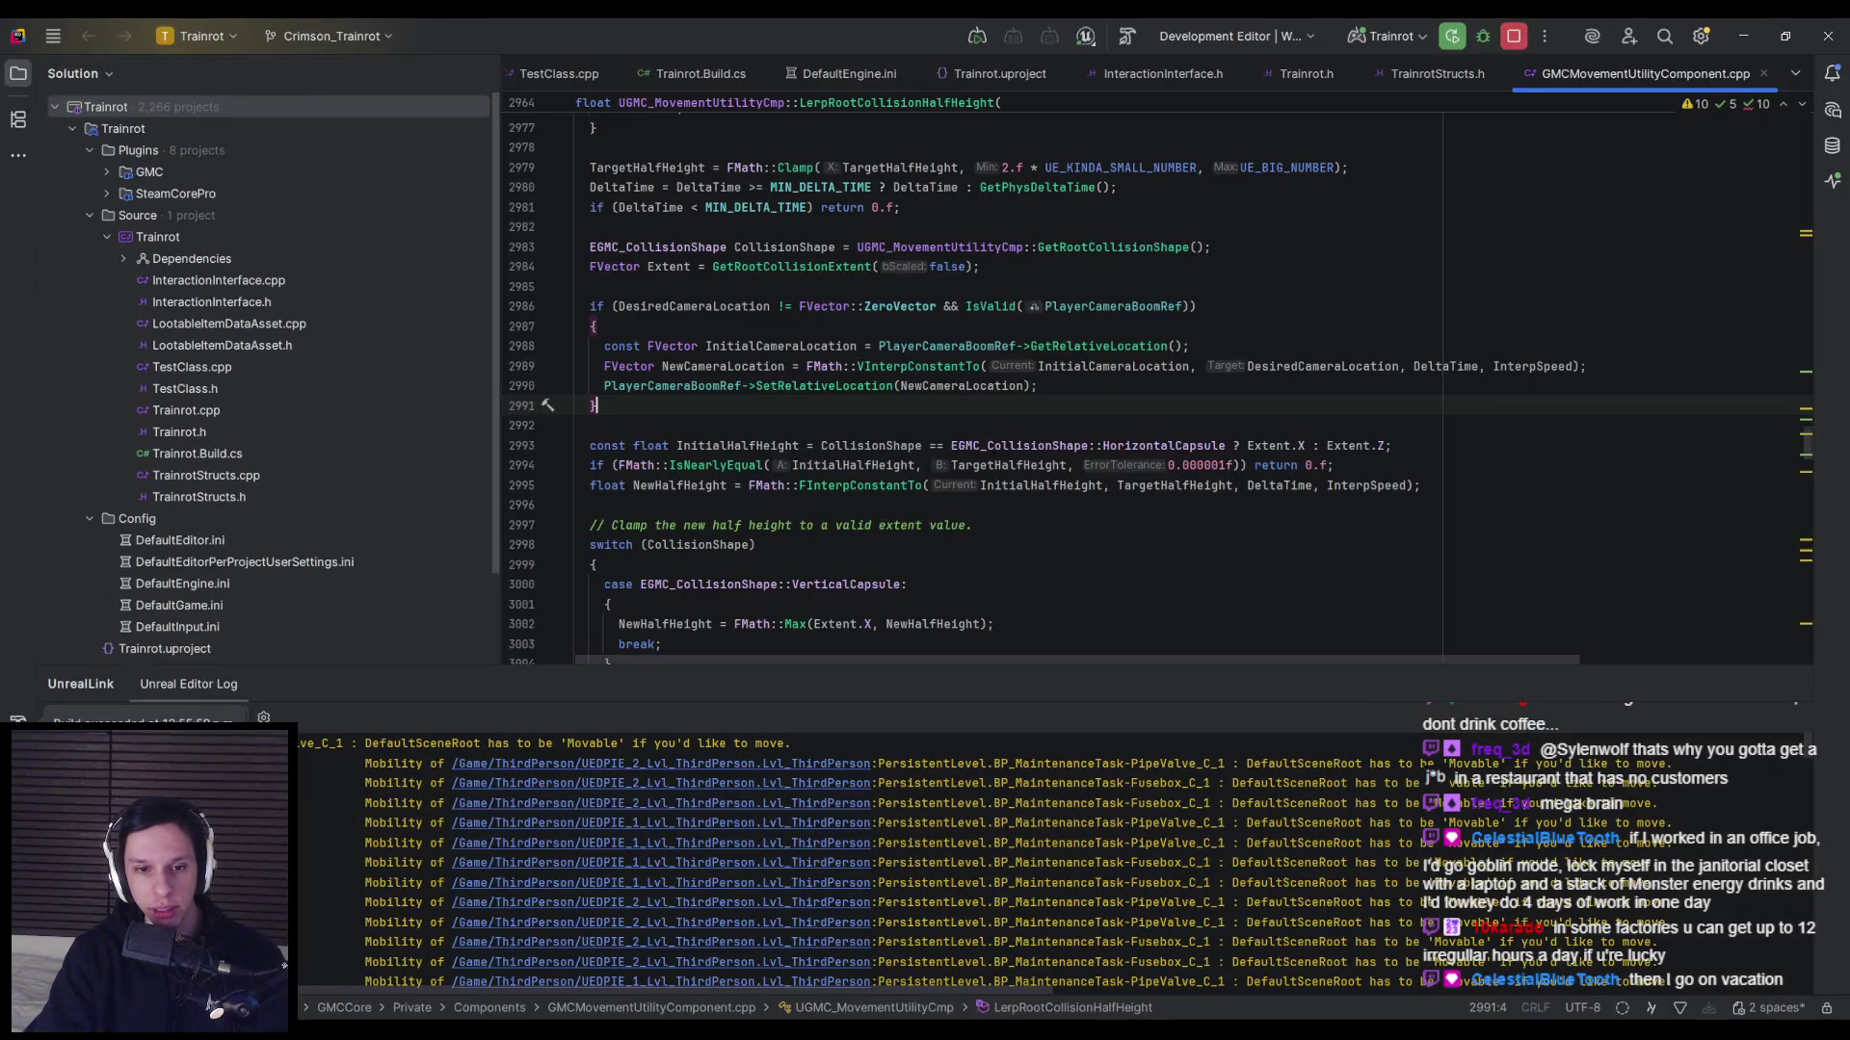
pyautogui.hotkey('alt', 'Tab')
pyautogui.hotkey('alt', 'Tab')
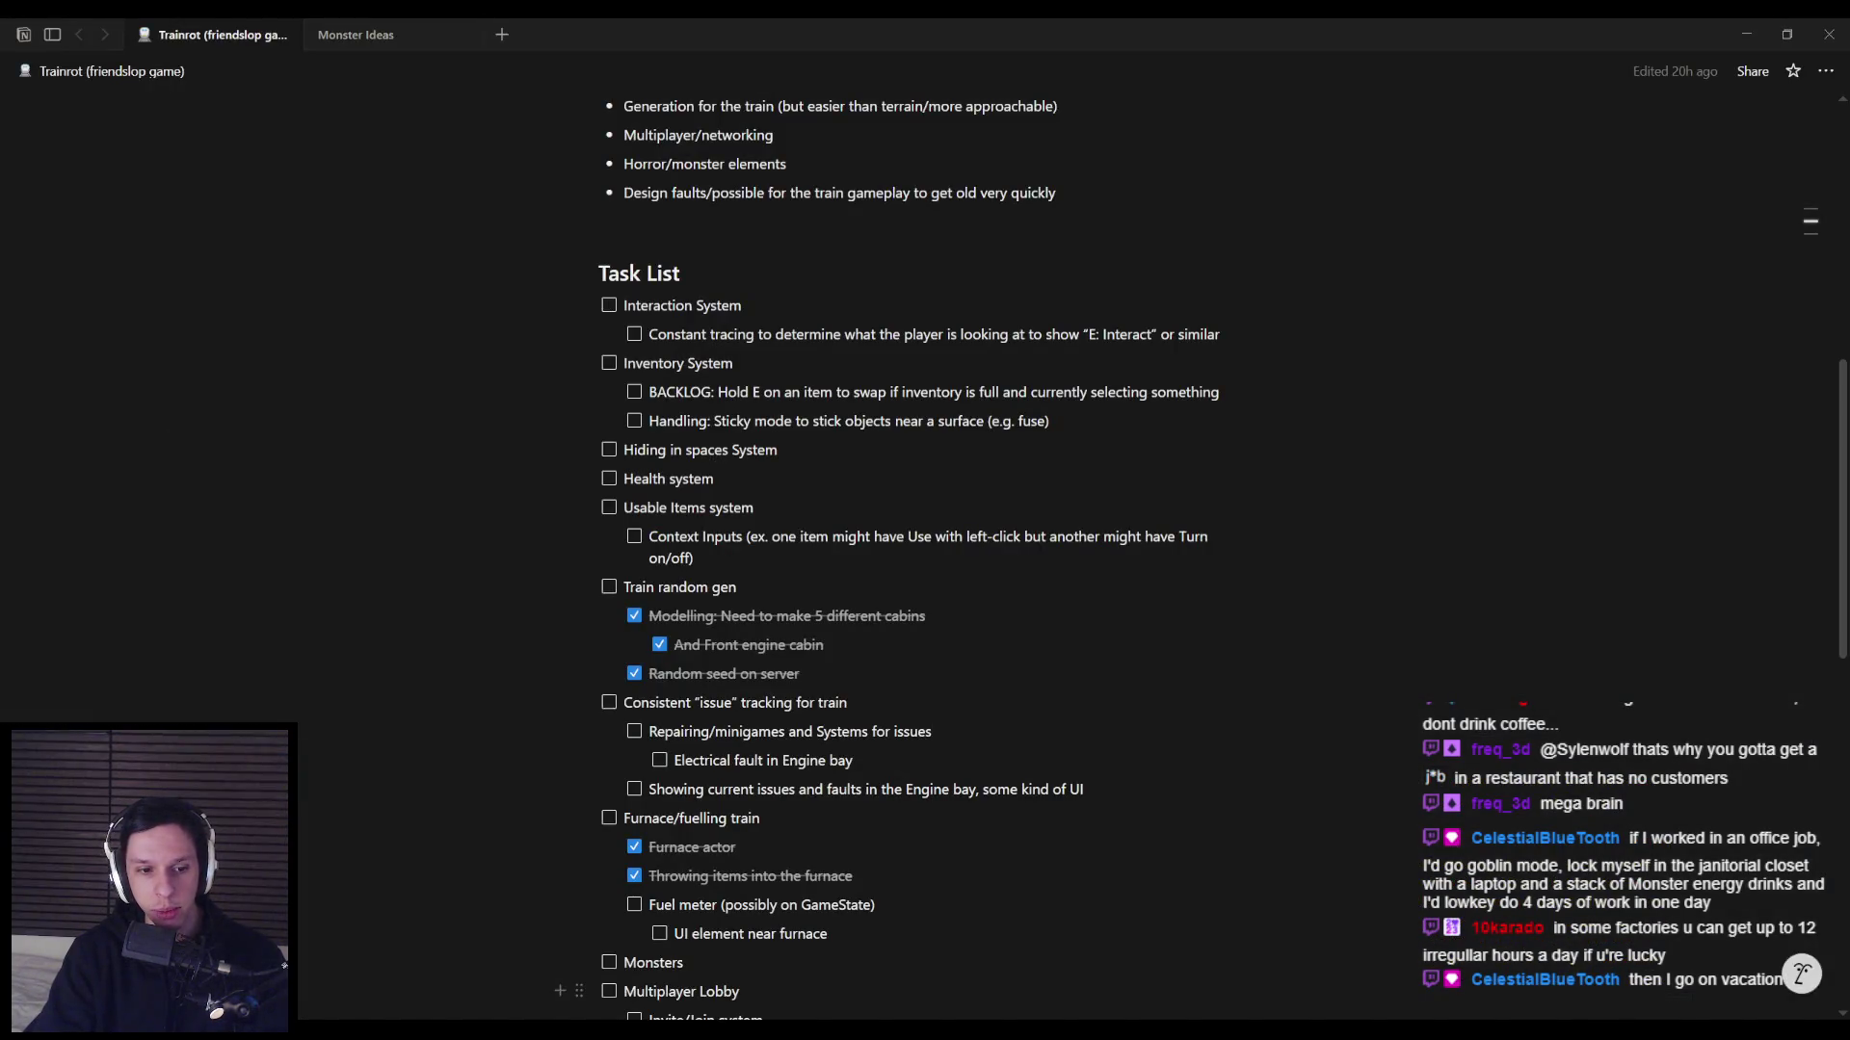
pyautogui.hotkey('alt', 'Tab')
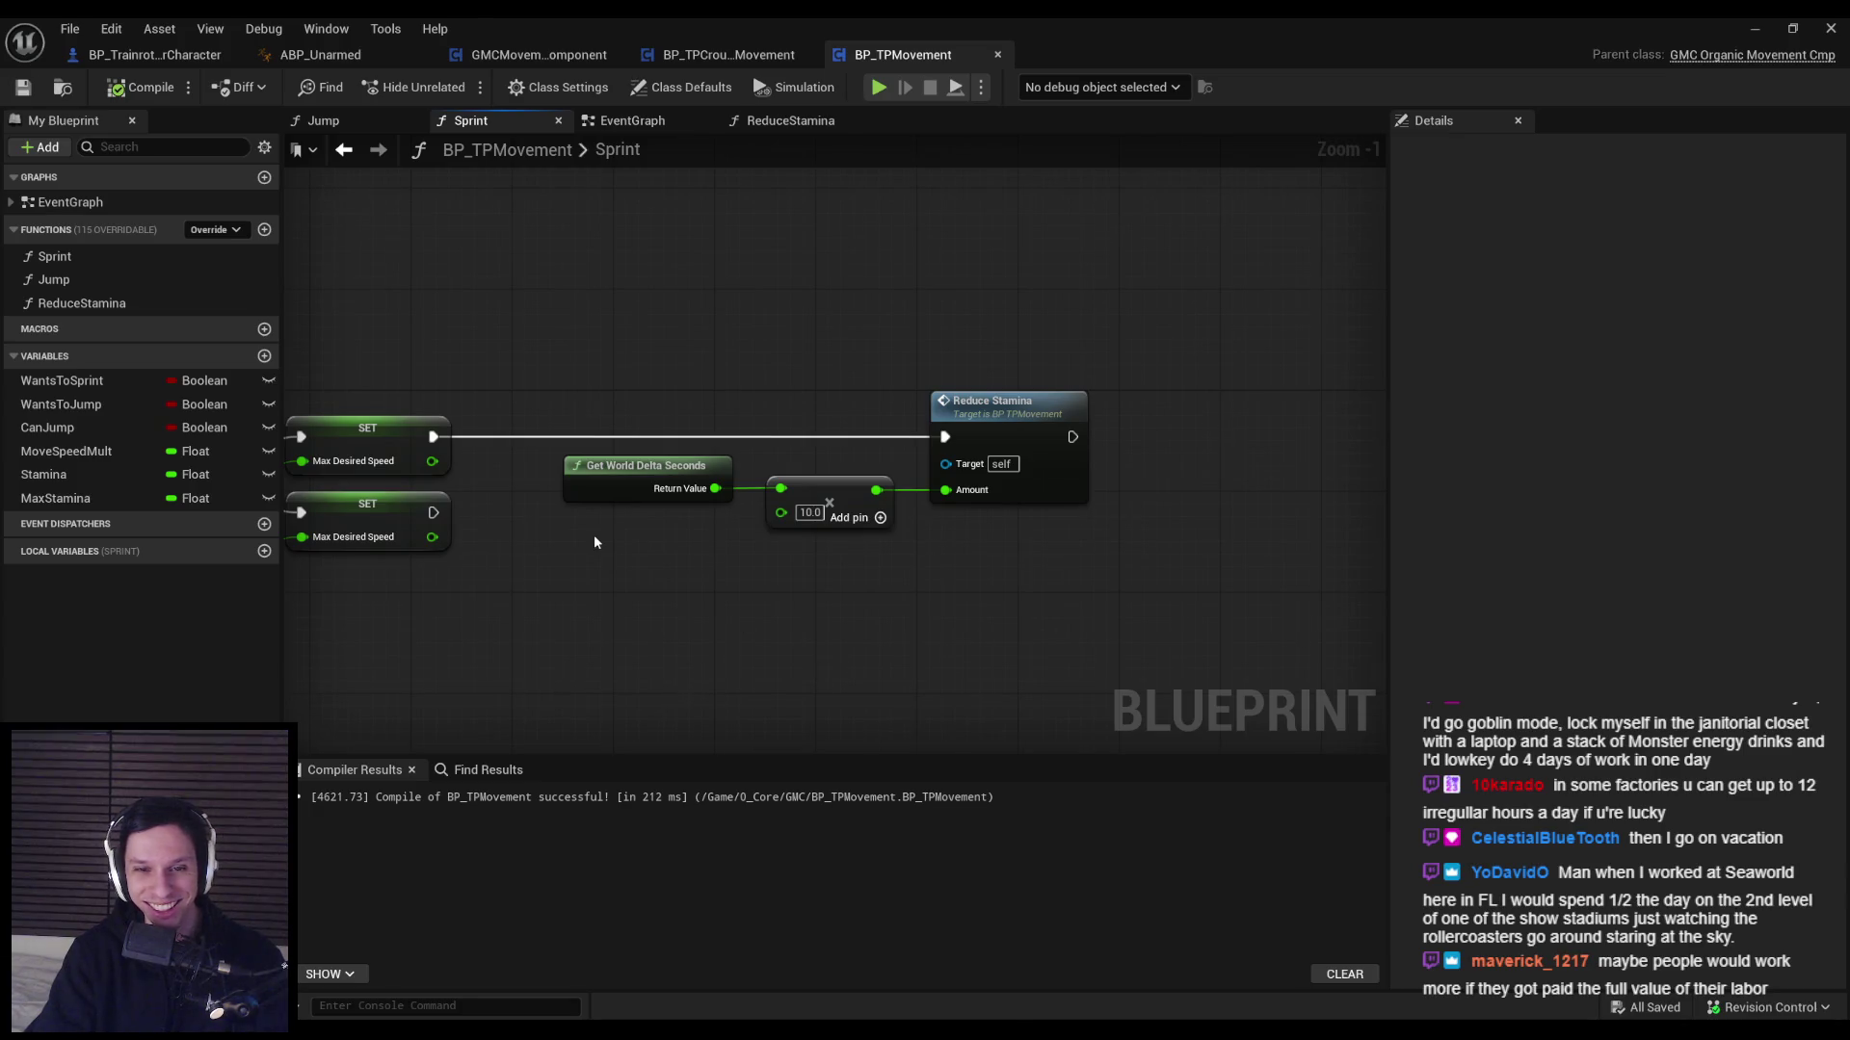
# Select and inspect the World Delta Seconds × 10.0 nodes feeding Reduce Stamina's Amount pin.
pyautogui.scroll(1, 594, 535)
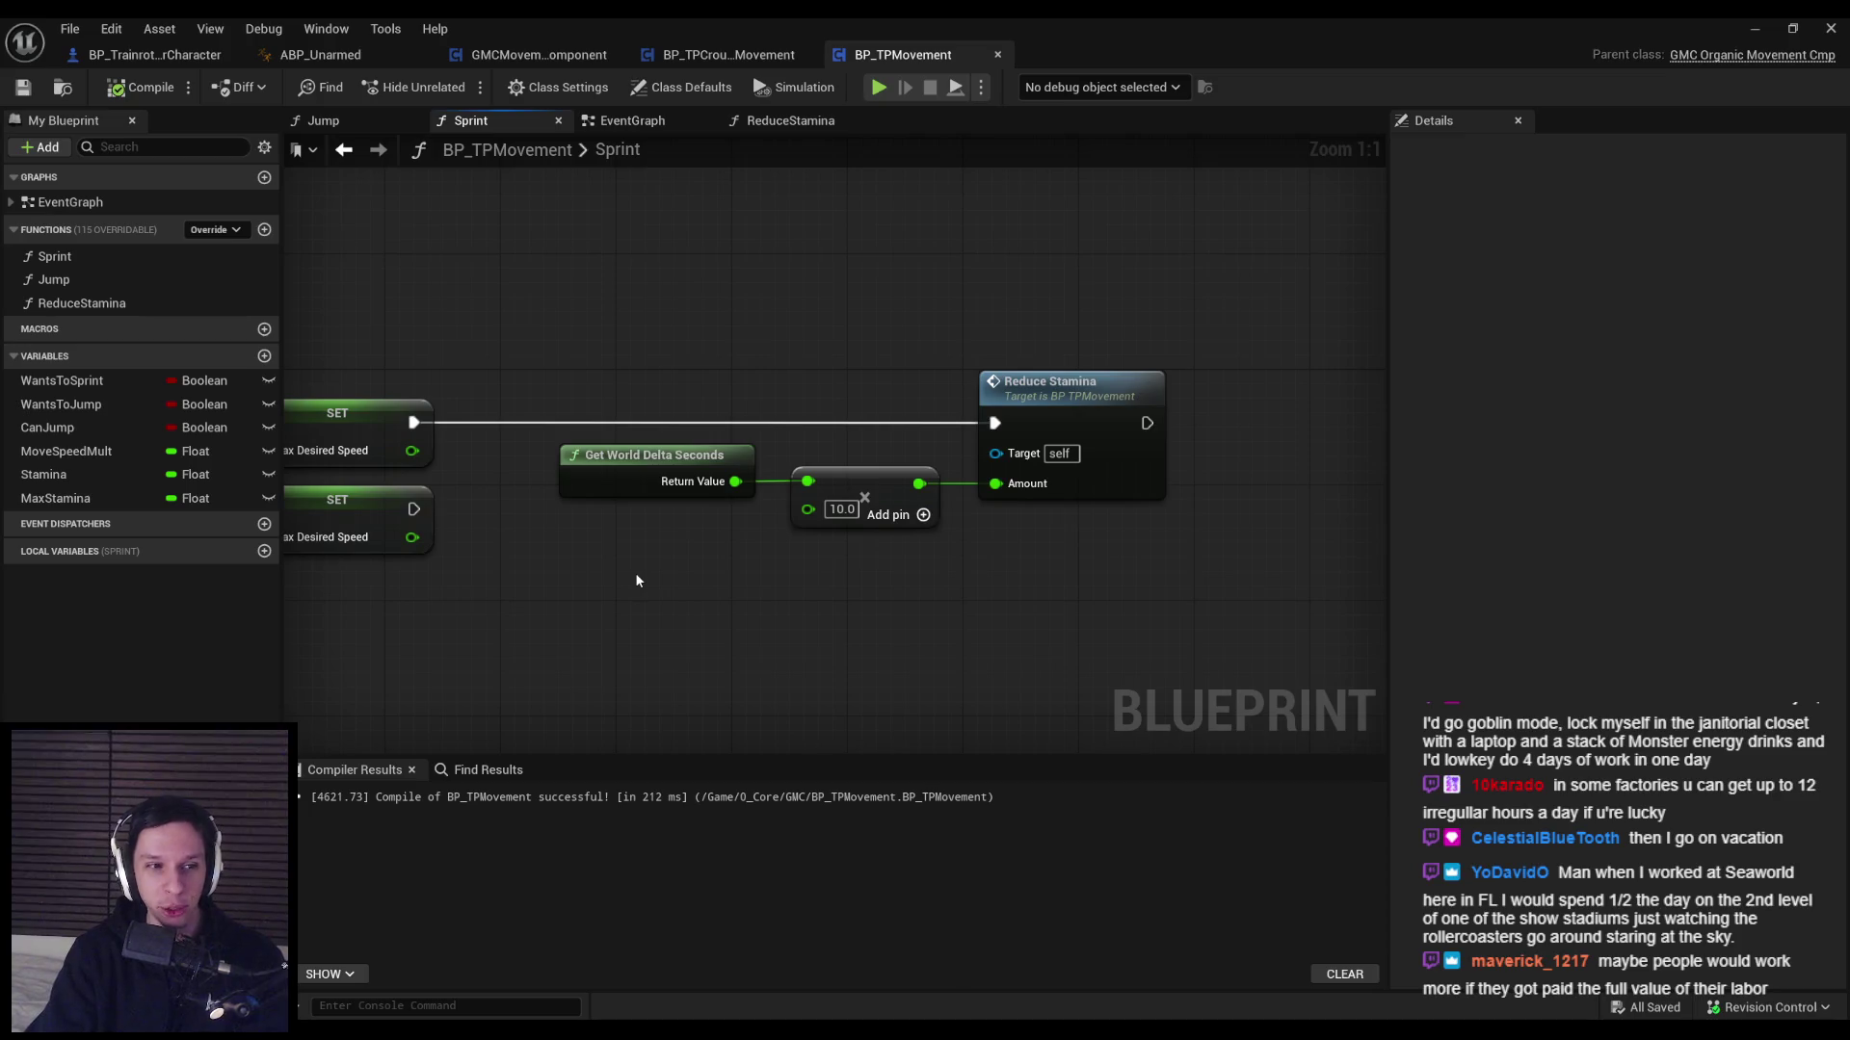
pyautogui.scroll(-1, 599, 587)
pyautogui.scroll(1, 578, 608)
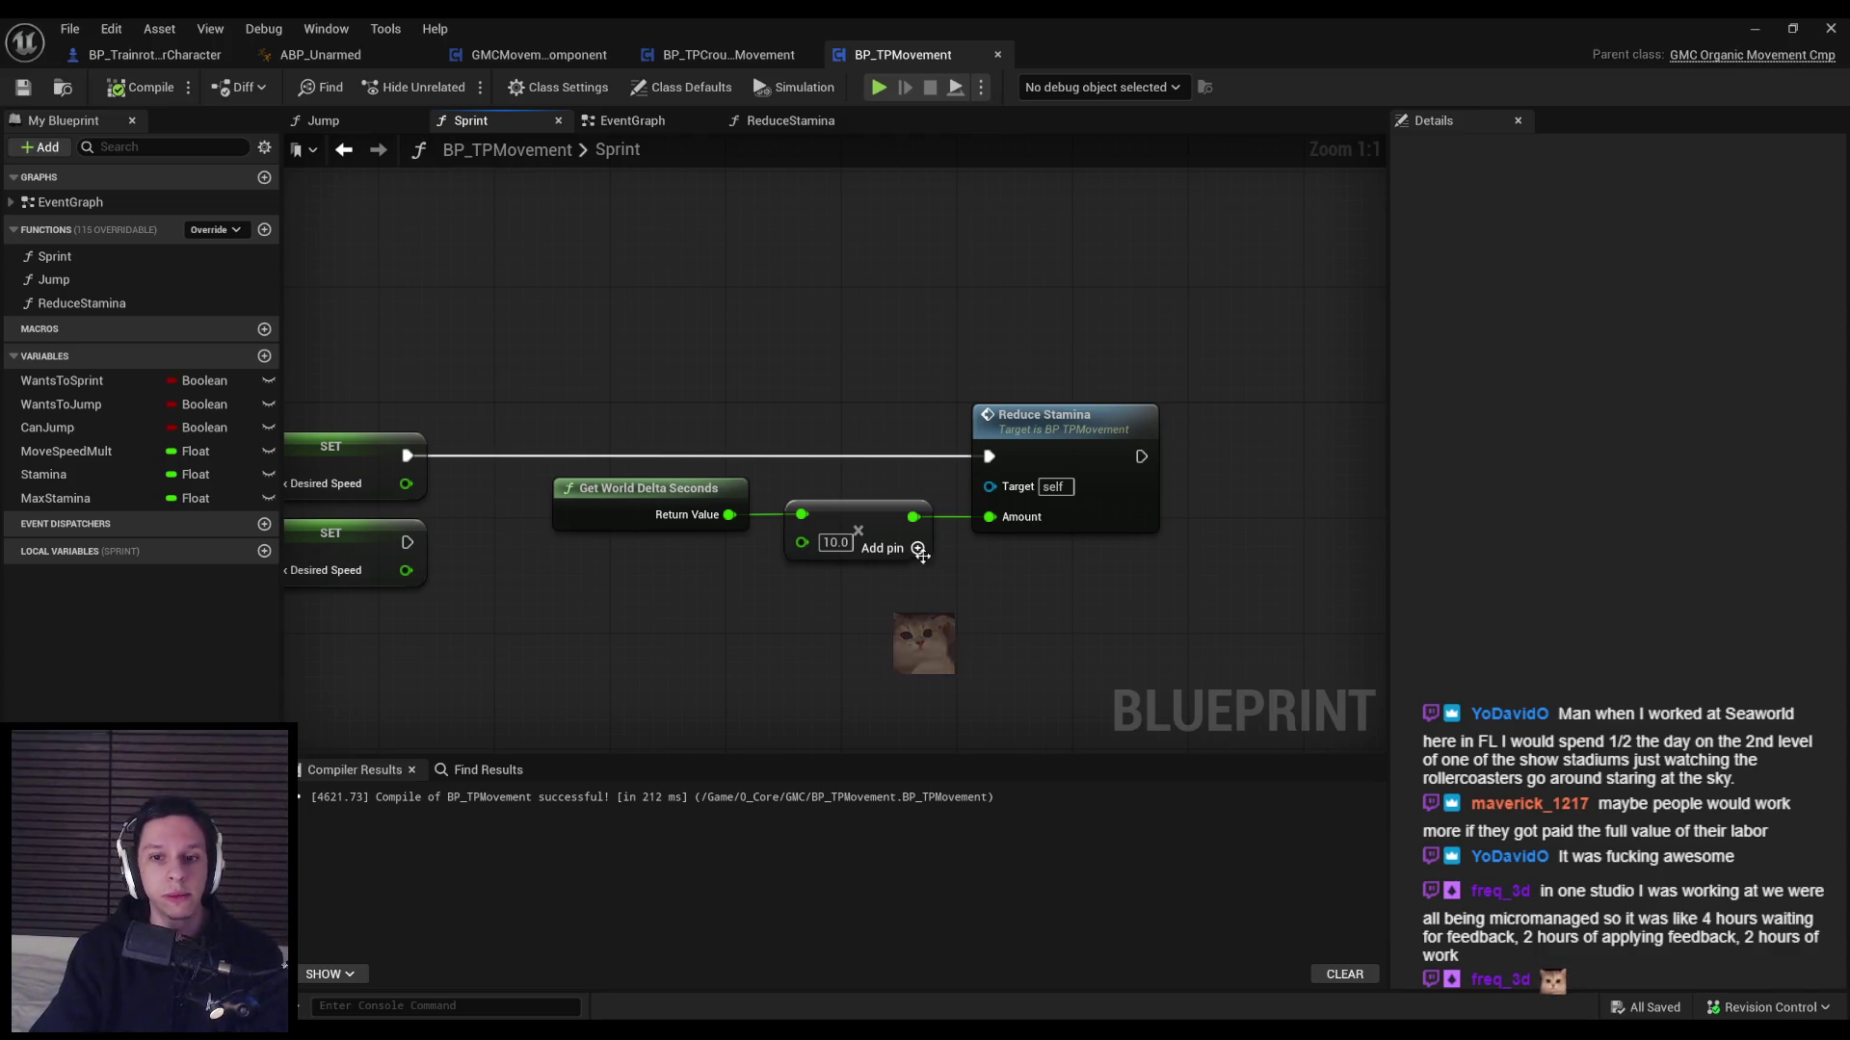
pyautogui.moveTo(941, 569)
pyautogui.mouseDown()
pyautogui.moveTo(535, 469)
pyautogui.moveTo(748, 508)
pyautogui.moveTo(556, 478)
pyautogui.mouseUp()
pyautogui.click(541, 470)
pyautogui.click(542, 462)
pyautogui.scroll(-1, 541, 462)
pyautogui.scroll(1, 748, 508)
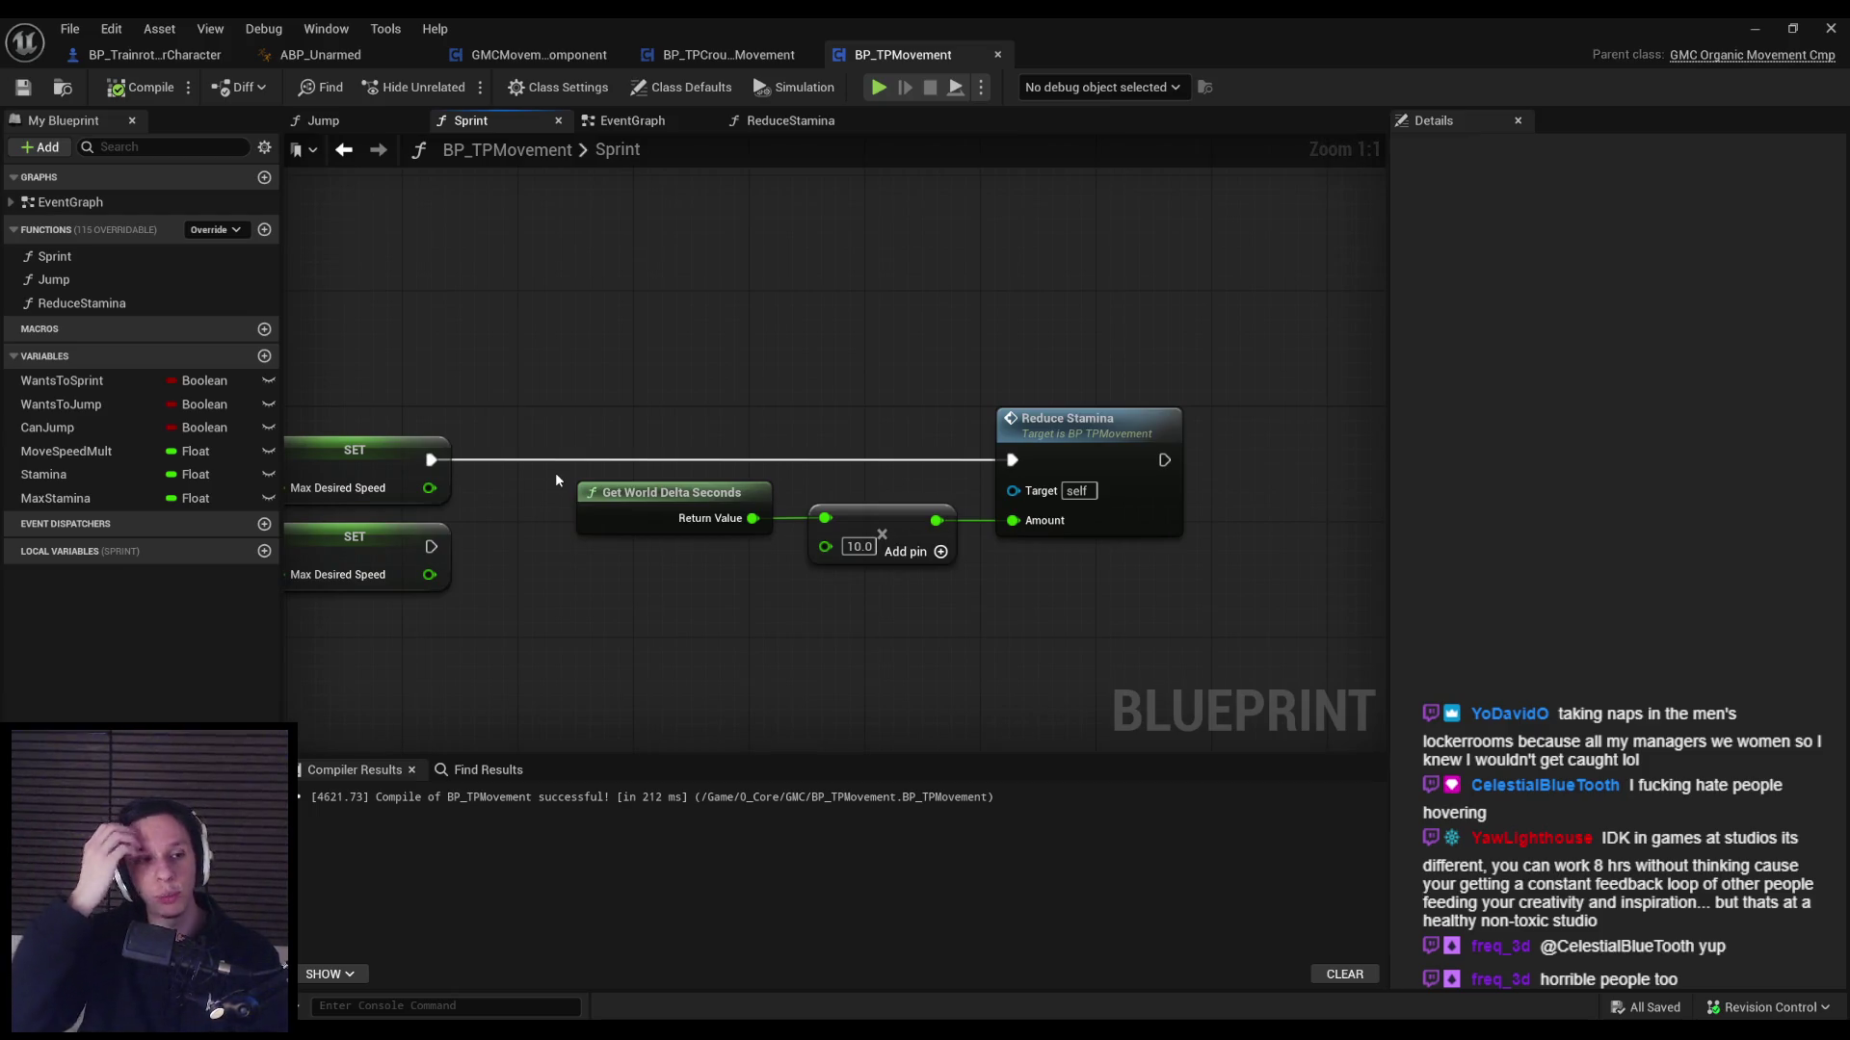
pyautogui.moveTo(562, 470); pyautogui.dragTo(539, 489)
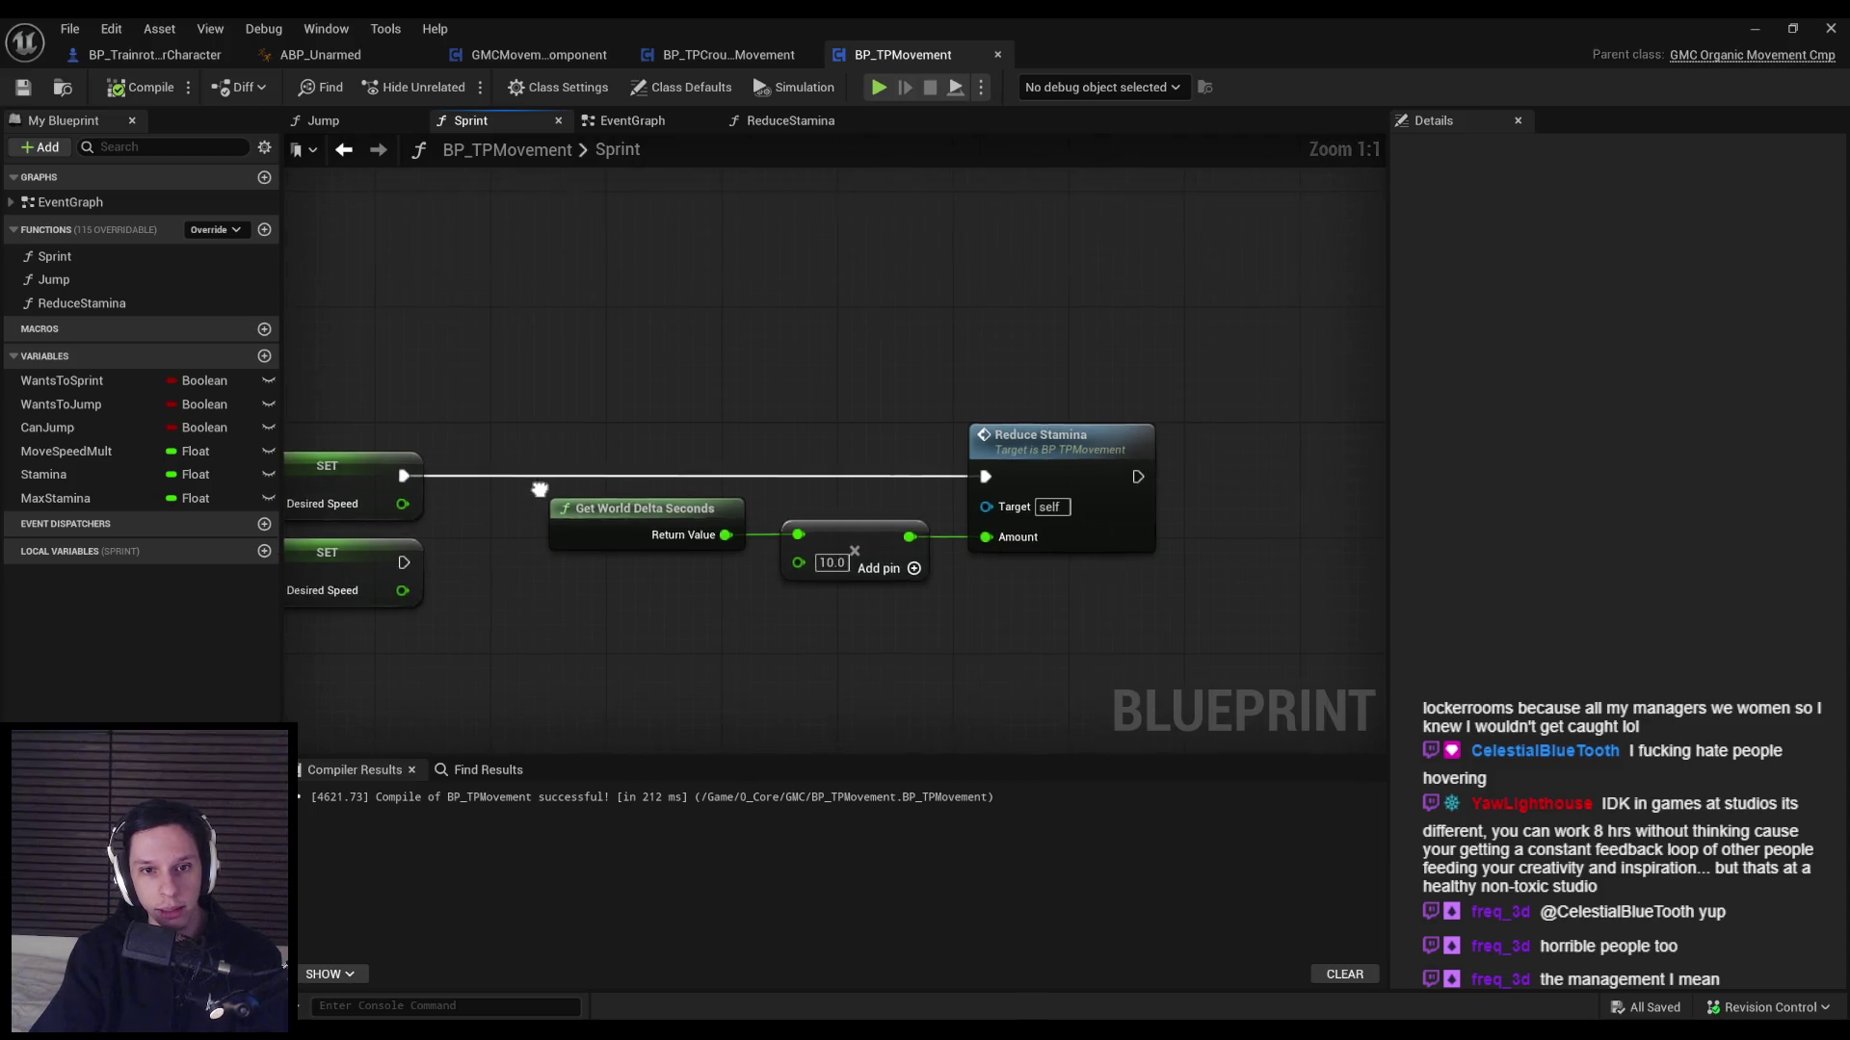
# Align the Is Moving on Ground, AND and reroute nodes, then save and compile BP_TPMovement.
pyautogui.scroll(-2, 540, 490)
pyautogui.moveTo(684, 605); pyautogui.dragTo(713, 517)
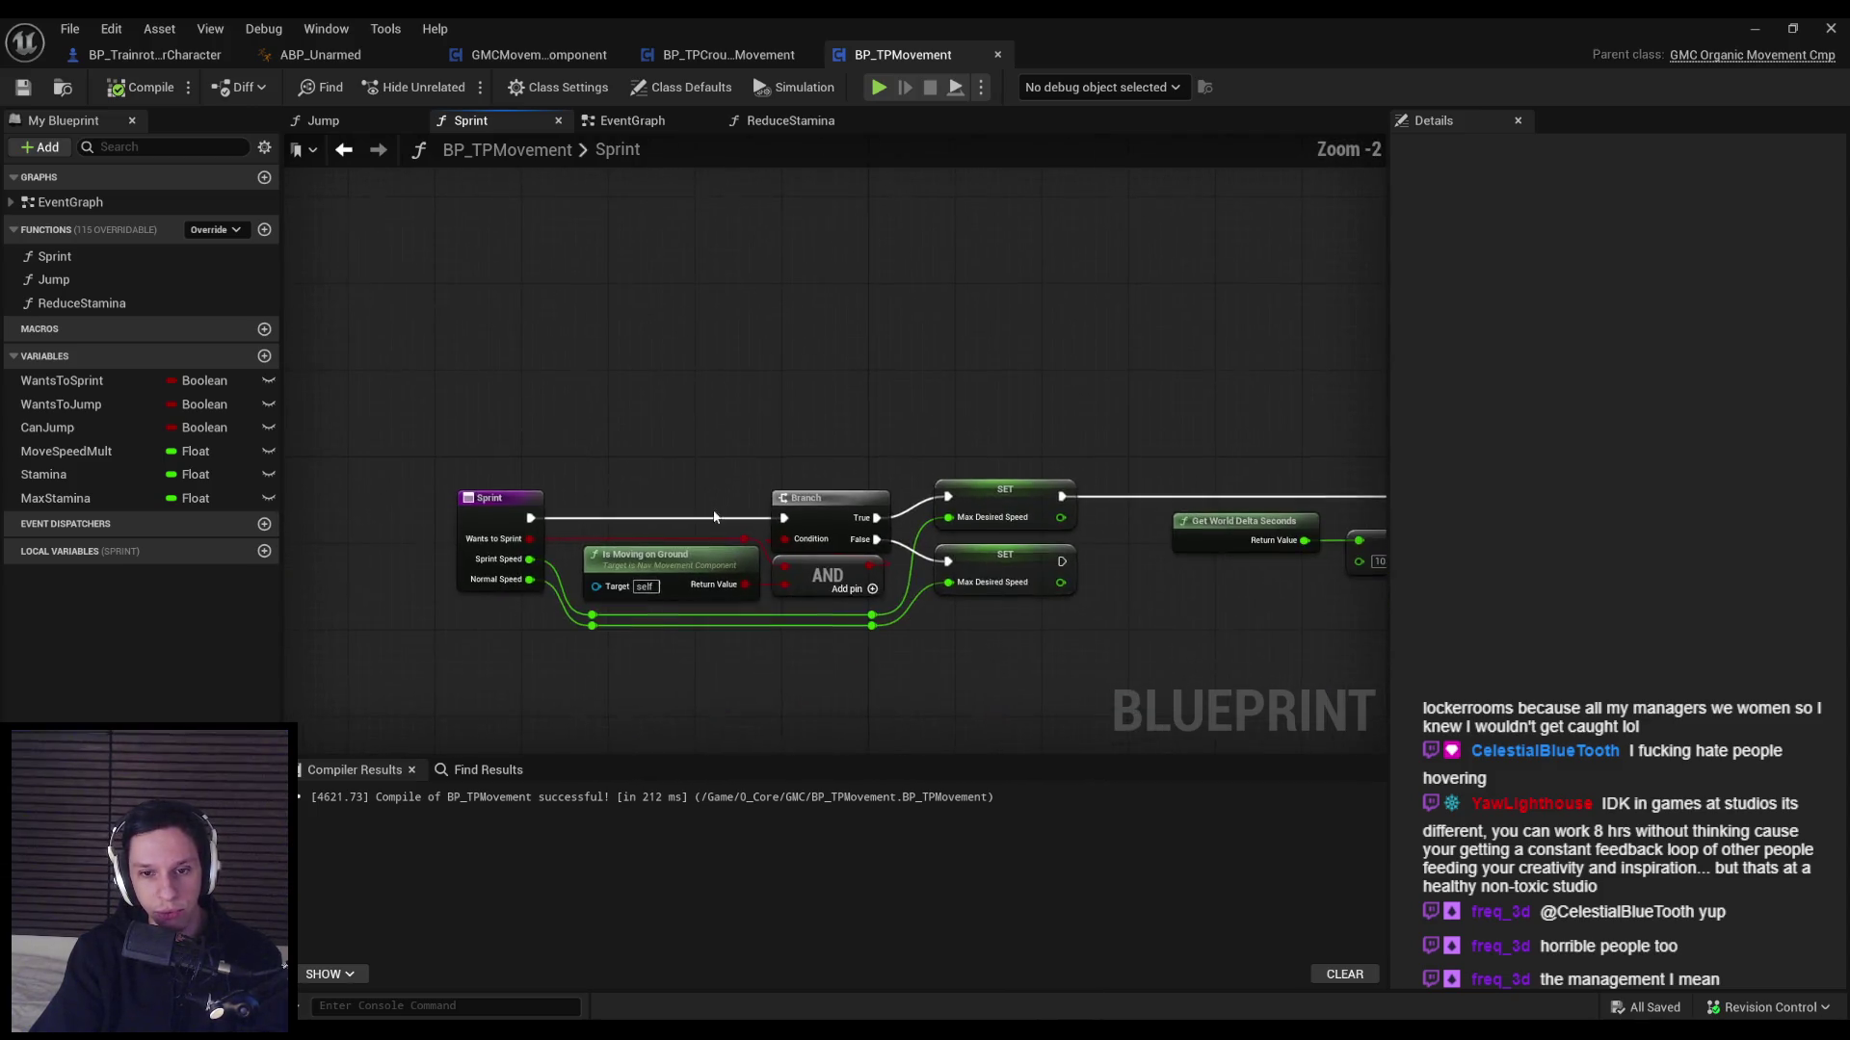
pyautogui.scroll(2, 742, 597)
pyautogui.moveTo(929, 670); pyautogui.dragTo(530, 605)
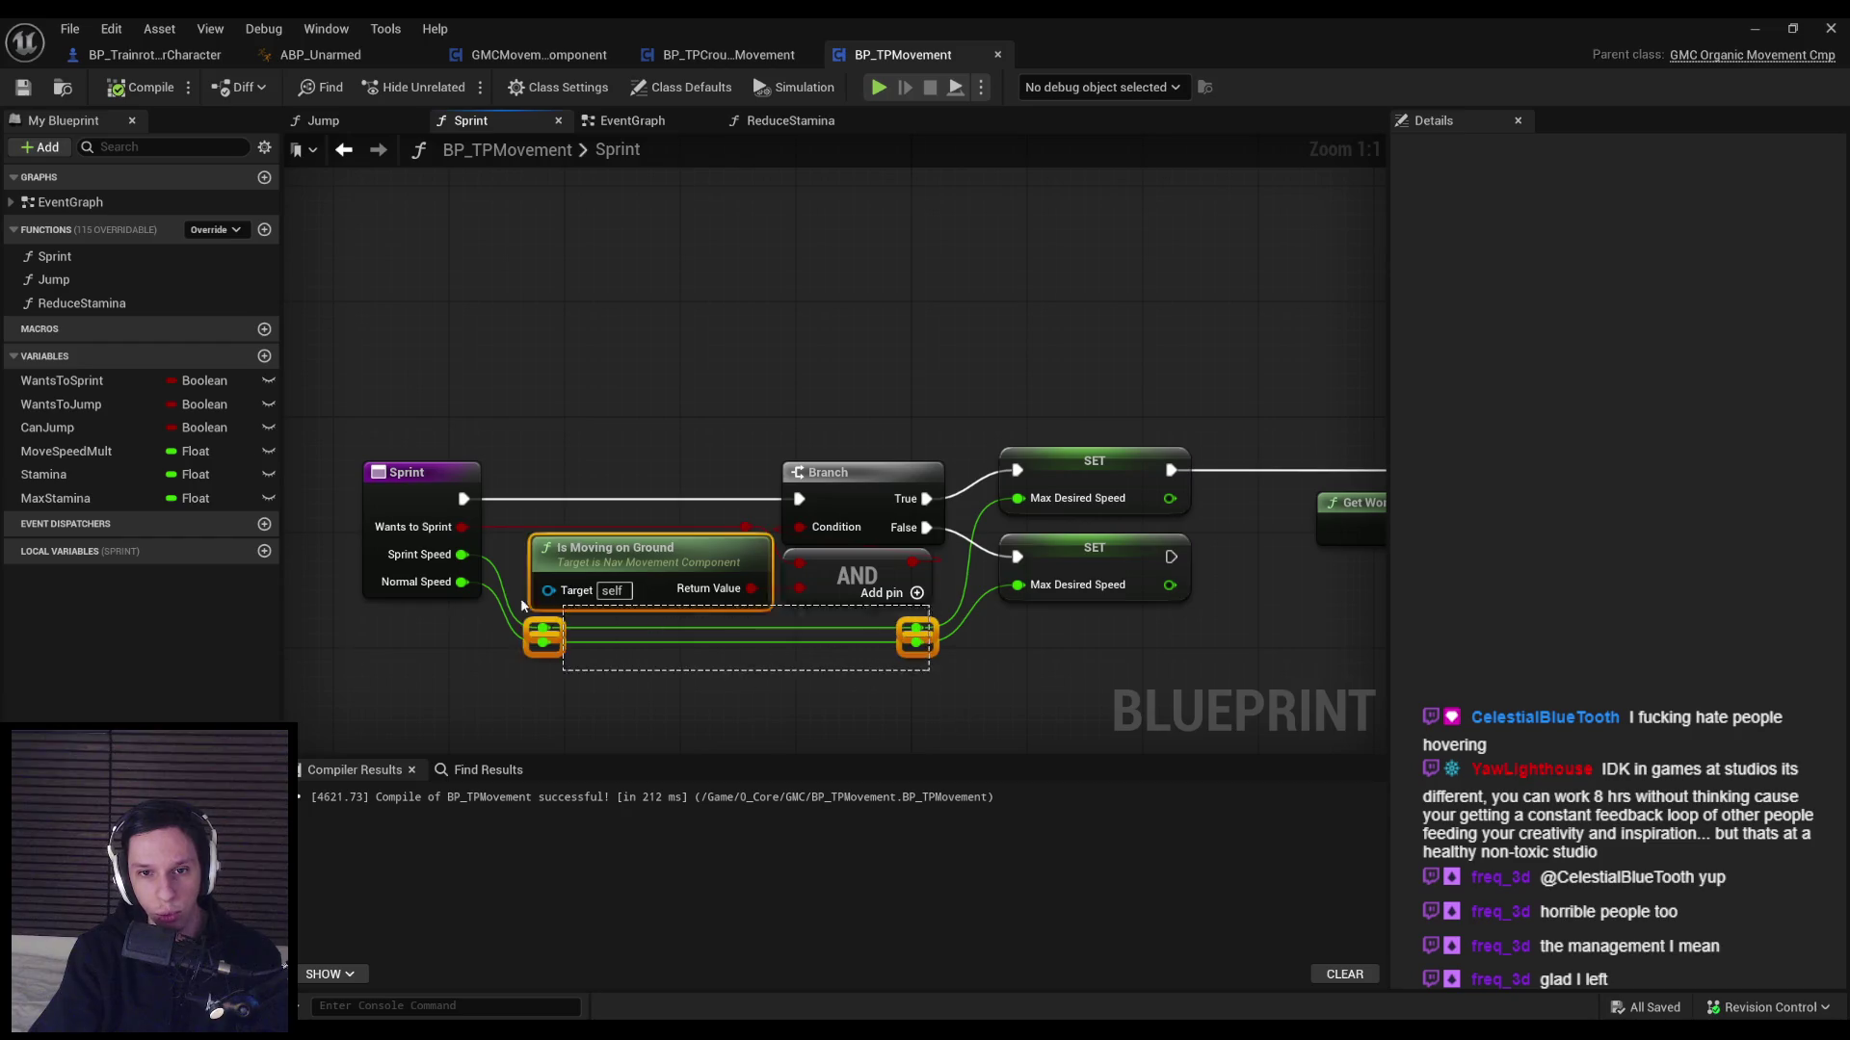
pyautogui.keyDown('shift'); pyautogui.click(388, 497); pyautogui.keyUp('shift')
pyautogui.moveTo(388, 497)
pyautogui.mouseDown()
pyautogui.moveTo(723, 504)
pyautogui.moveTo(474, 501)
pyautogui.mouseUp()
pyautogui.click(876, 668)
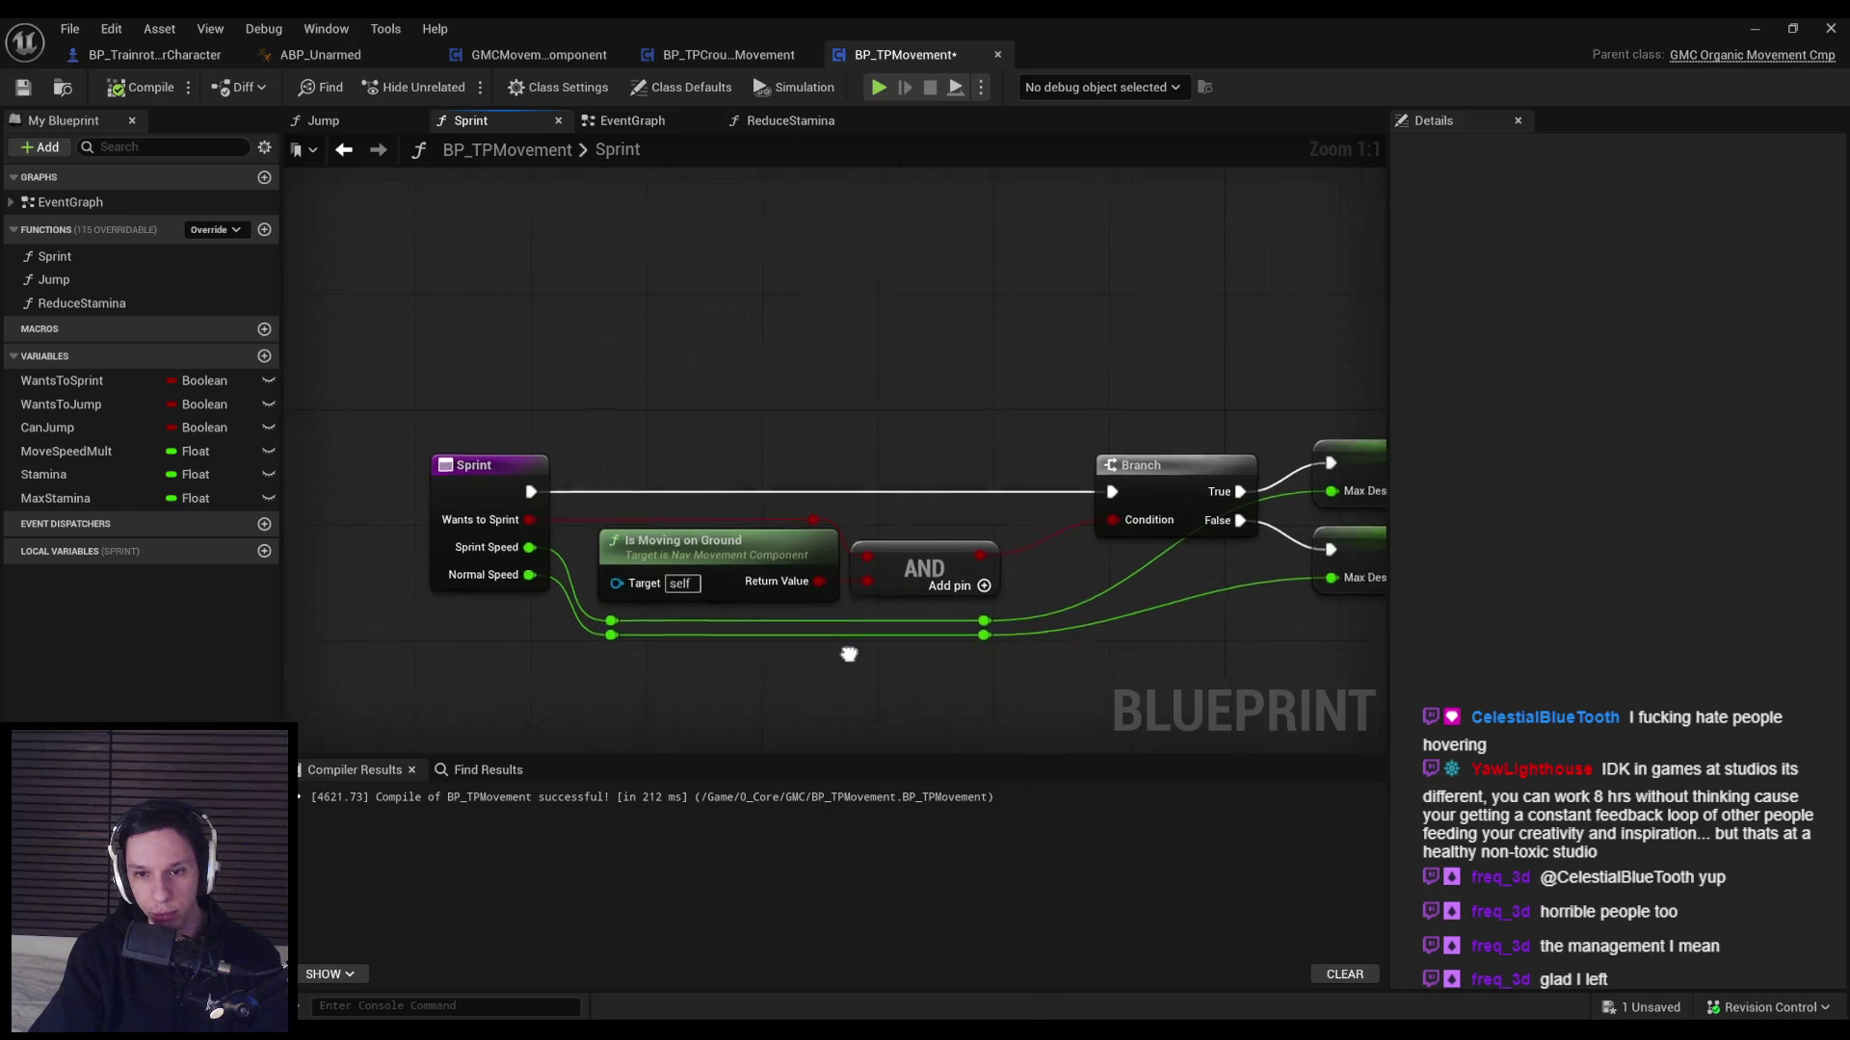
pyautogui.moveTo(856, 659); pyautogui.dragTo(737, 606)
pyautogui.moveTo(920, 669)
pyautogui.mouseDown()
pyautogui.moveTo(486, 496)
pyautogui.moveTo(883, 667)
pyautogui.moveTo(680, 600)
pyautogui.moveTo(487, 589)
pyautogui.mouseUp()
pyautogui.moveTo(872, 603); pyautogui.dragTo(872, 619)
pyautogui.click(628, 681)
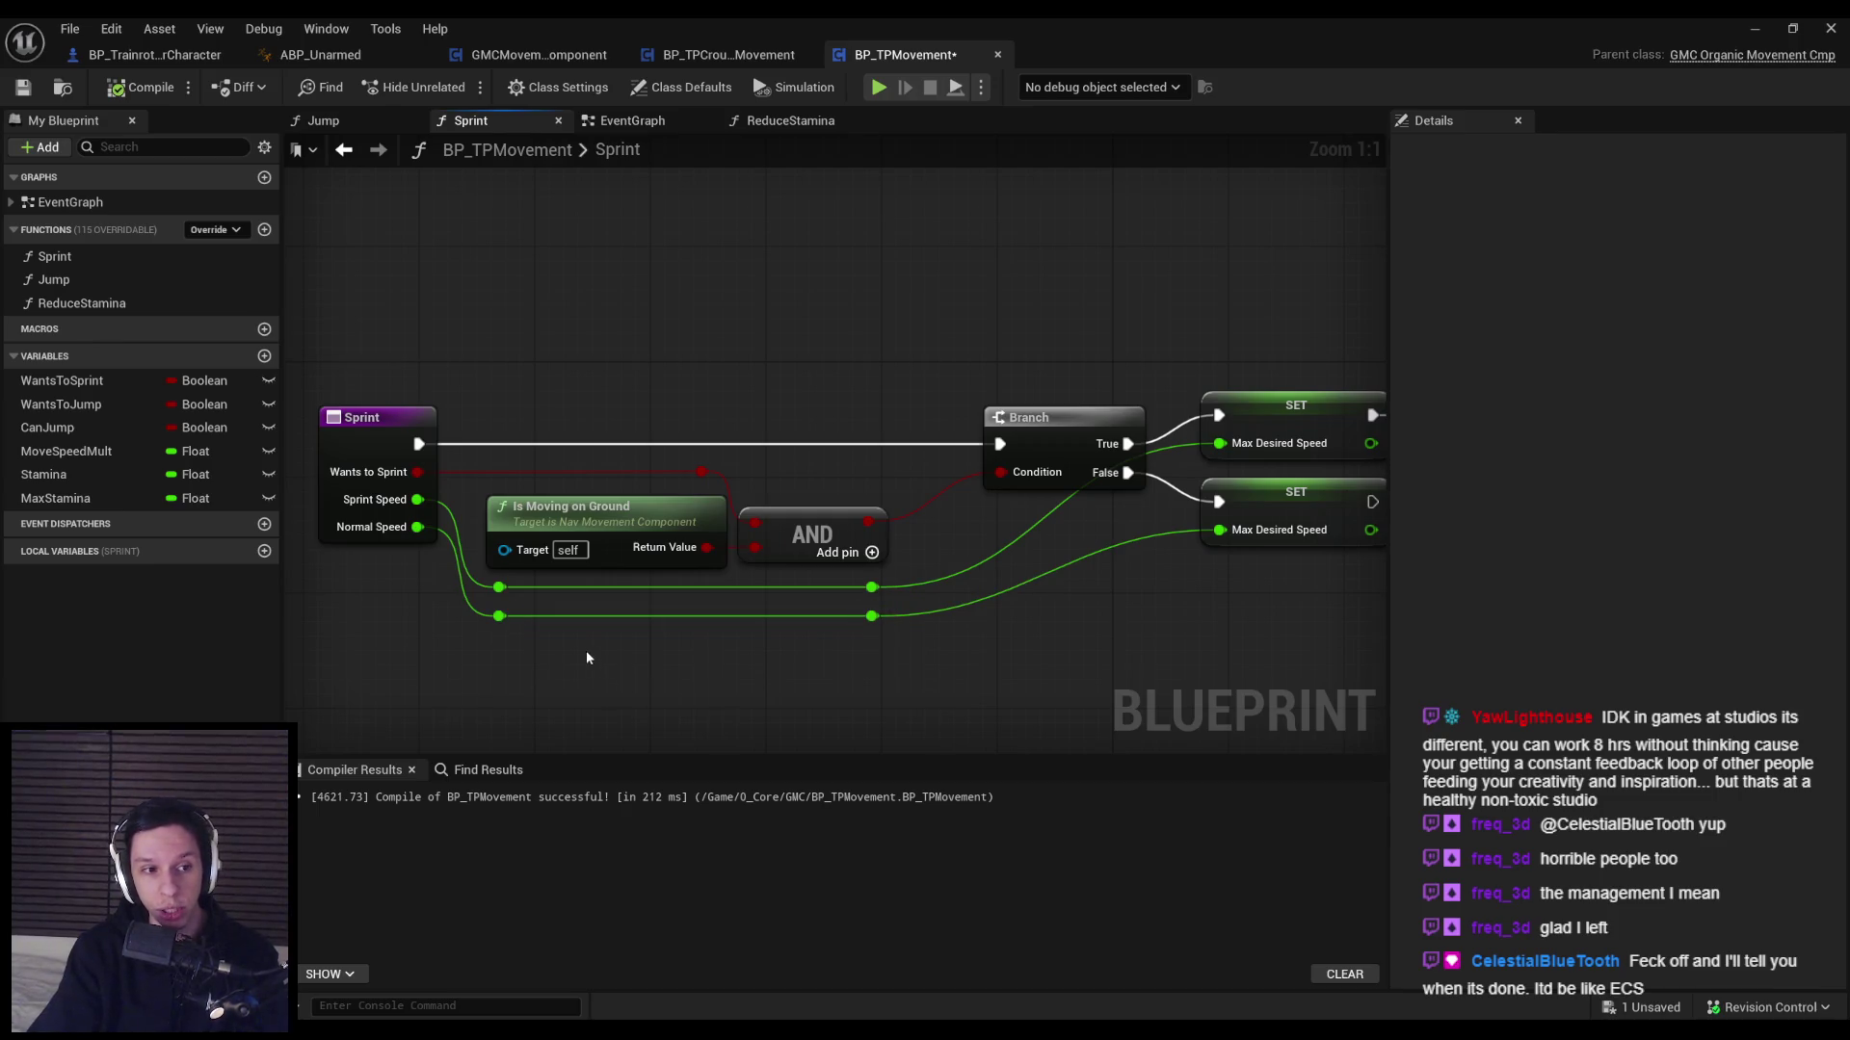
pyautogui.click(24, 86)
pyautogui.click(154, 89)
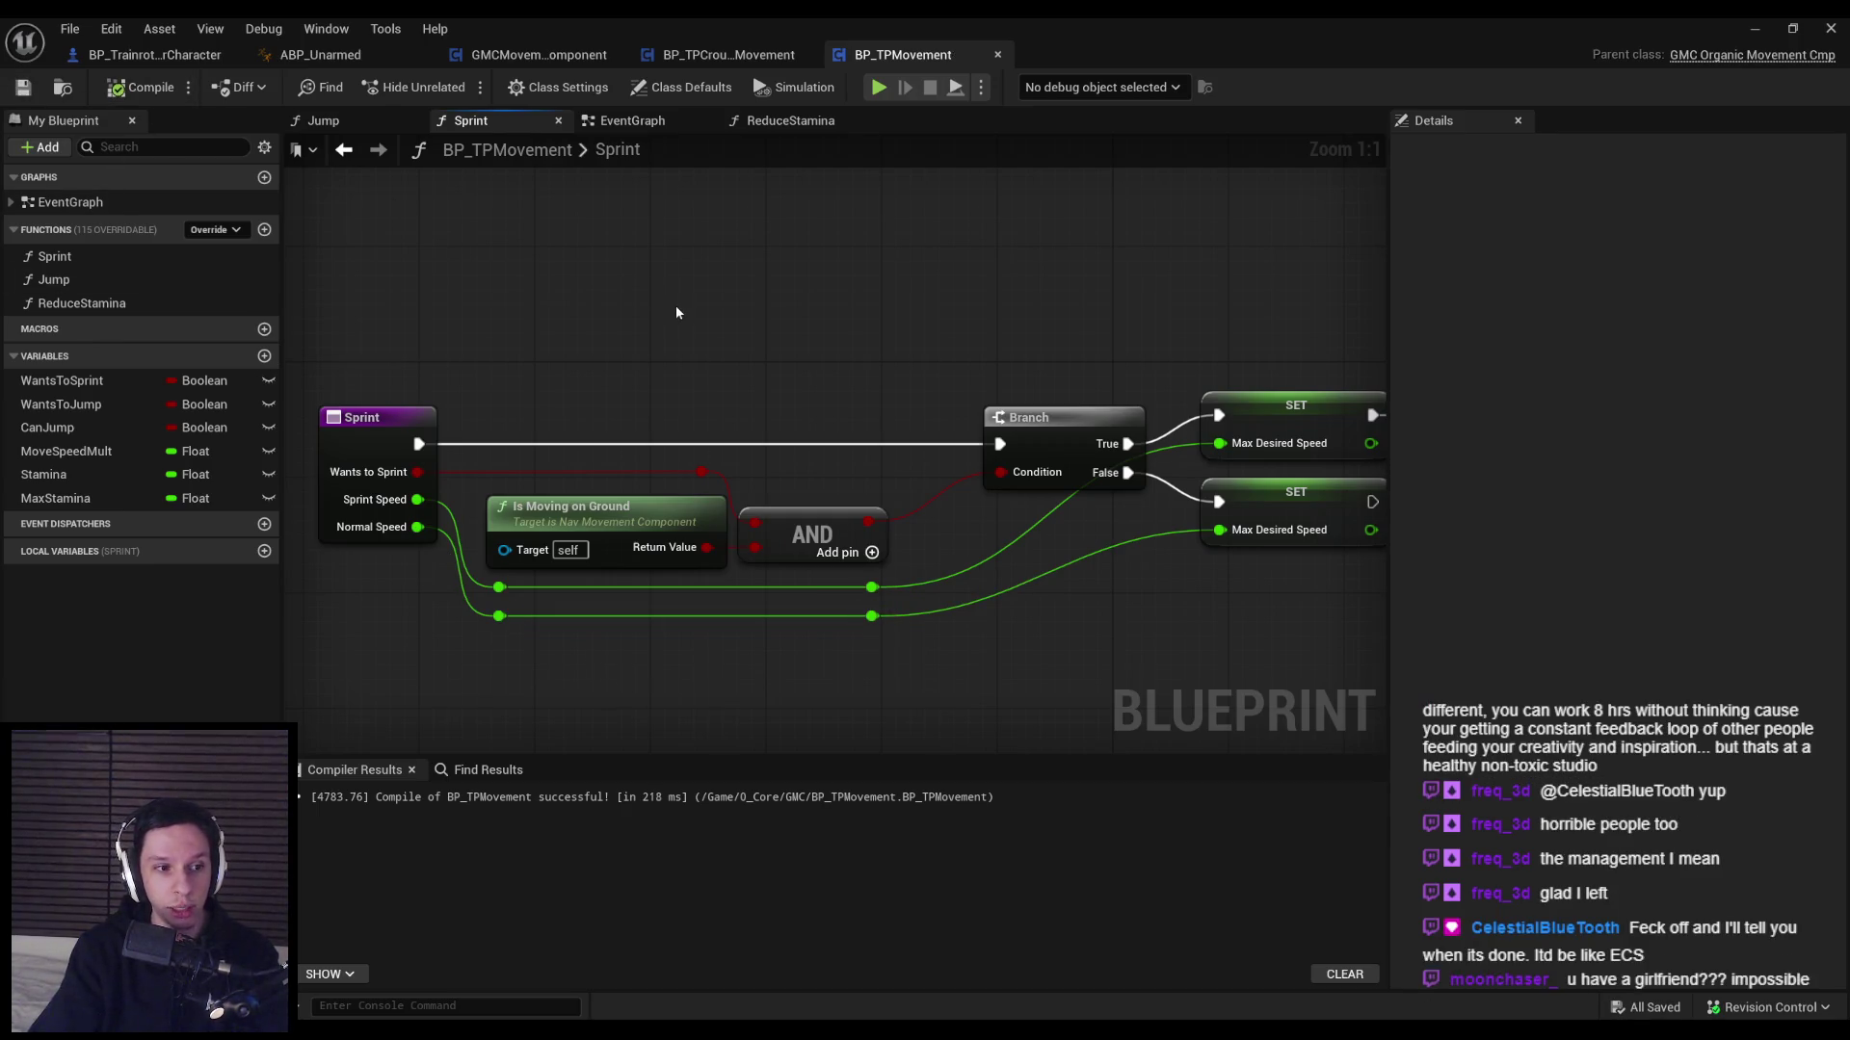
# Line up Is Moving on Ground with the lower speed-wire reroutes, then compile and save.
pyautogui.moveTo(674, 304); pyautogui.dragTo(620, 324)
pyautogui.moveTo(451, 485)
pyautogui.mouseDown()
pyautogui.moveTo(840, 682)
pyautogui.moveTo(826, 636)
pyautogui.moveTo(848, 636)
pyautogui.mouseUp()
pyautogui.click(916, 693)
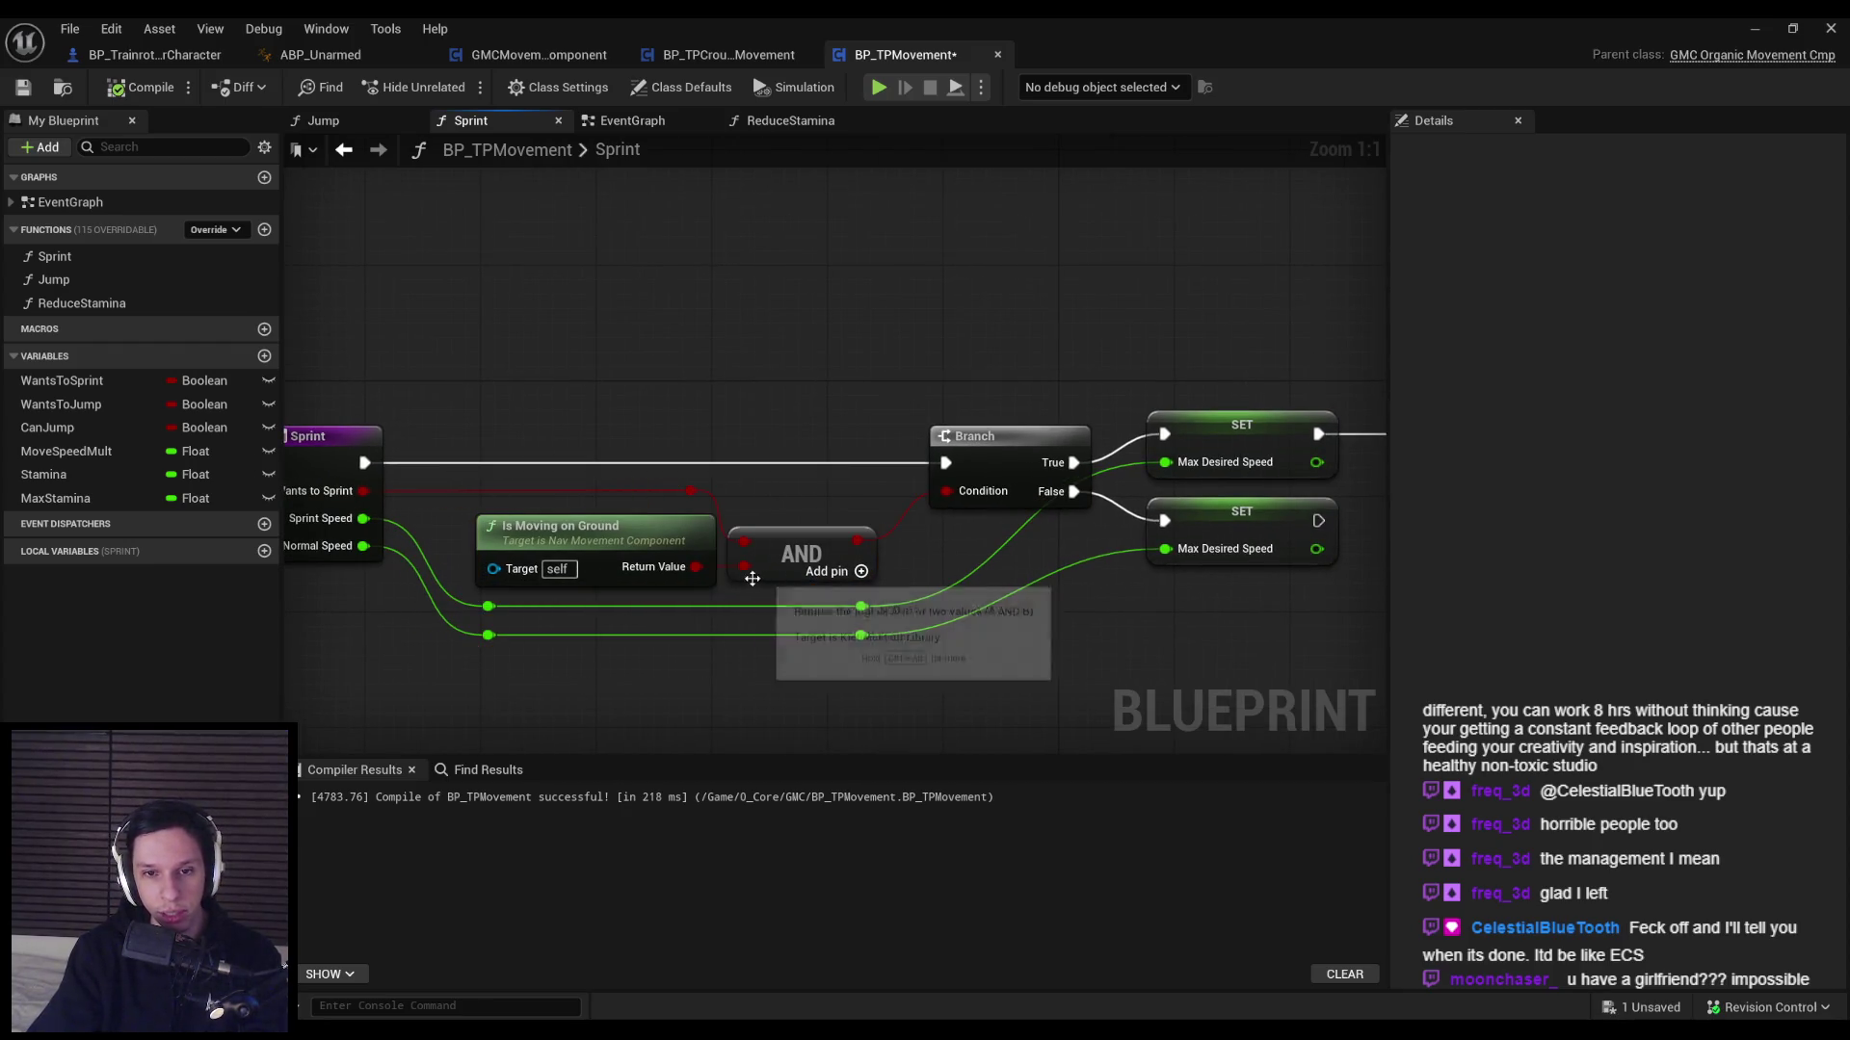
pyautogui.moveTo(694, 553); pyautogui.dragTo(679, 553)
pyautogui.moveTo(713, 627); pyautogui.dragTo(457, 453)
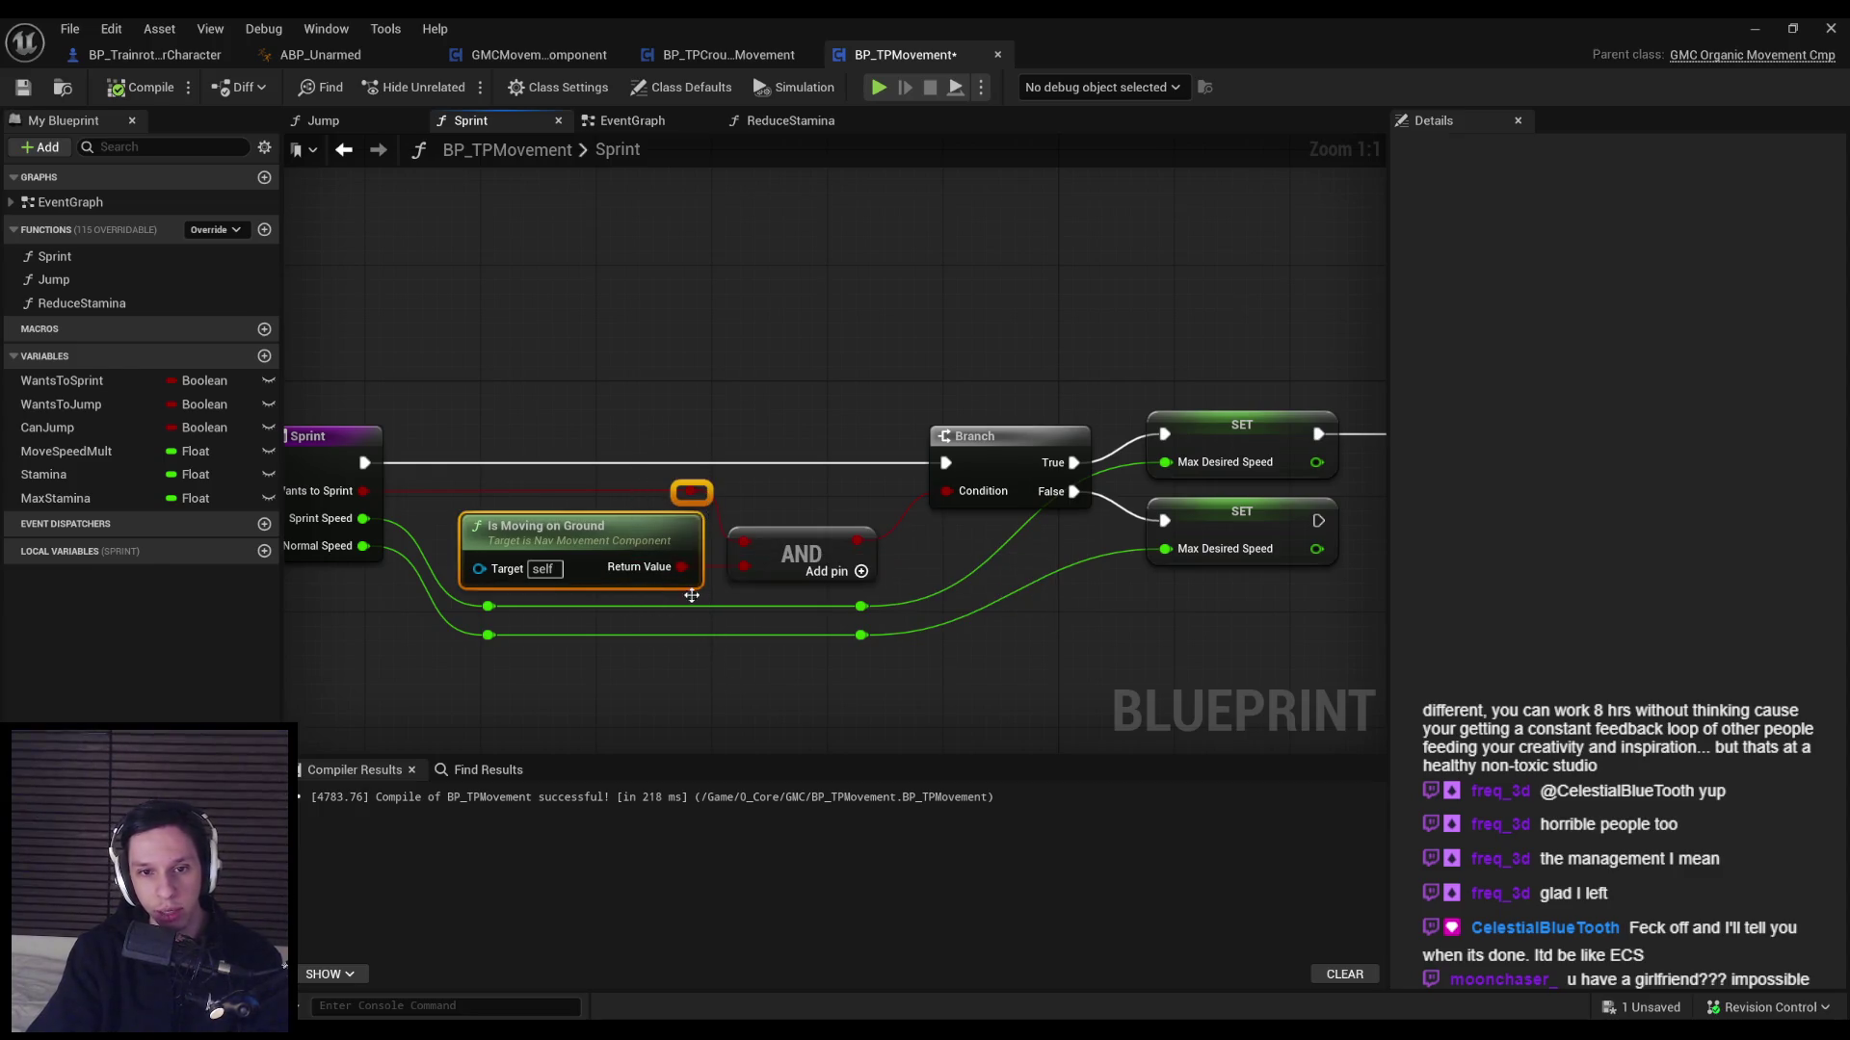
pyautogui.moveTo(695, 632); pyautogui.dragTo(684, 632)
pyautogui.moveTo(454, 649); pyautogui.dragTo(510, 521)
pyautogui.hotkey('shift', 'a')
pyautogui.click(494, 588)
pyautogui.click(141, 86)
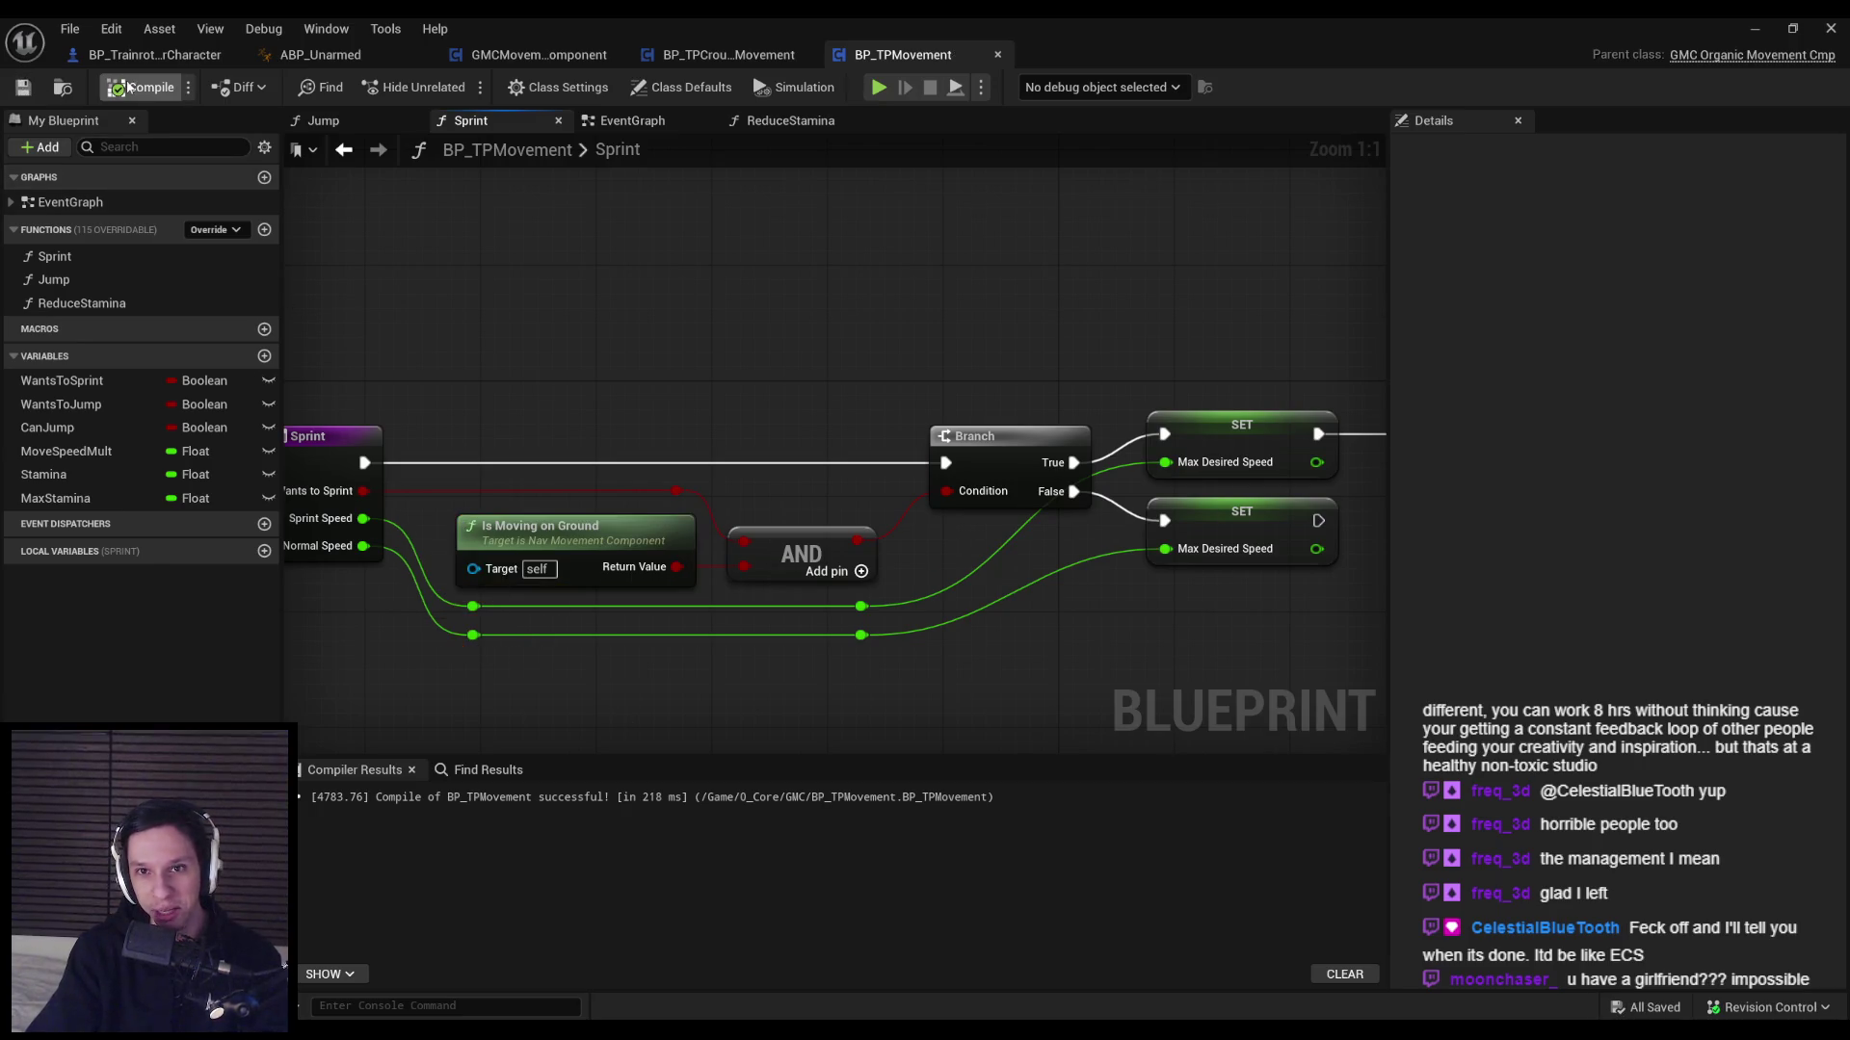
# Pan to the Reduce Stamina call and back to the Sprint entry and condition nodes.
pyautogui.scroll(-1, 917, 673)
pyautogui.moveTo(917, 672)
pyautogui.mouseDown()
pyautogui.moveTo(703, 559)
pyautogui.moveTo(718, 633)
pyautogui.moveTo(649, 619)
pyautogui.moveTo(925, 643)
pyautogui.mouseUp()
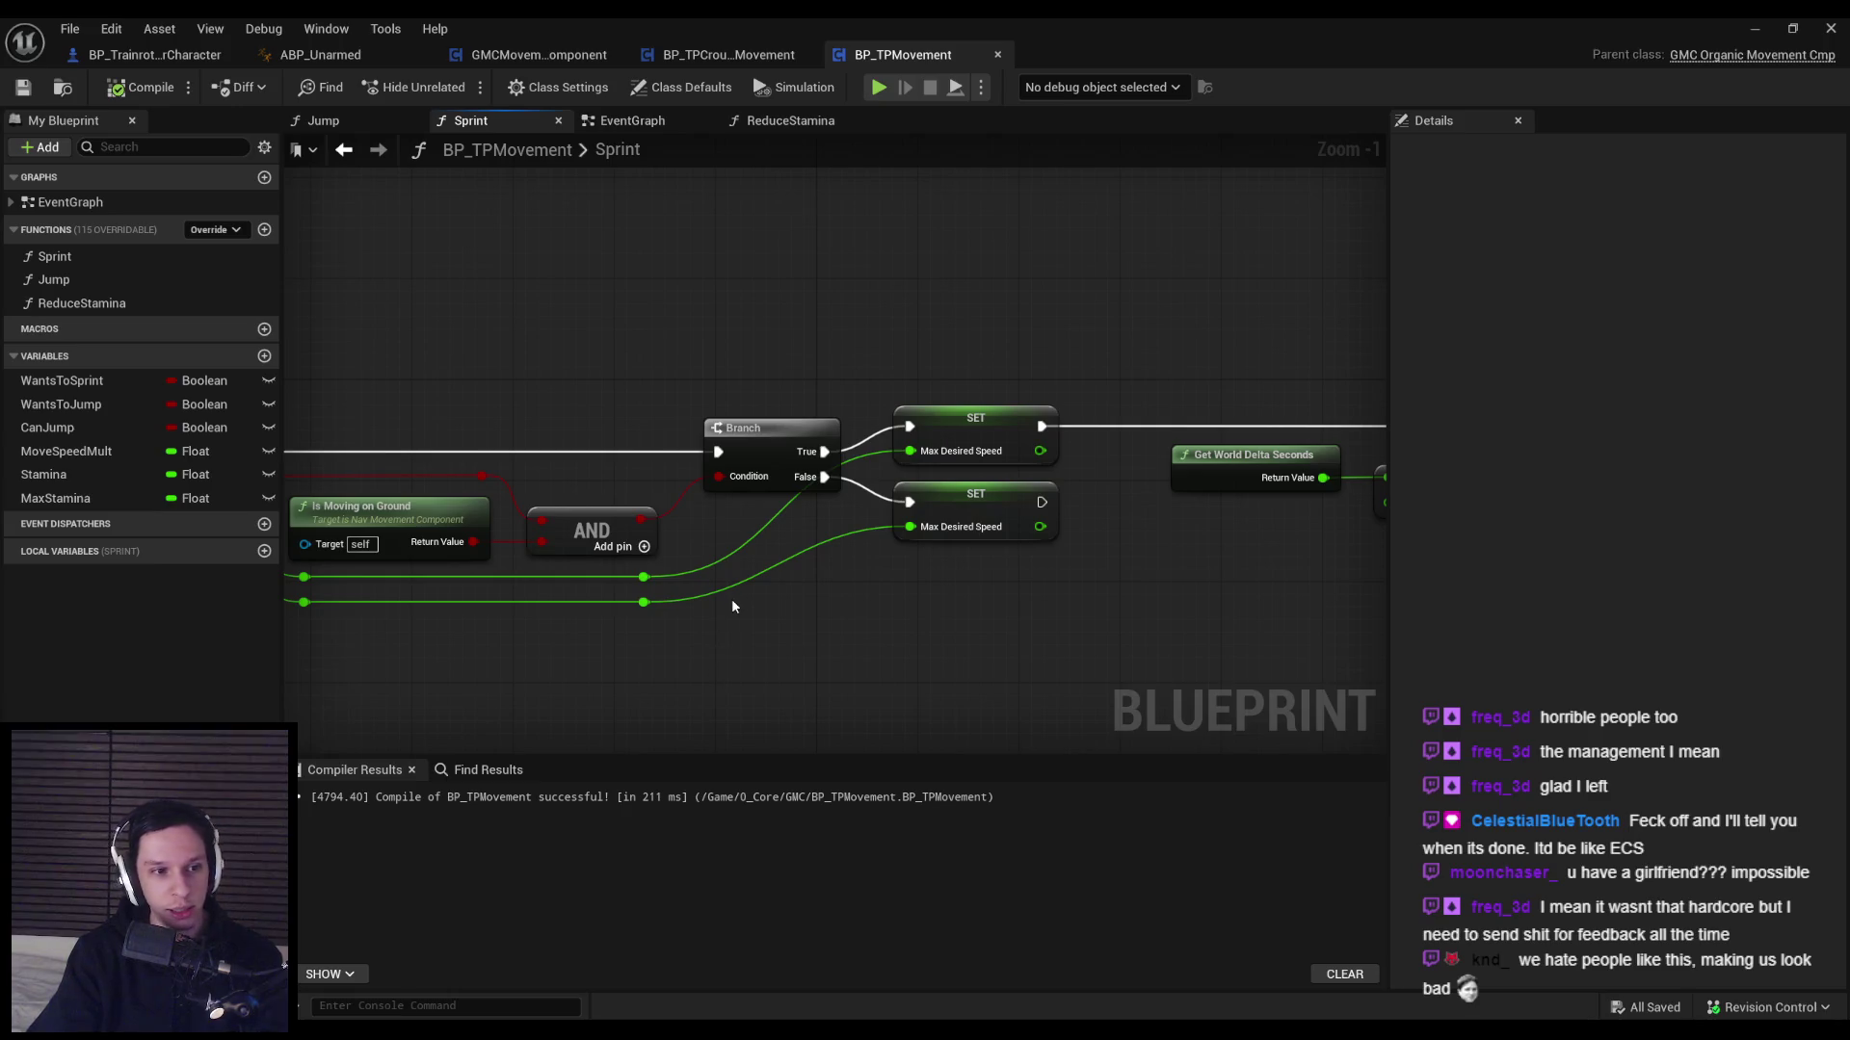
pyautogui.scroll(1, 946, 552)
pyautogui.moveTo(1055, 578); pyautogui.dragTo(613, 624)
pyautogui.scroll(-1, 613, 631)
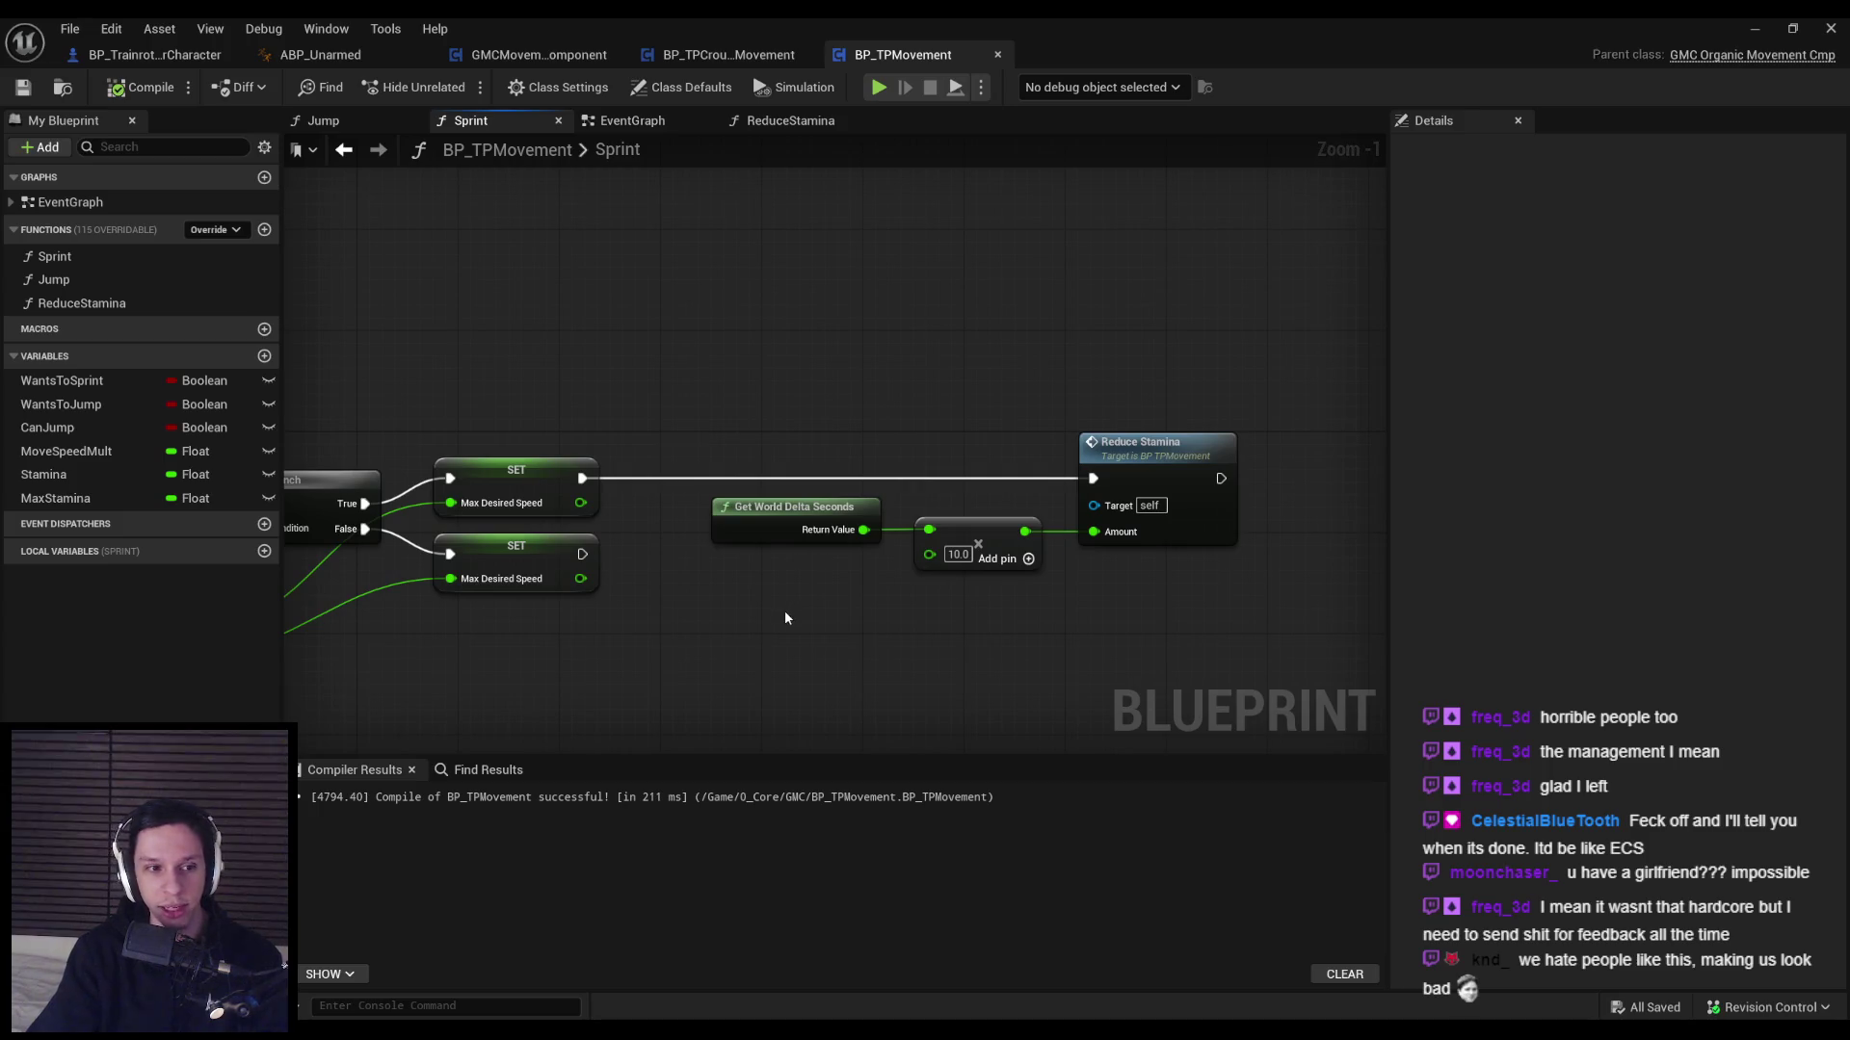
pyautogui.moveTo(785, 617); pyautogui.dragTo(1177, 596)
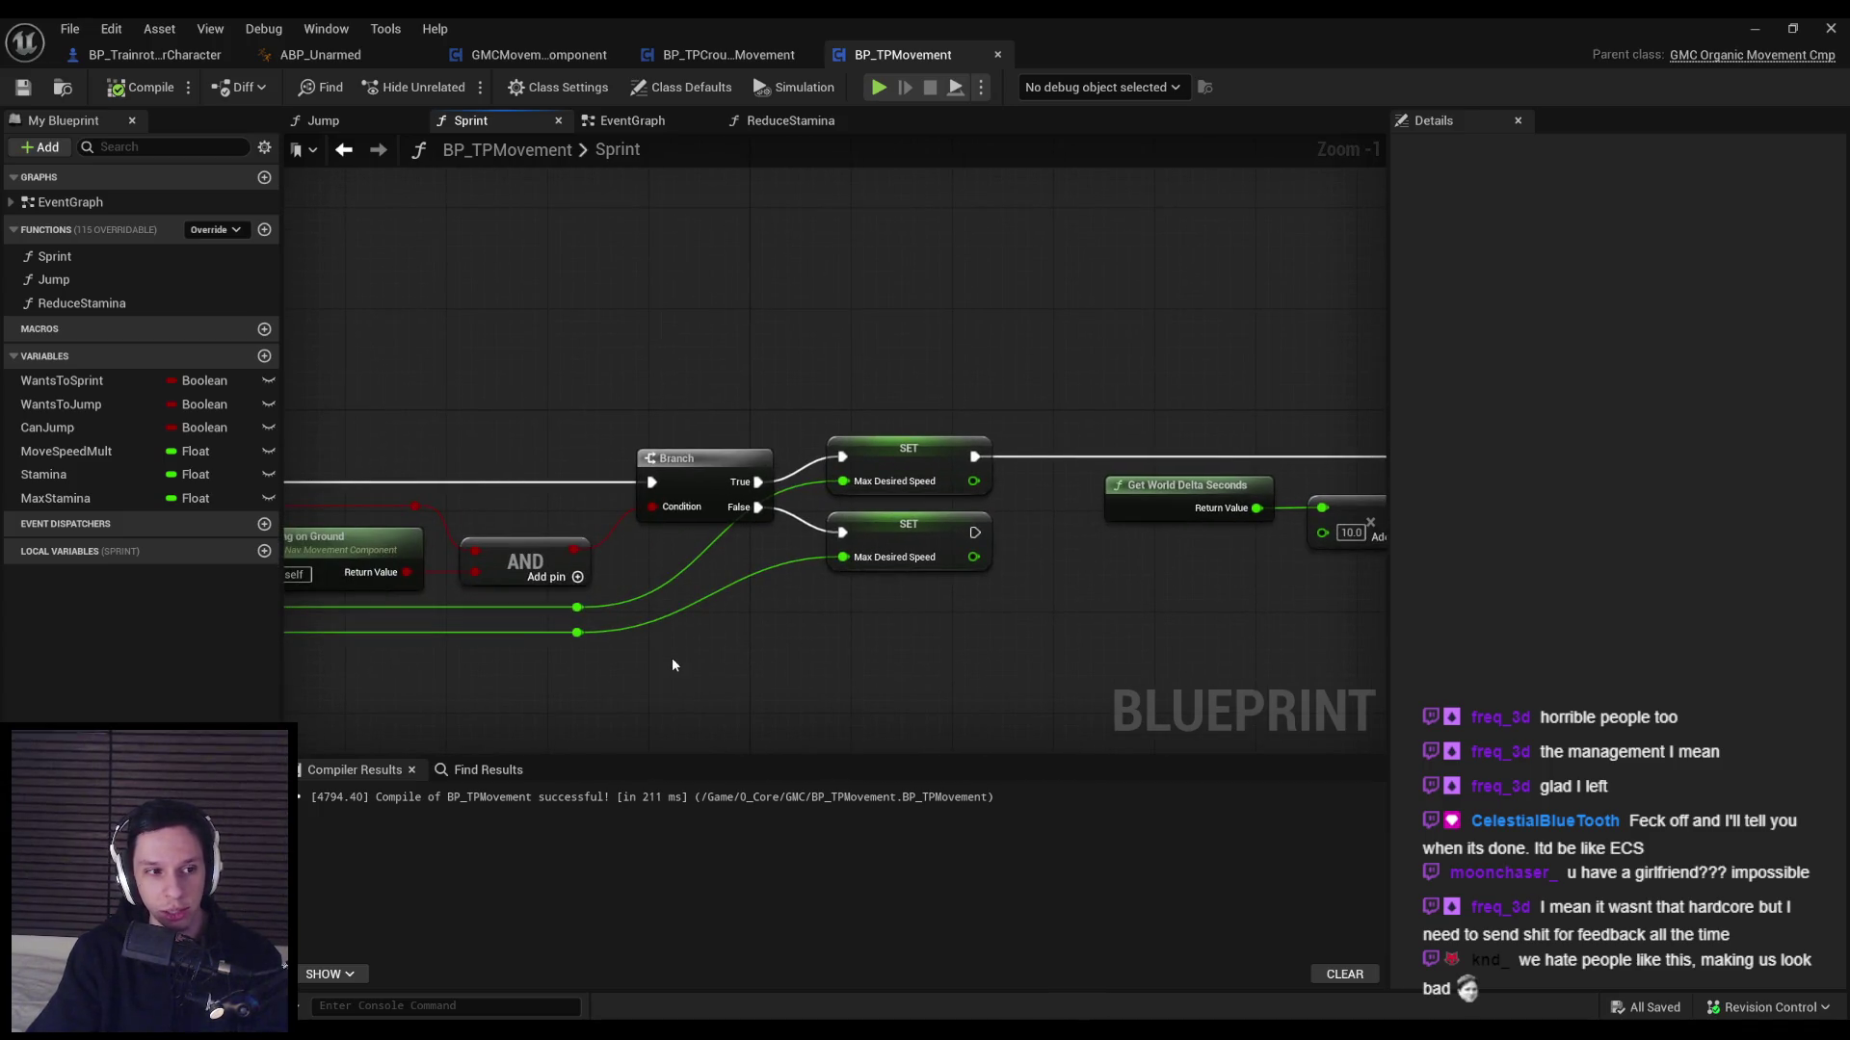
pyautogui.scroll(-1, 672, 665)
pyautogui.scroll(2, 730, 523)
pyautogui.scroll(-2, 731, 522)
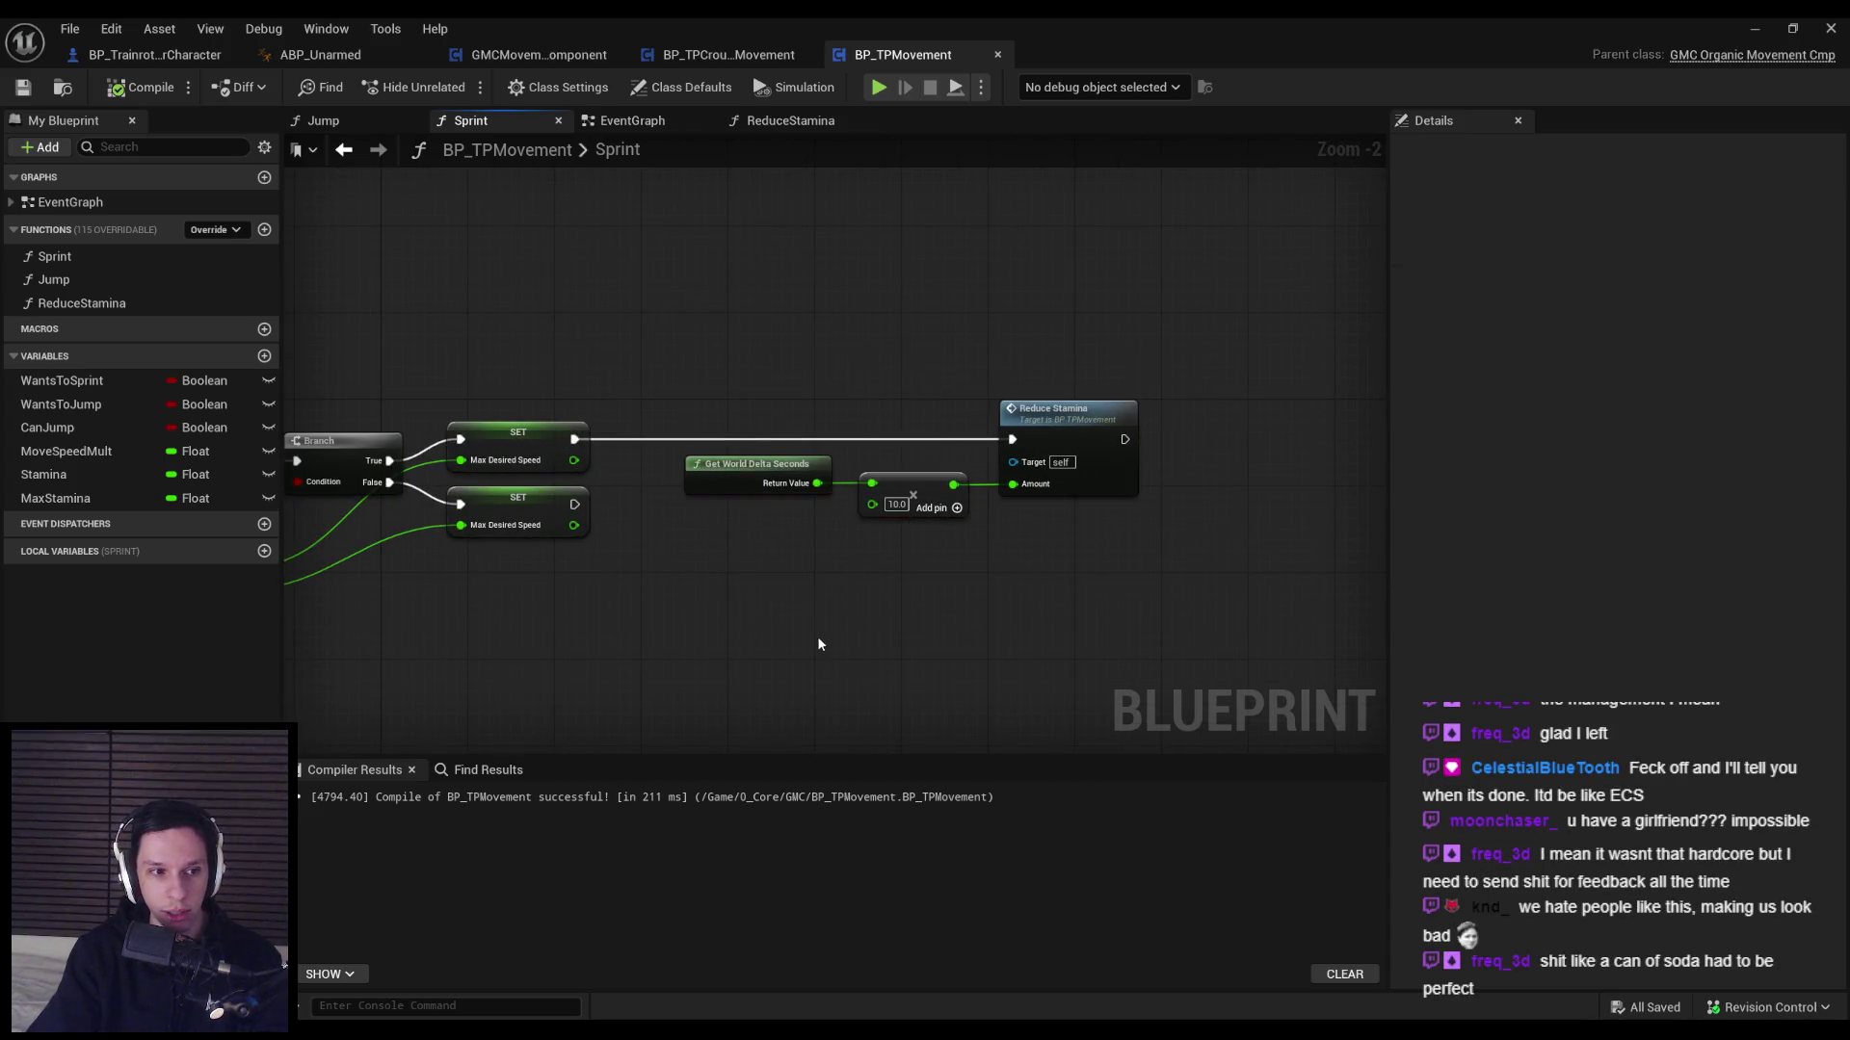
pyautogui.scroll(2, 757, 615)
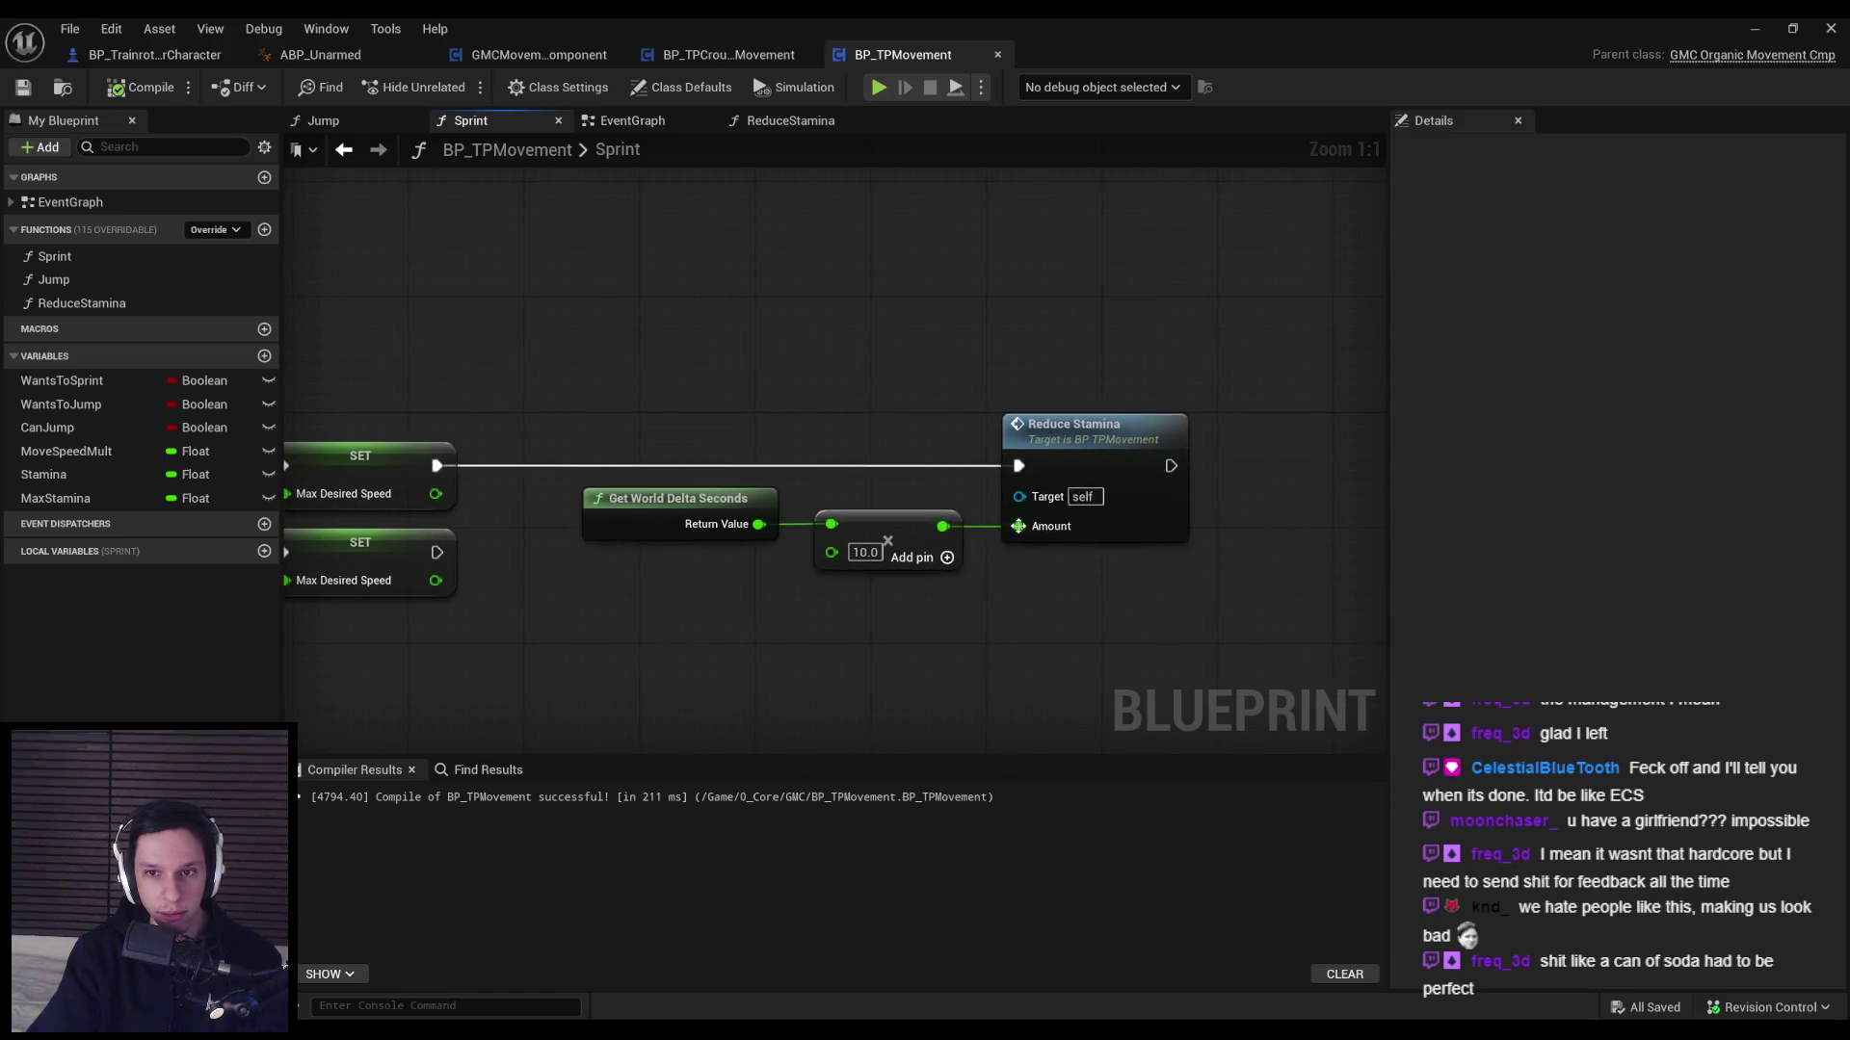
pyautogui.scroll(-2, 777, 341)
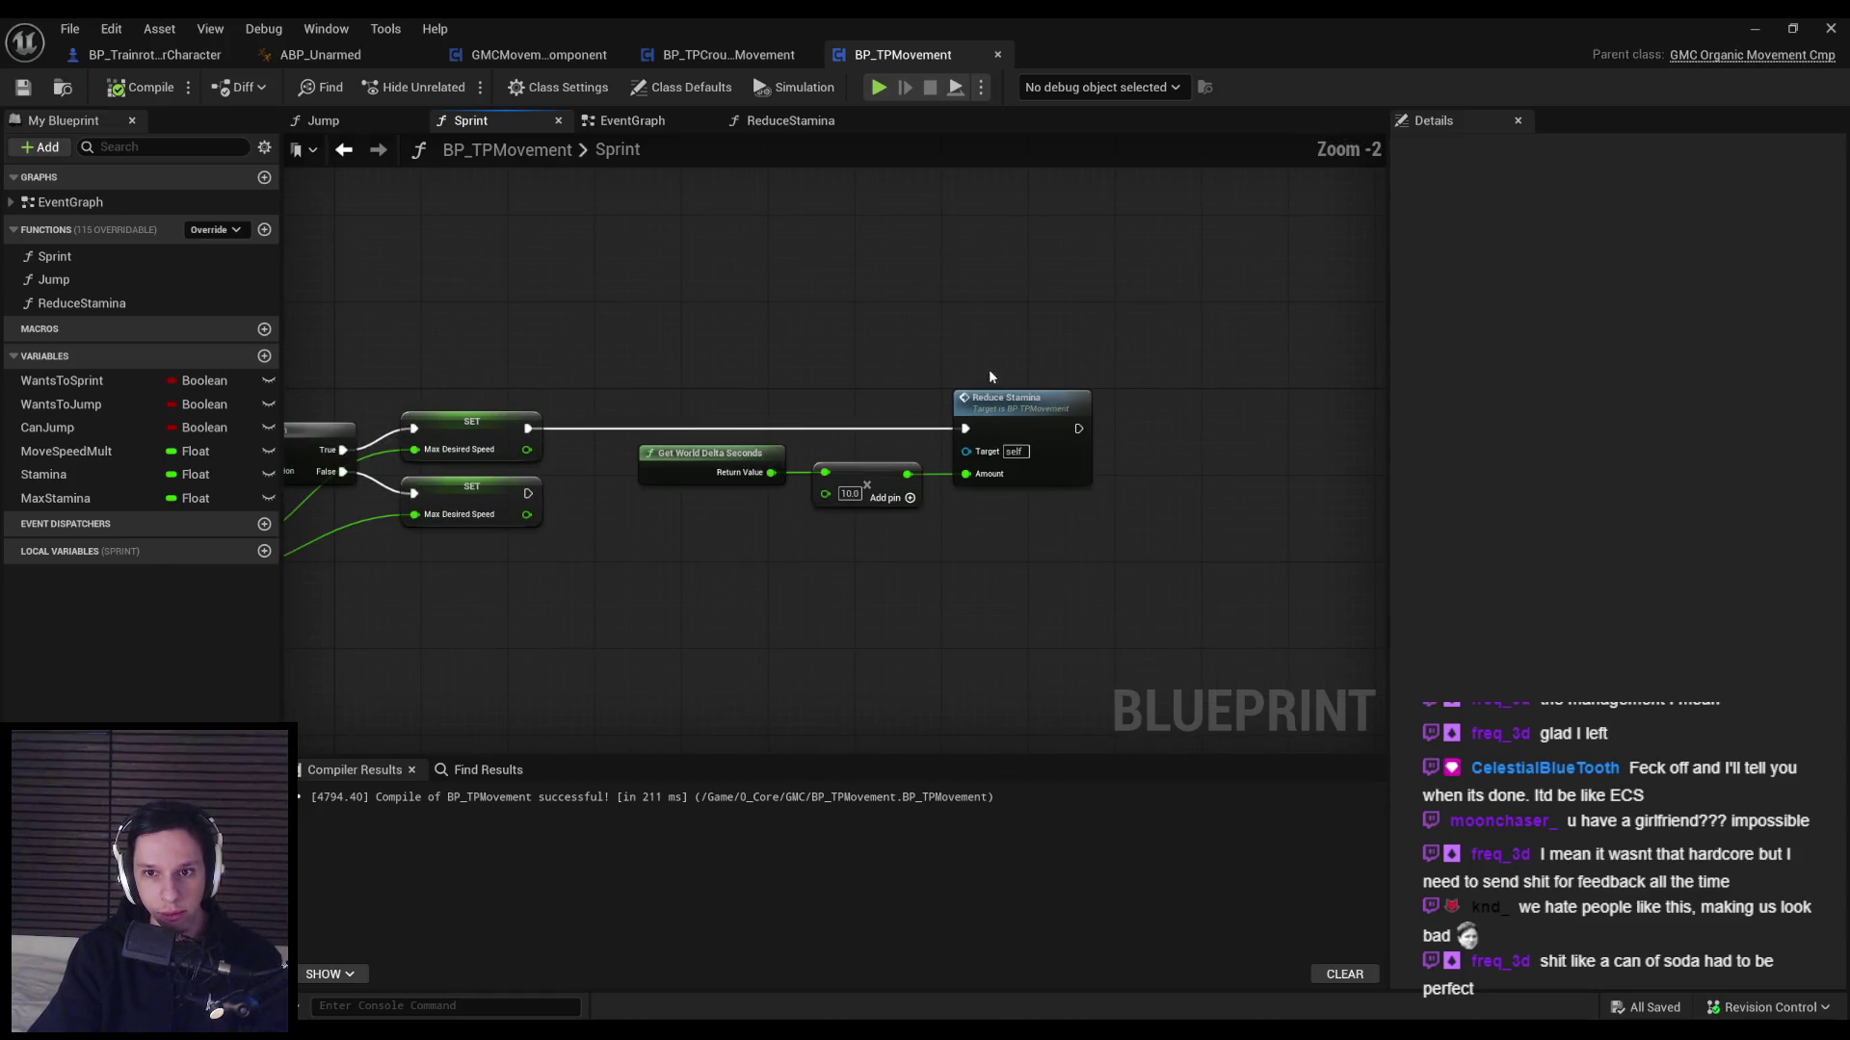
pyautogui.press('Home')
# Zoom around the Sprint graph and select the two lower speed-wire reroute nodes.
pyautogui.scroll(1, 938, 487)
pyautogui.scroll(-1, 1067, 504)
pyautogui.scroll(2, 1007, 477)
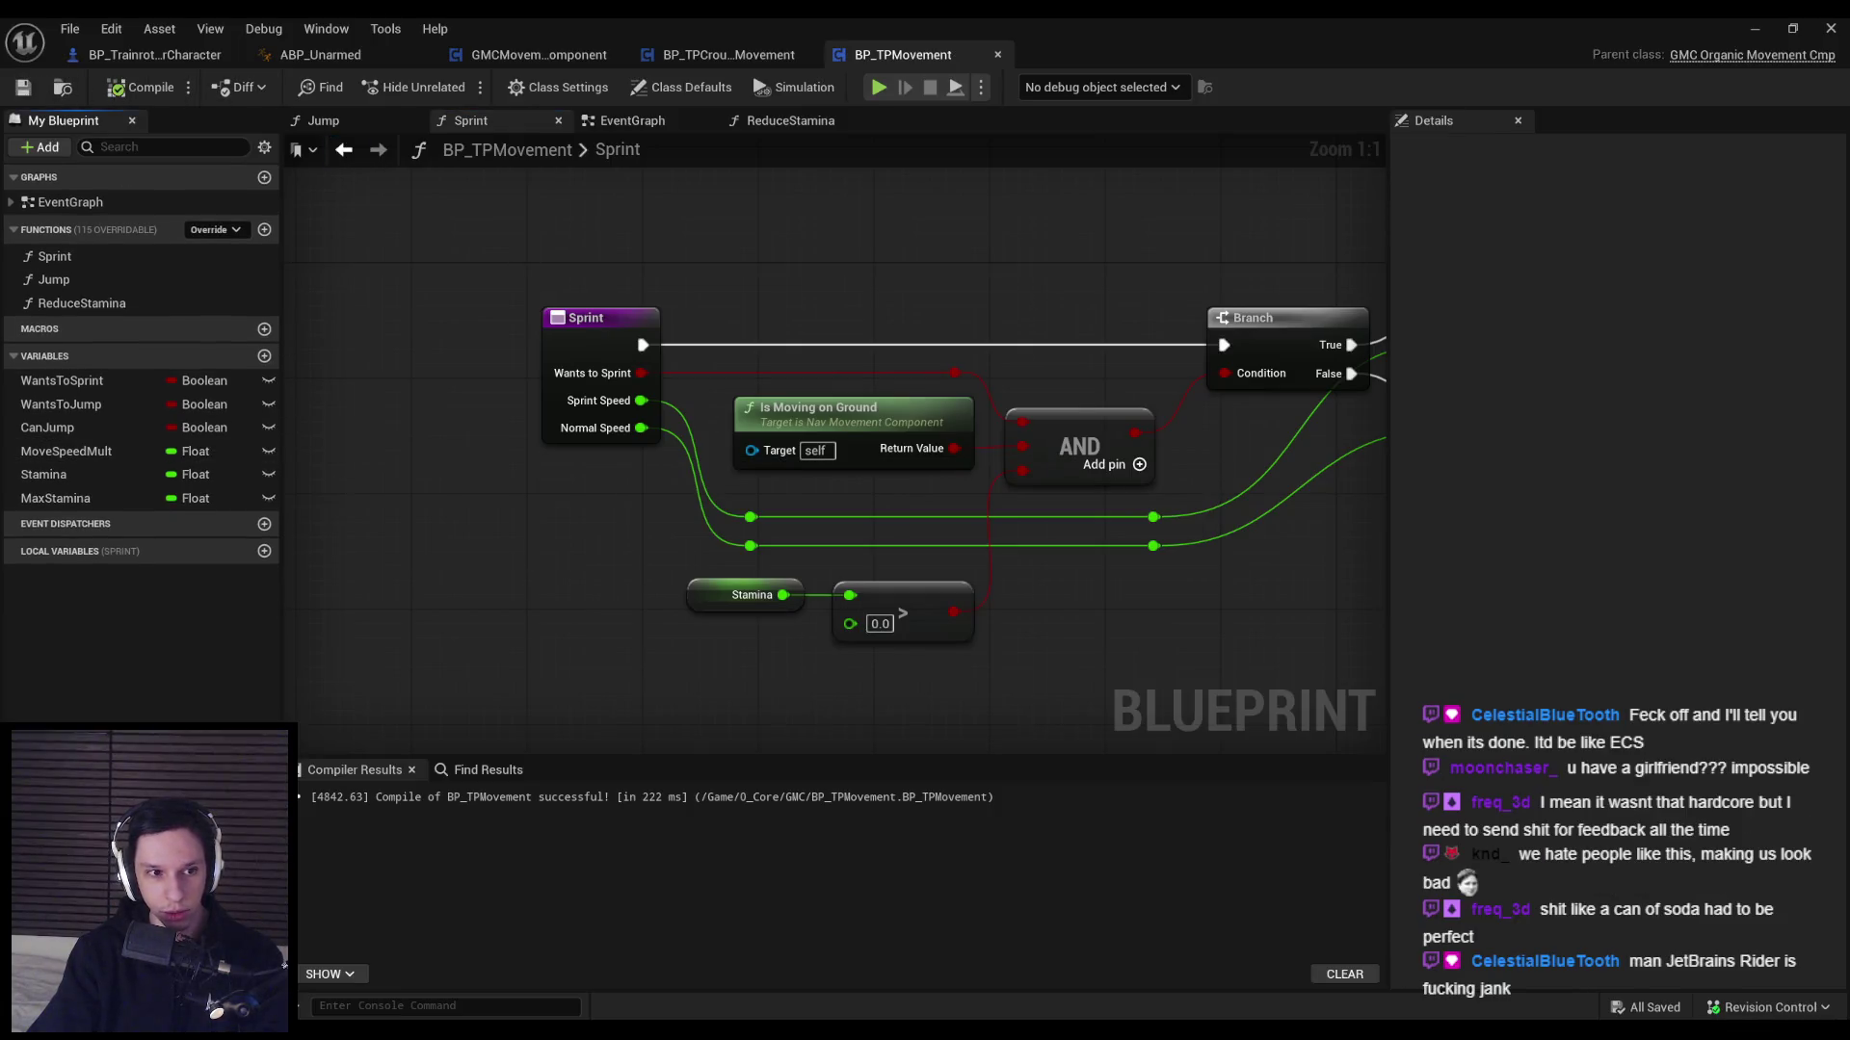
pyautogui.scroll(-1, 488, 524)
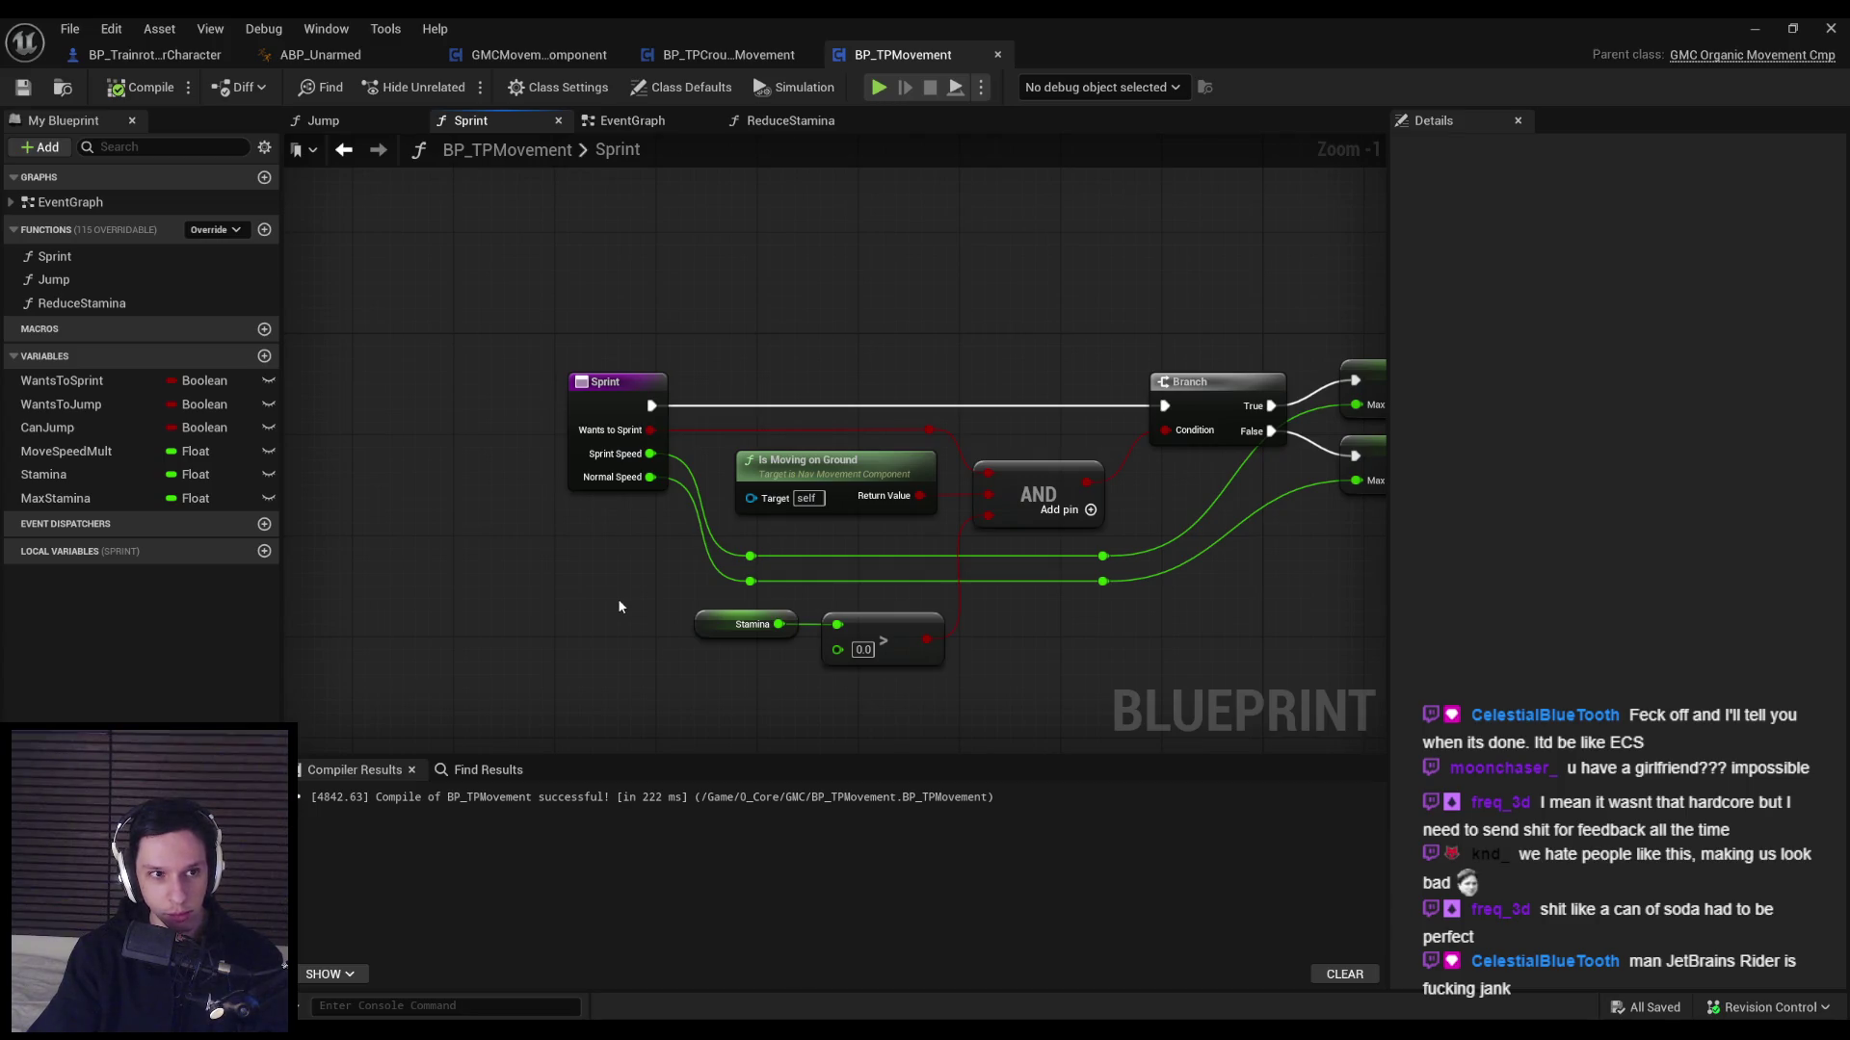
pyautogui.scroll(1, 1108, 356)
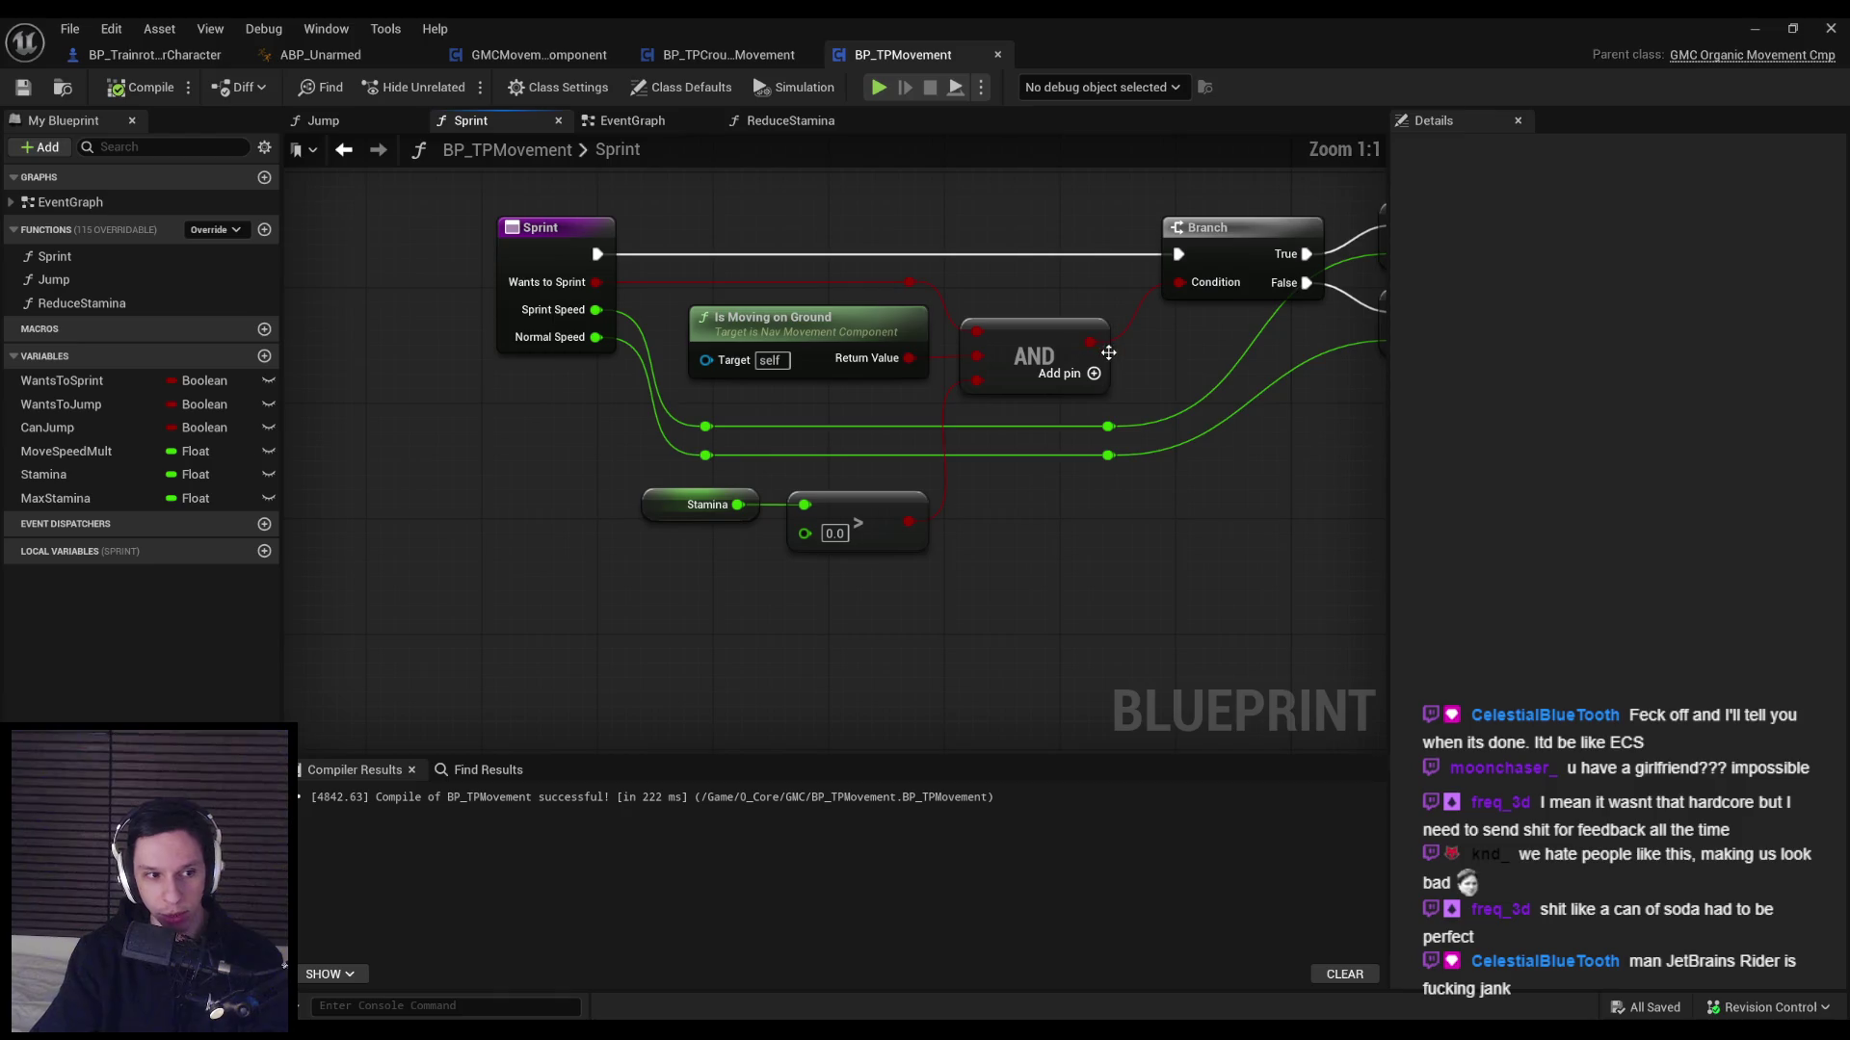
pyautogui.scroll(-2, 829, 429)
pyautogui.scroll(2, 805, 414)
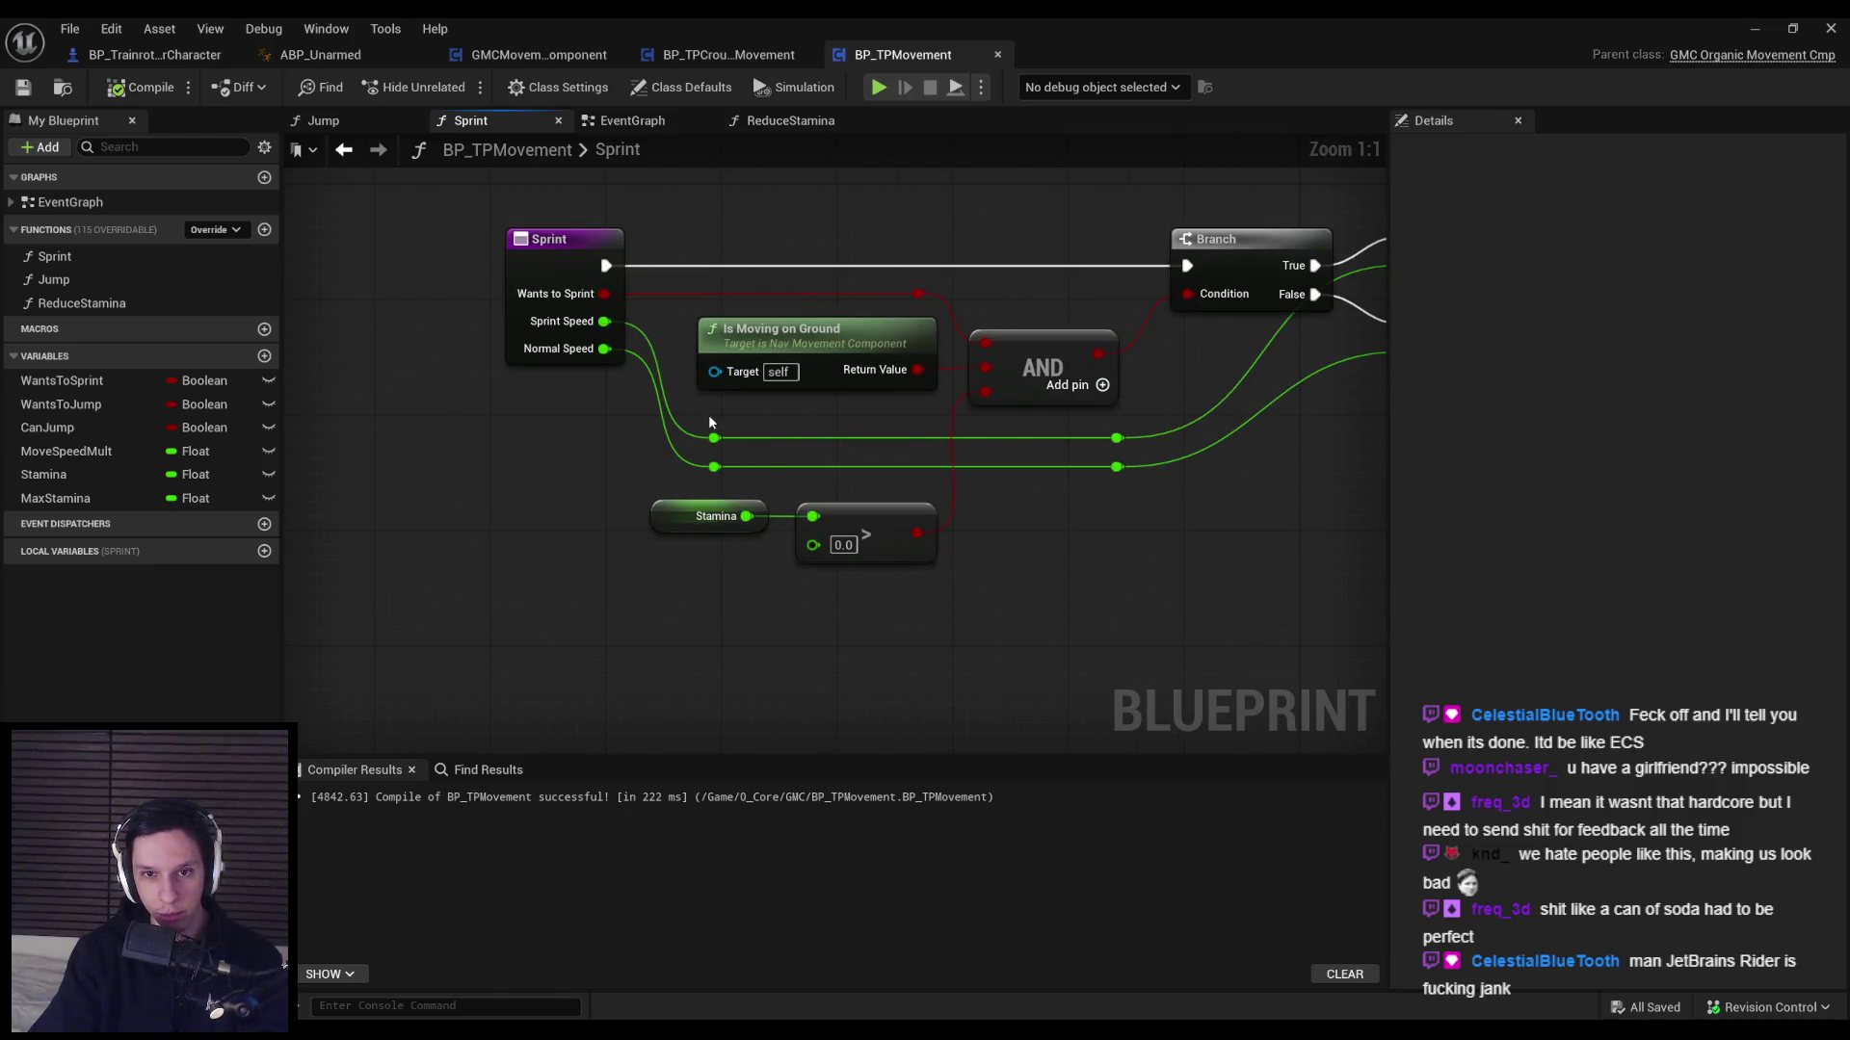
pyautogui.scroll(-1, 710, 422)
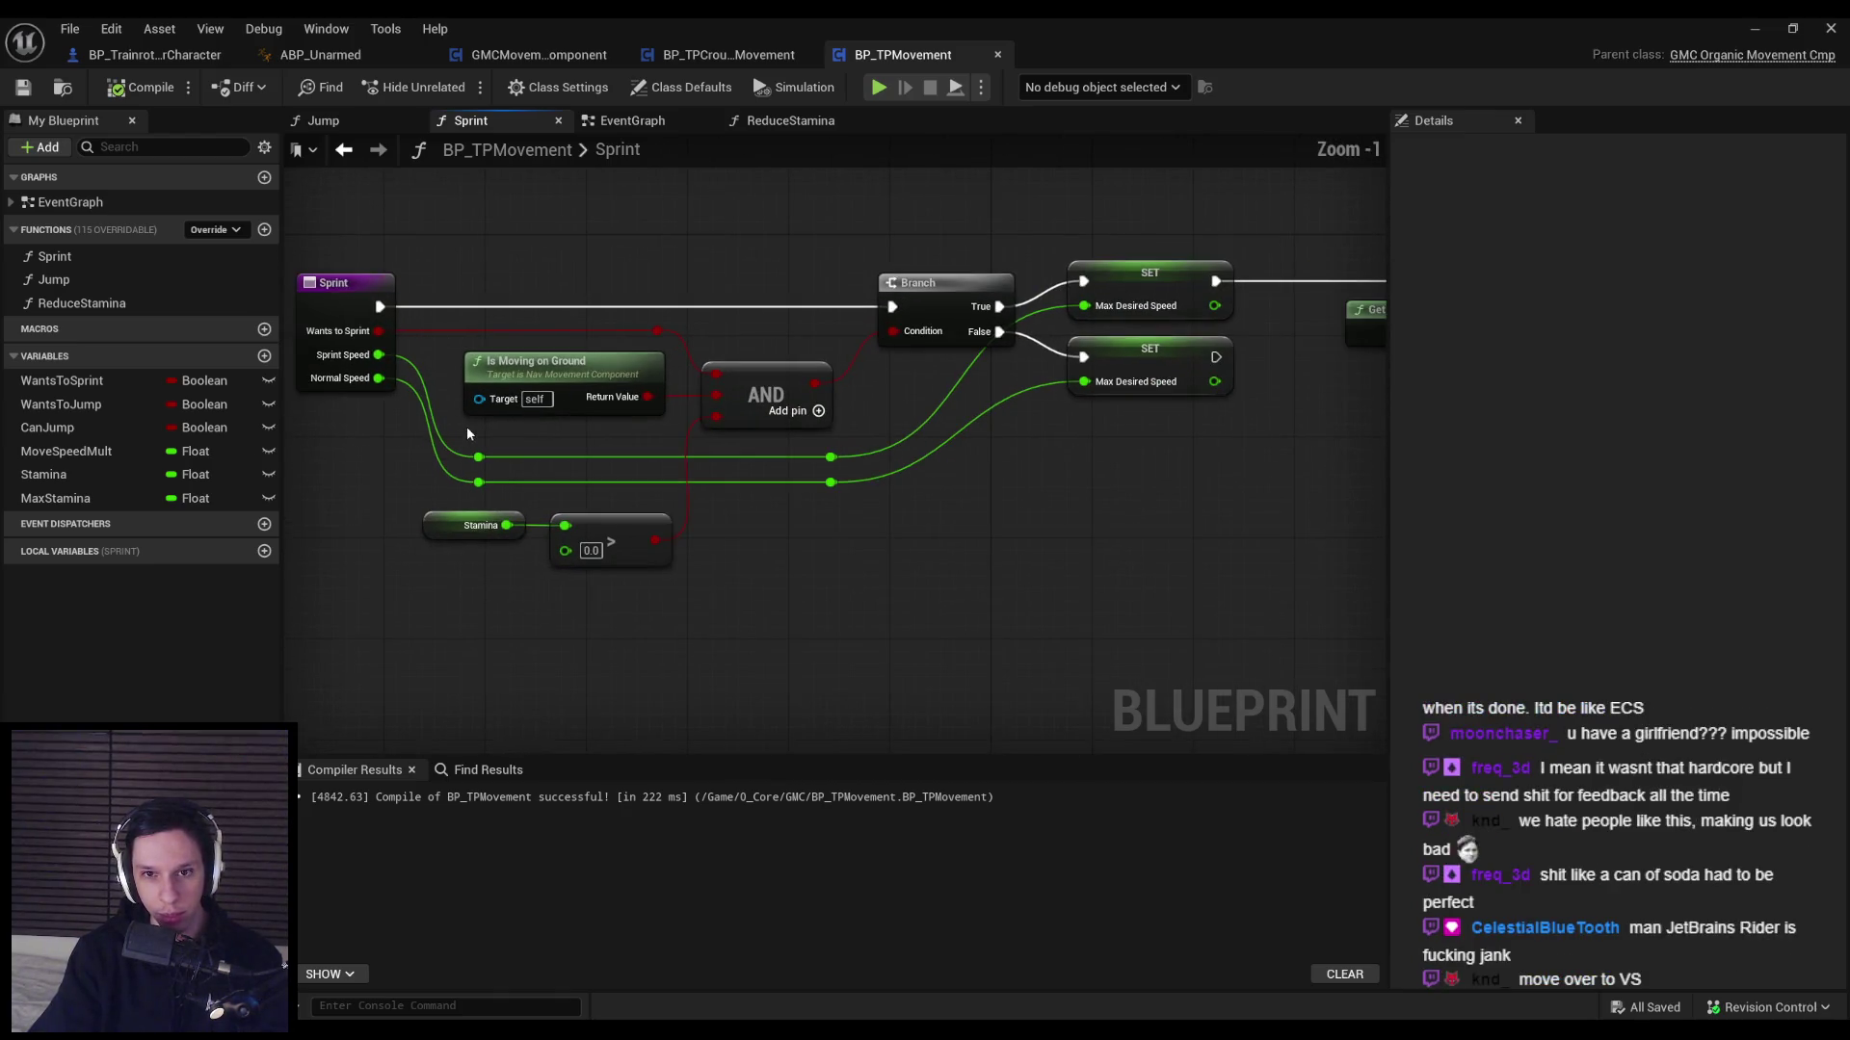
pyautogui.moveTo(439, 446)
pyautogui.mouseDown()
pyautogui.moveTo(887, 512)
pyautogui.moveTo(830, 525)
pyautogui.moveTo(830, 633)
pyautogui.mouseUp()
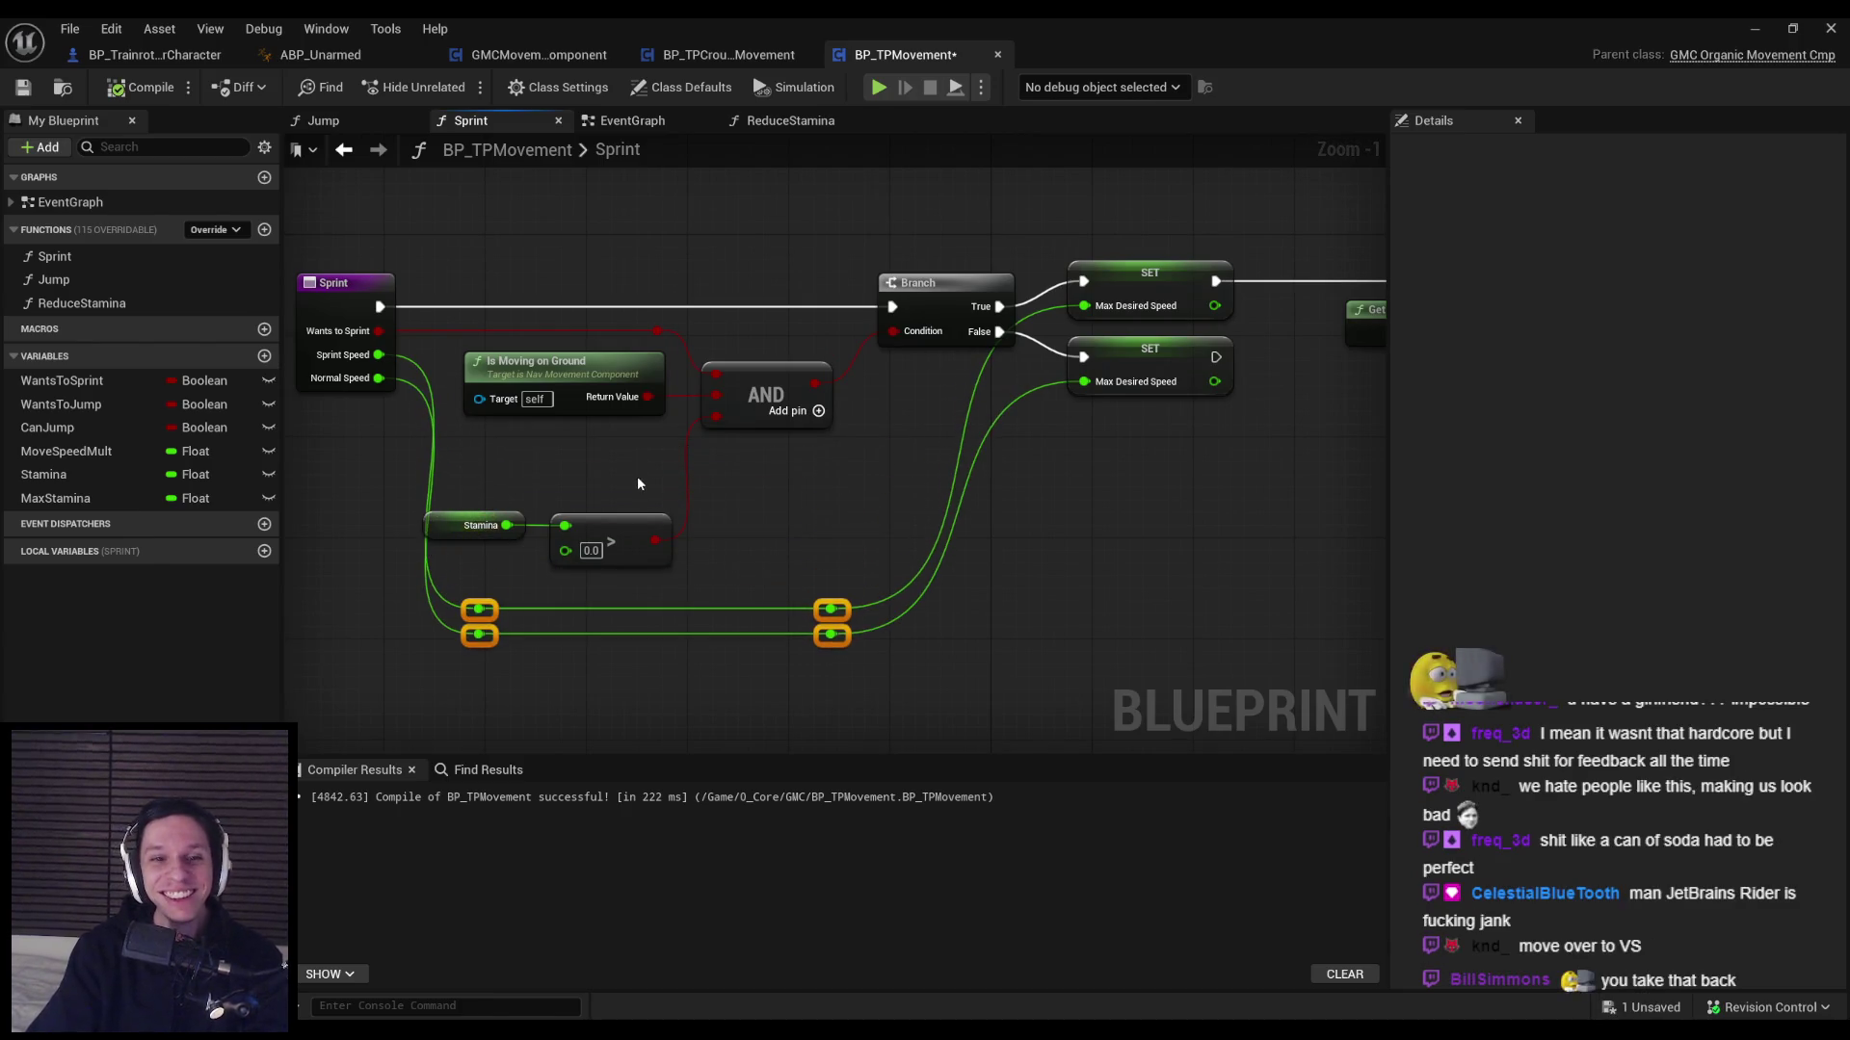
# Move the Stamina > 0.0 comparison up beside the Is Moving on Ground check.
pyautogui.moveTo(438, 496)
pyautogui.mouseDown()
pyautogui.moveTo(648, 574)
pyautogui.moveTo(636, 478)
pyautogui.mouseUp()
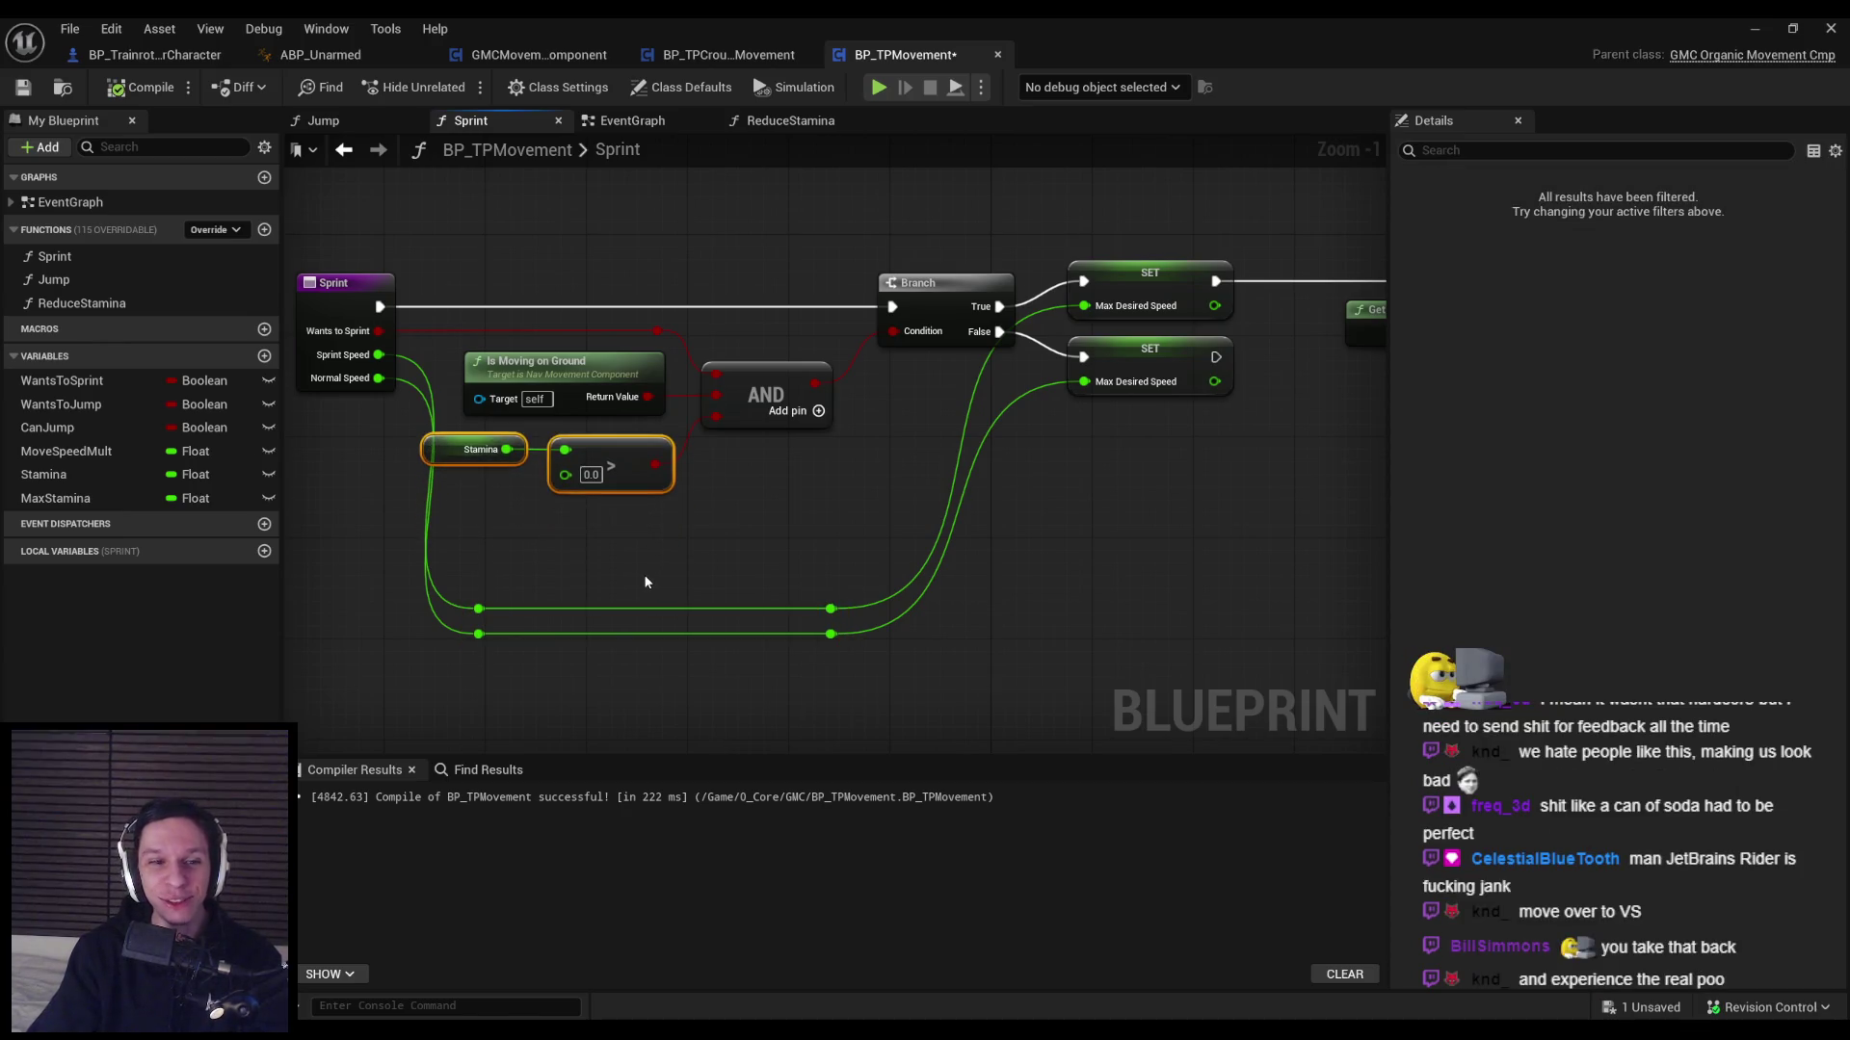
pyautogui.scroll(-2, 537, 261)
pyautogui.moveTo(505, 275); pyautogui.dragTo(801, 479)
pyautogui.moveTo(998, 654)
pyautogui.mouseDown()
pyautogui.moveTo(768, 493)
pyautogui.moveTo(761, 512)
pyautogui.moveTo(823, 509)
pyautogui.mouseUp()
pyautogui.scroll(-1, 713, 405)
pyautogui.scroll(4, 770, 515)
# Line up the four speed-wire reroutes below the comparison, then compile and save.
pyautogui.moveTo(494, 559); pyautogui.dragTo(761, 677)
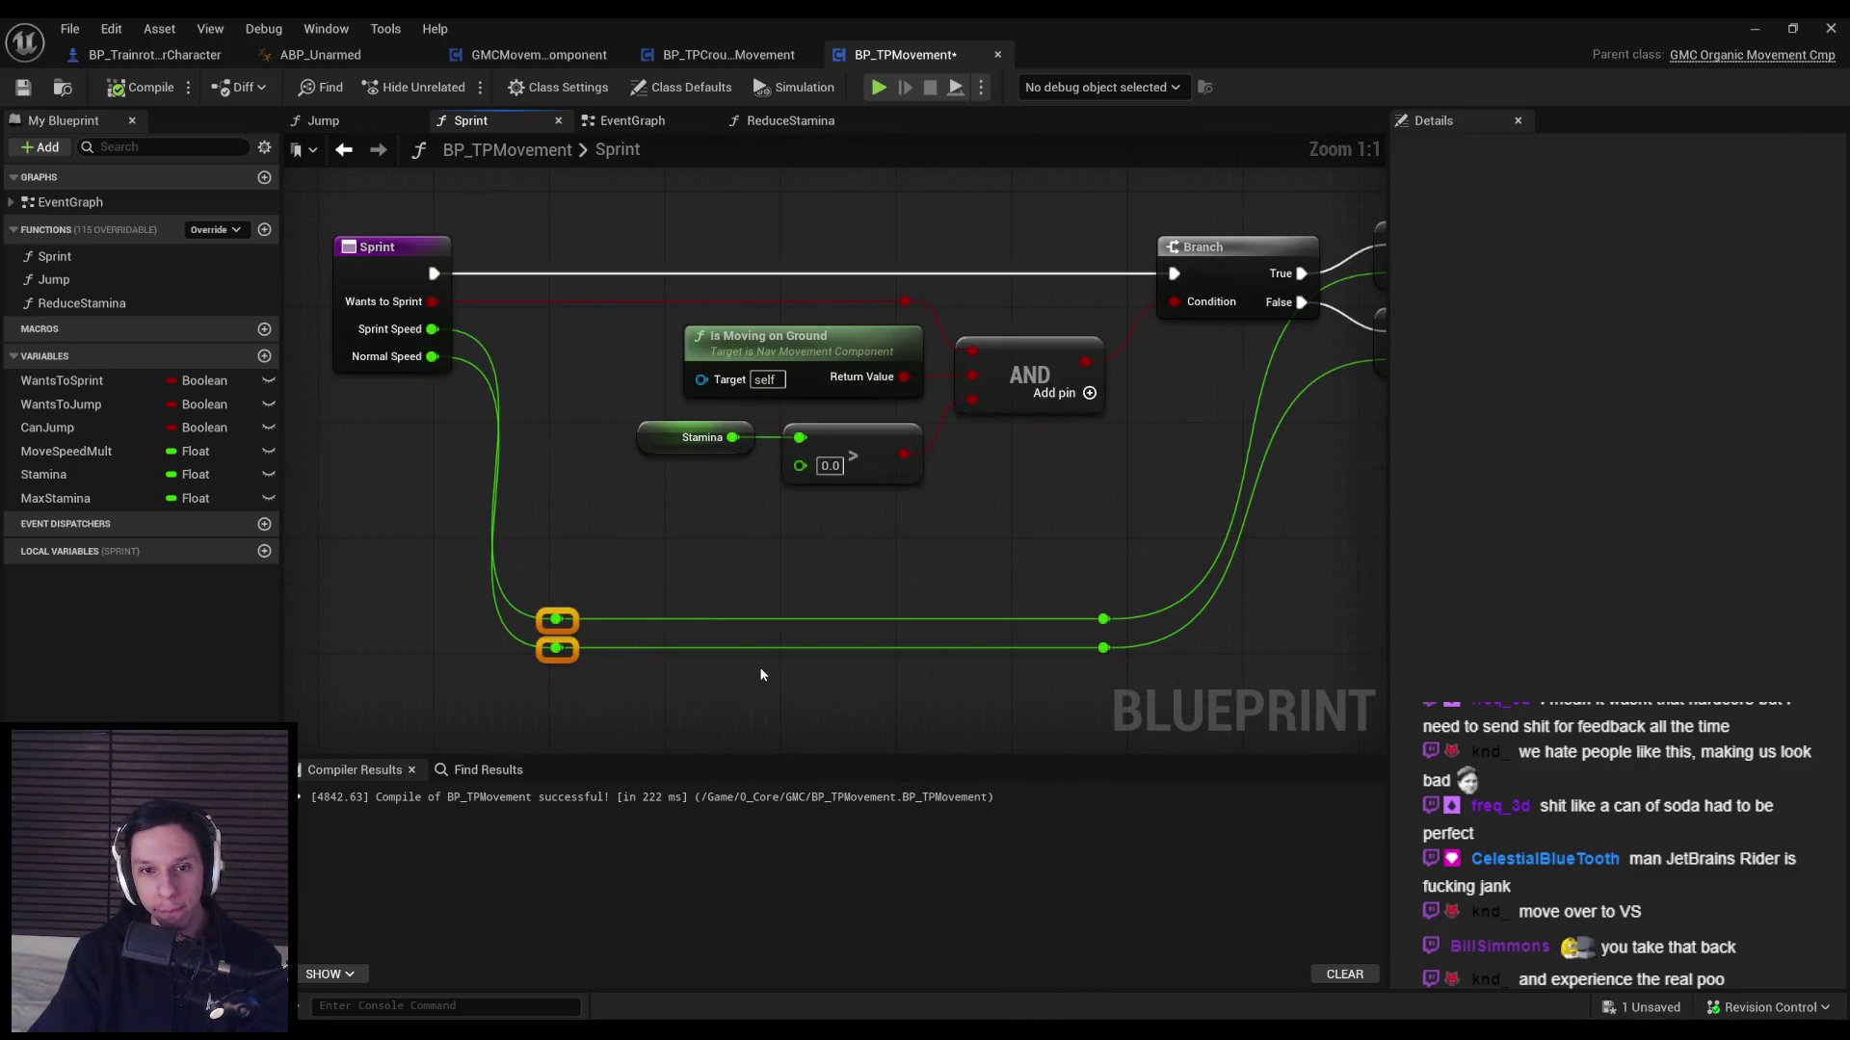
pyautogui.moveTo(1032, 640)
pyautogui.mouseDown()
pyautogui.moveTo(1124, 681)
pyautogui.moveTo(743, 545)
pyautogui.moveTo(633, 550)
pyautogui.mouseUp()
pyautogui.hotkey('ctrl', 'z')
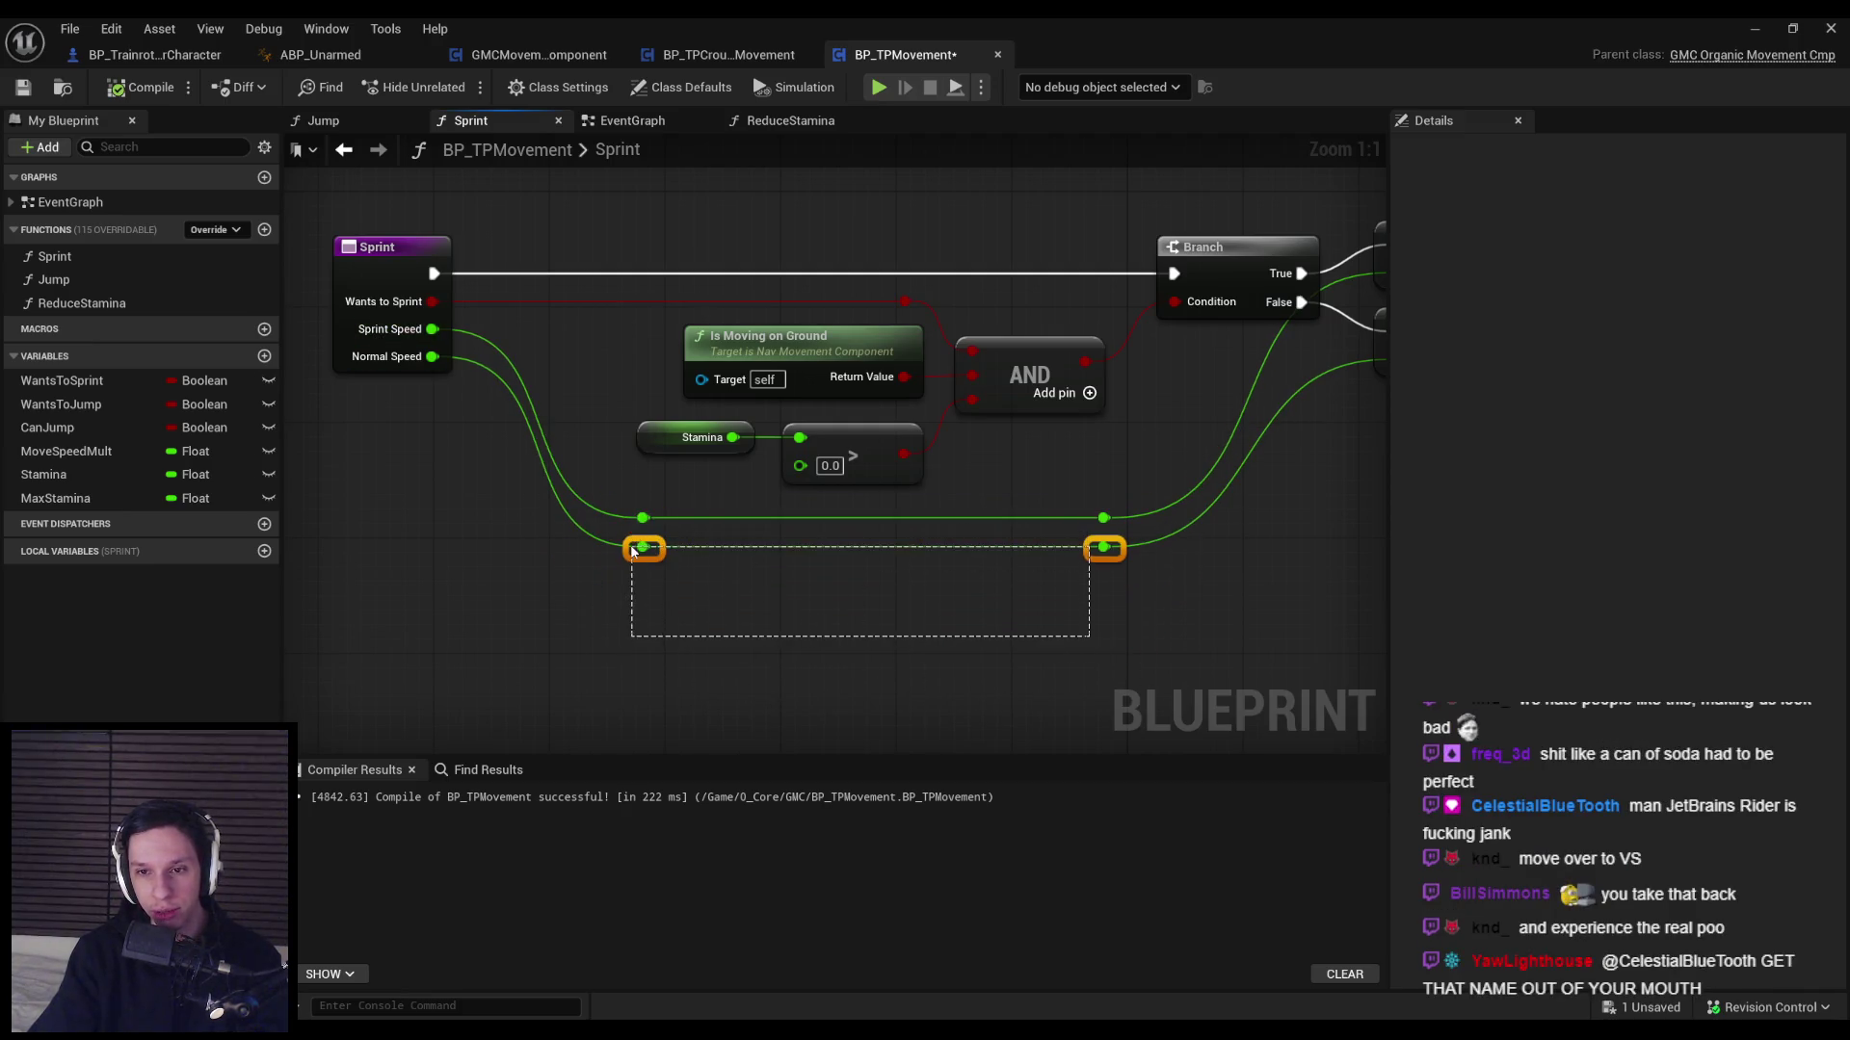
pyautogui.click(851, 645)
pyautogui.click(141, 86)
pyautogui.click(23, 87)
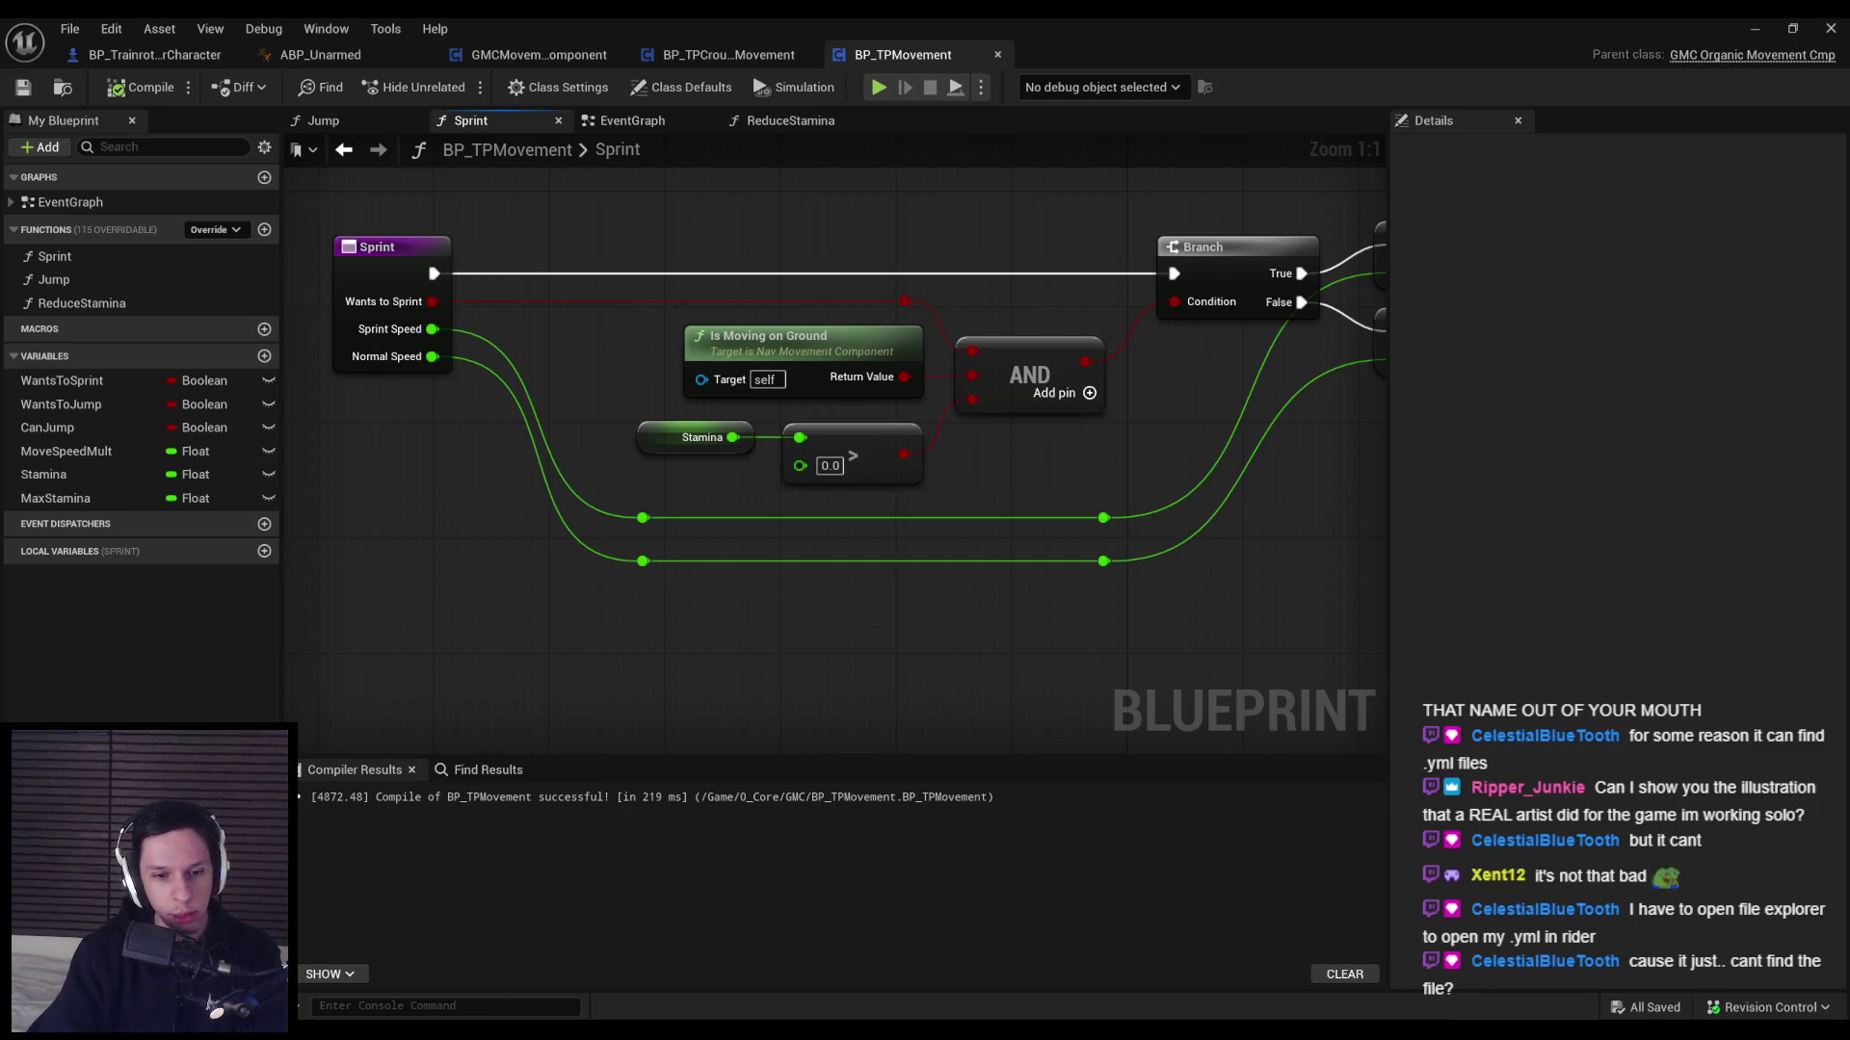
pyautogui.hotkey('alt', 'Tab')
pyautogui.click(1099, 805)
pyautogui.hotkey('alt', 'Tab')
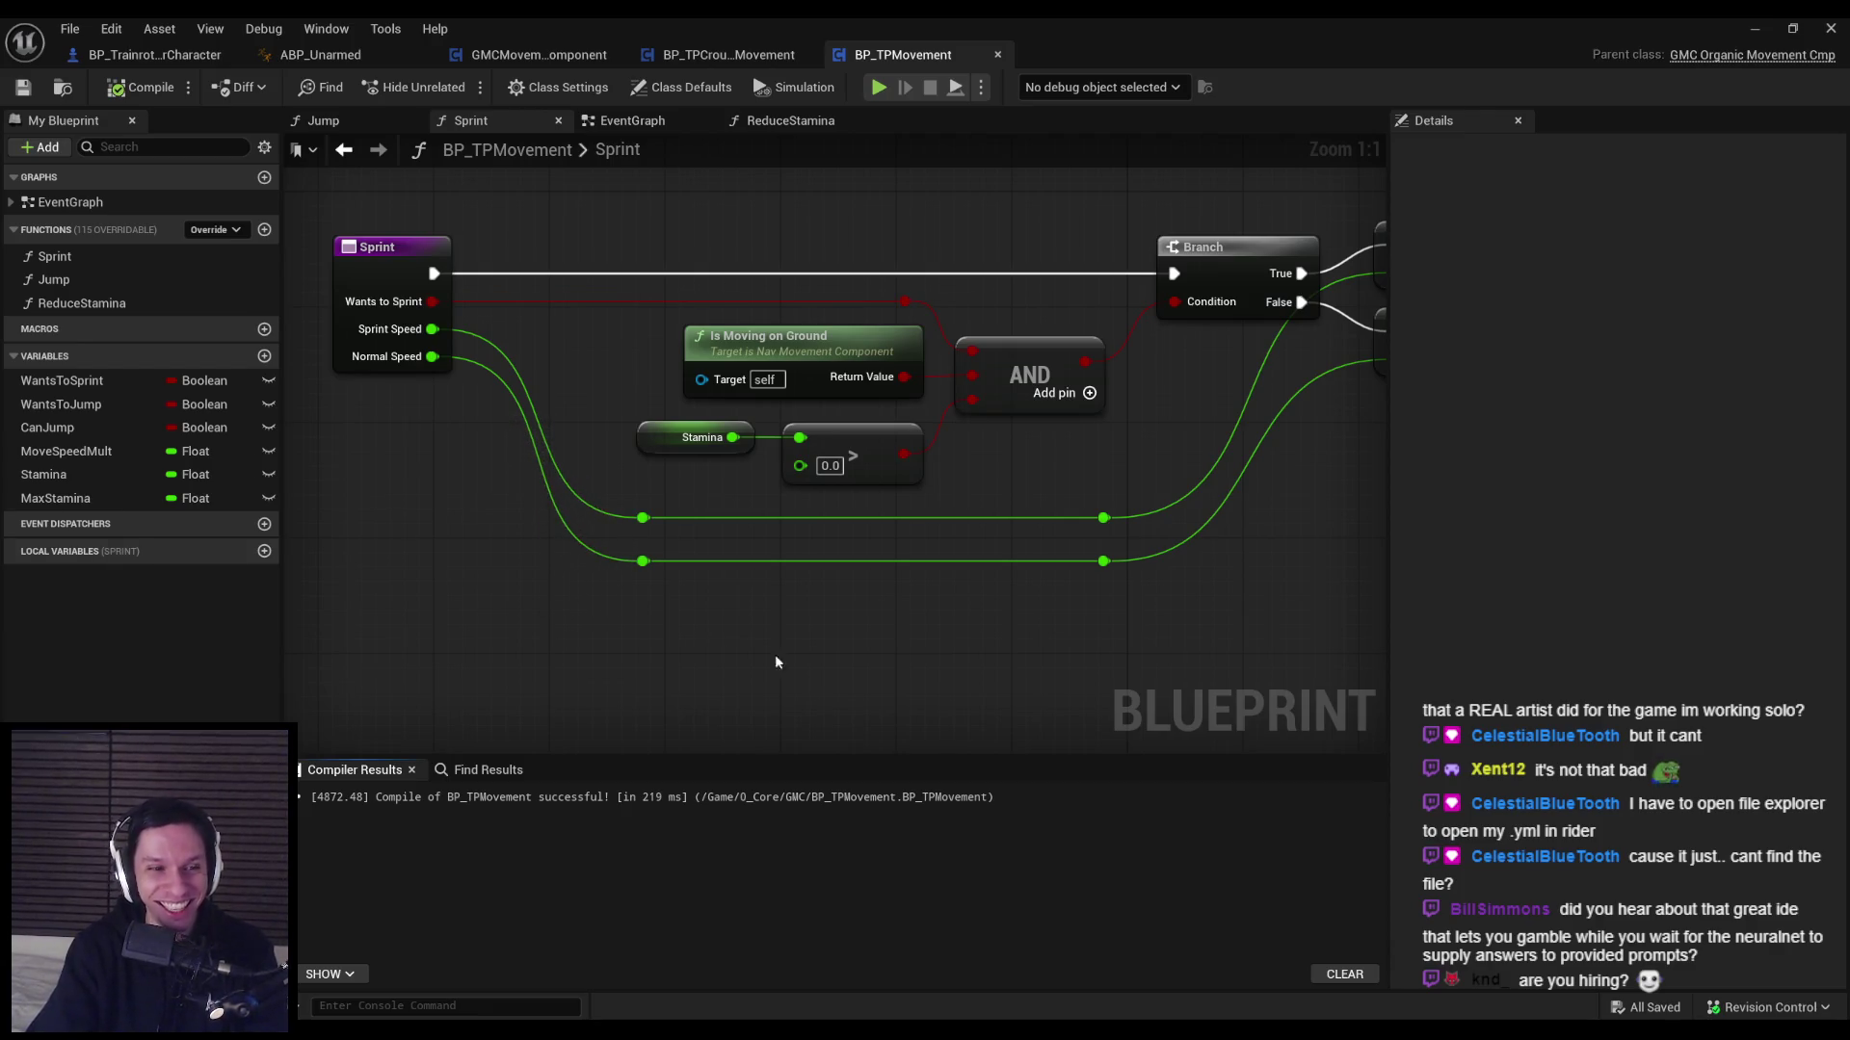
pyautogui.moveTo(714, 642); pyautogui.dragTo(800, 706)
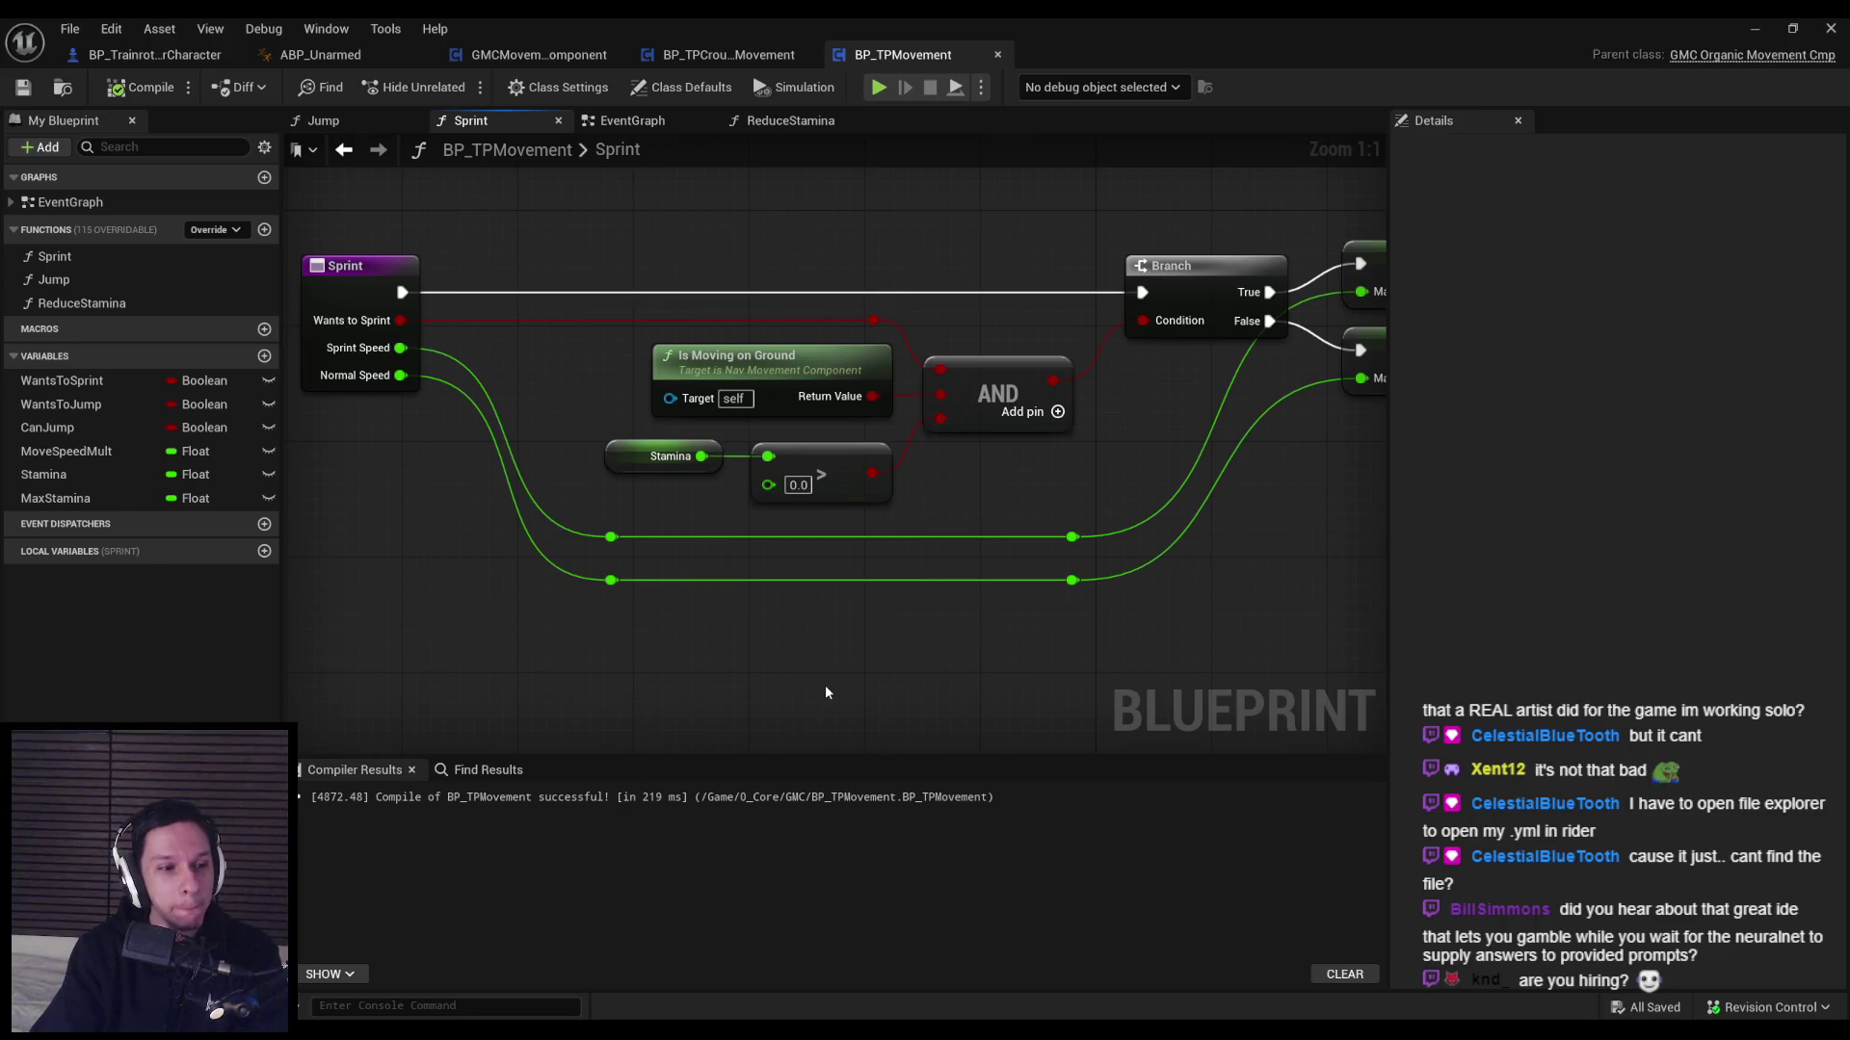
pyautogui.moveTo(857, 676); pyautogui.dragTo(782, 627)
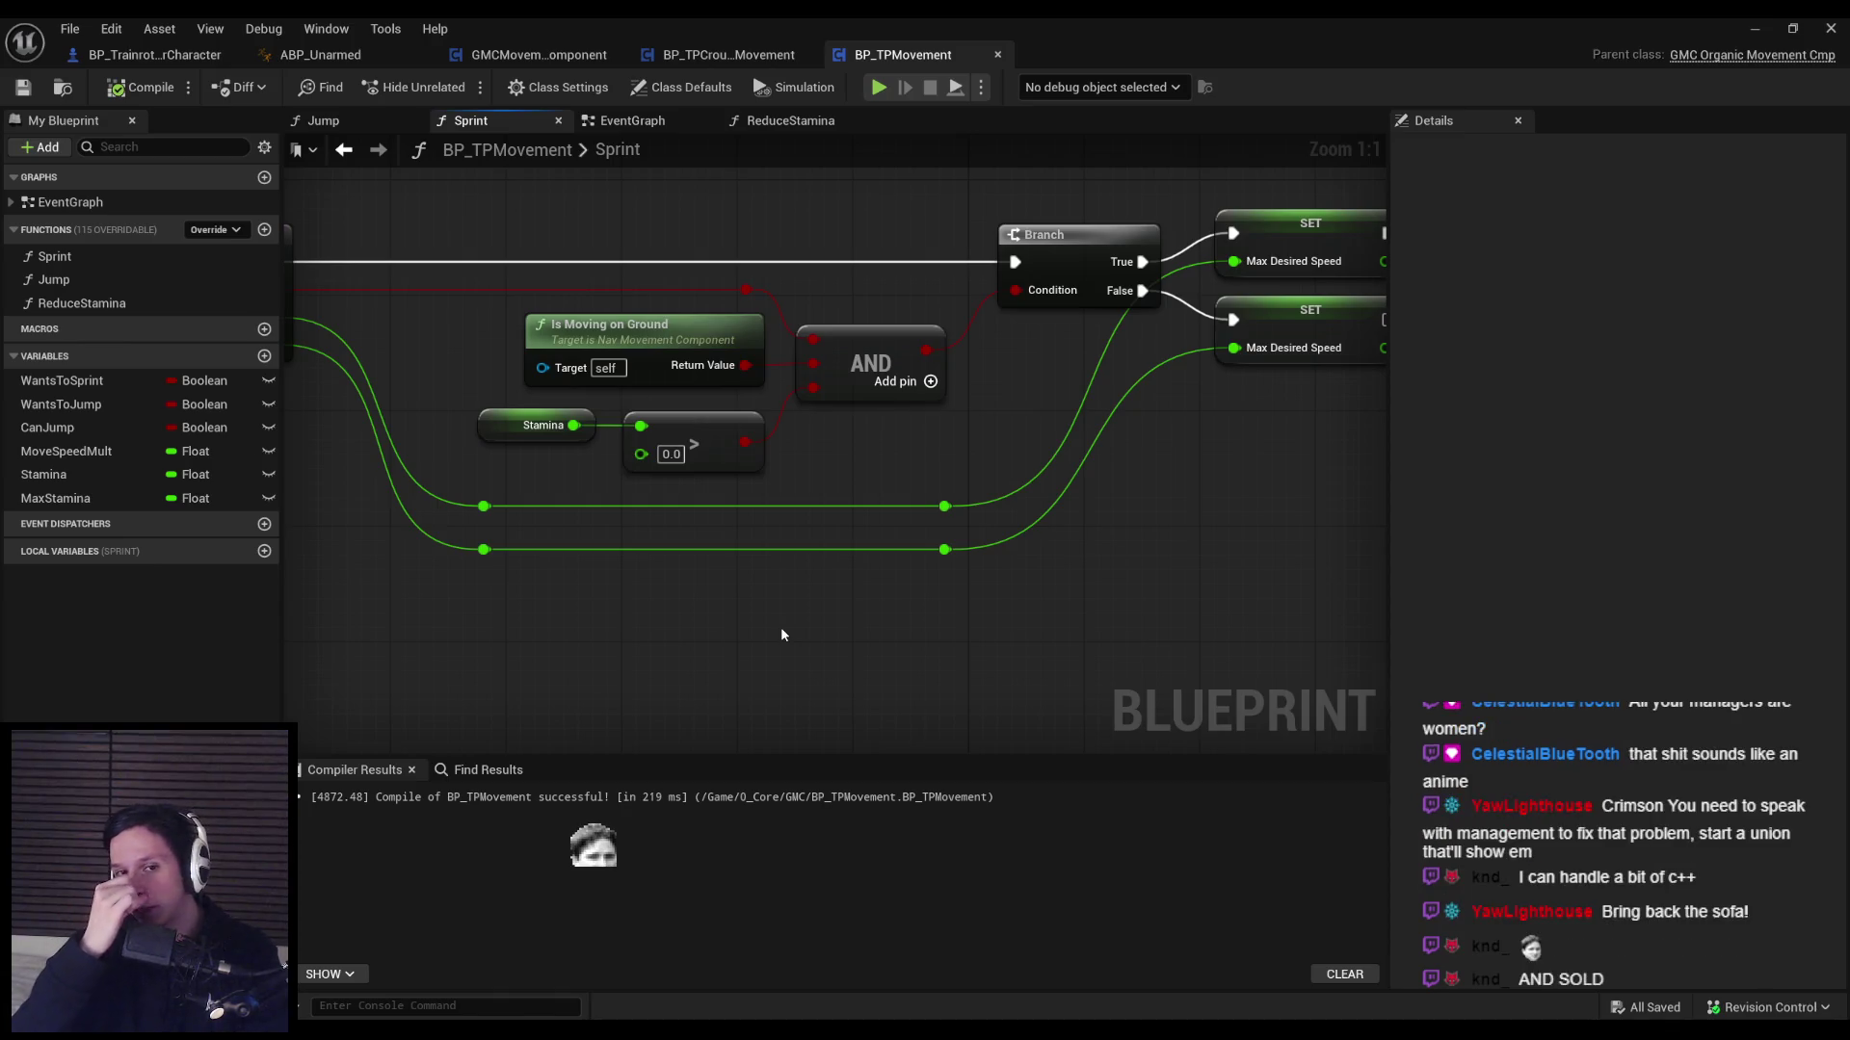
pyautogui.moveTo(1027, 597)
pyautogui.mouseDown()
pyautogui.moveTo(1011, 557)
pyautogui.moveTo(981, 620)
pyautogui.moveTo(650, 569)
pyautogui.moveTo(634, 593)
pyautogui.moveTo(1002, 581)
pyautogui.moveTo(1002, 566)
pyautogui.mouseUp()
pyautogui.scroll(-1, 981, 619)
pyautogui.moveTo(727, 494); pyautogui.dragTo(1012, 565)
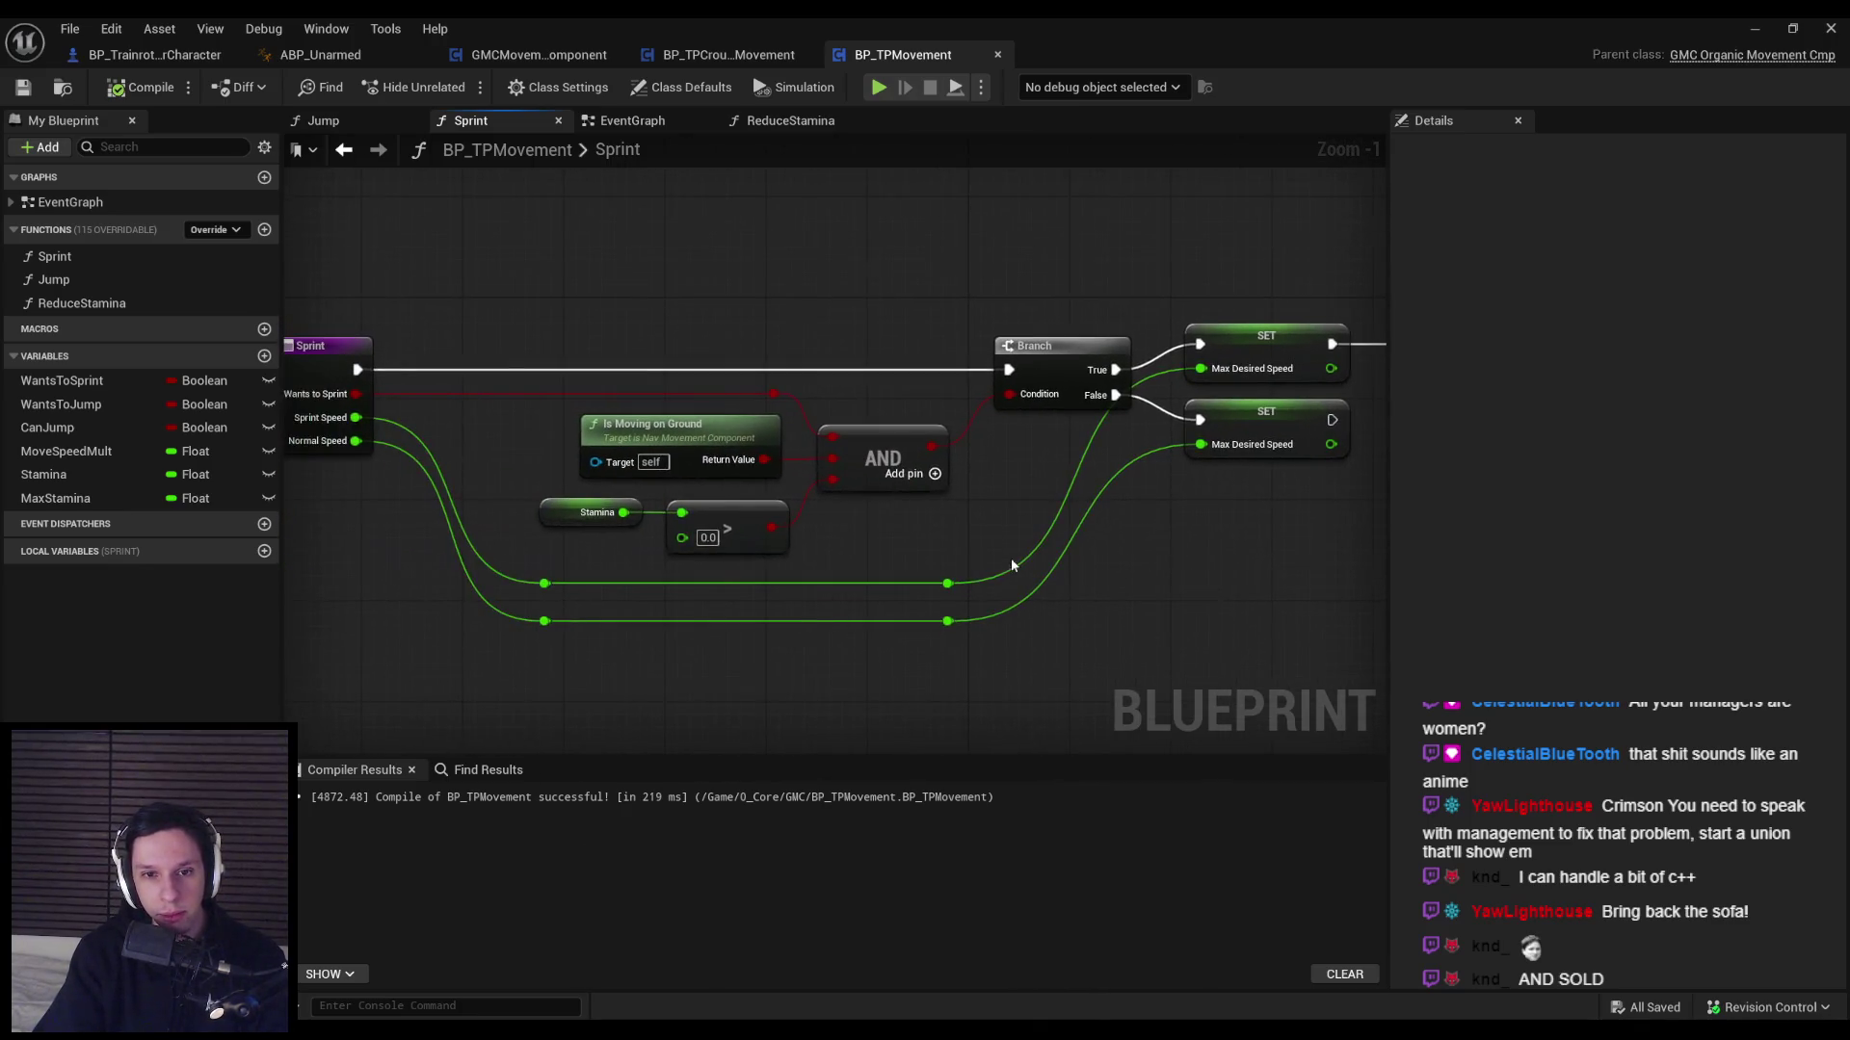
pyautogui.hotkey('alt', 'p')
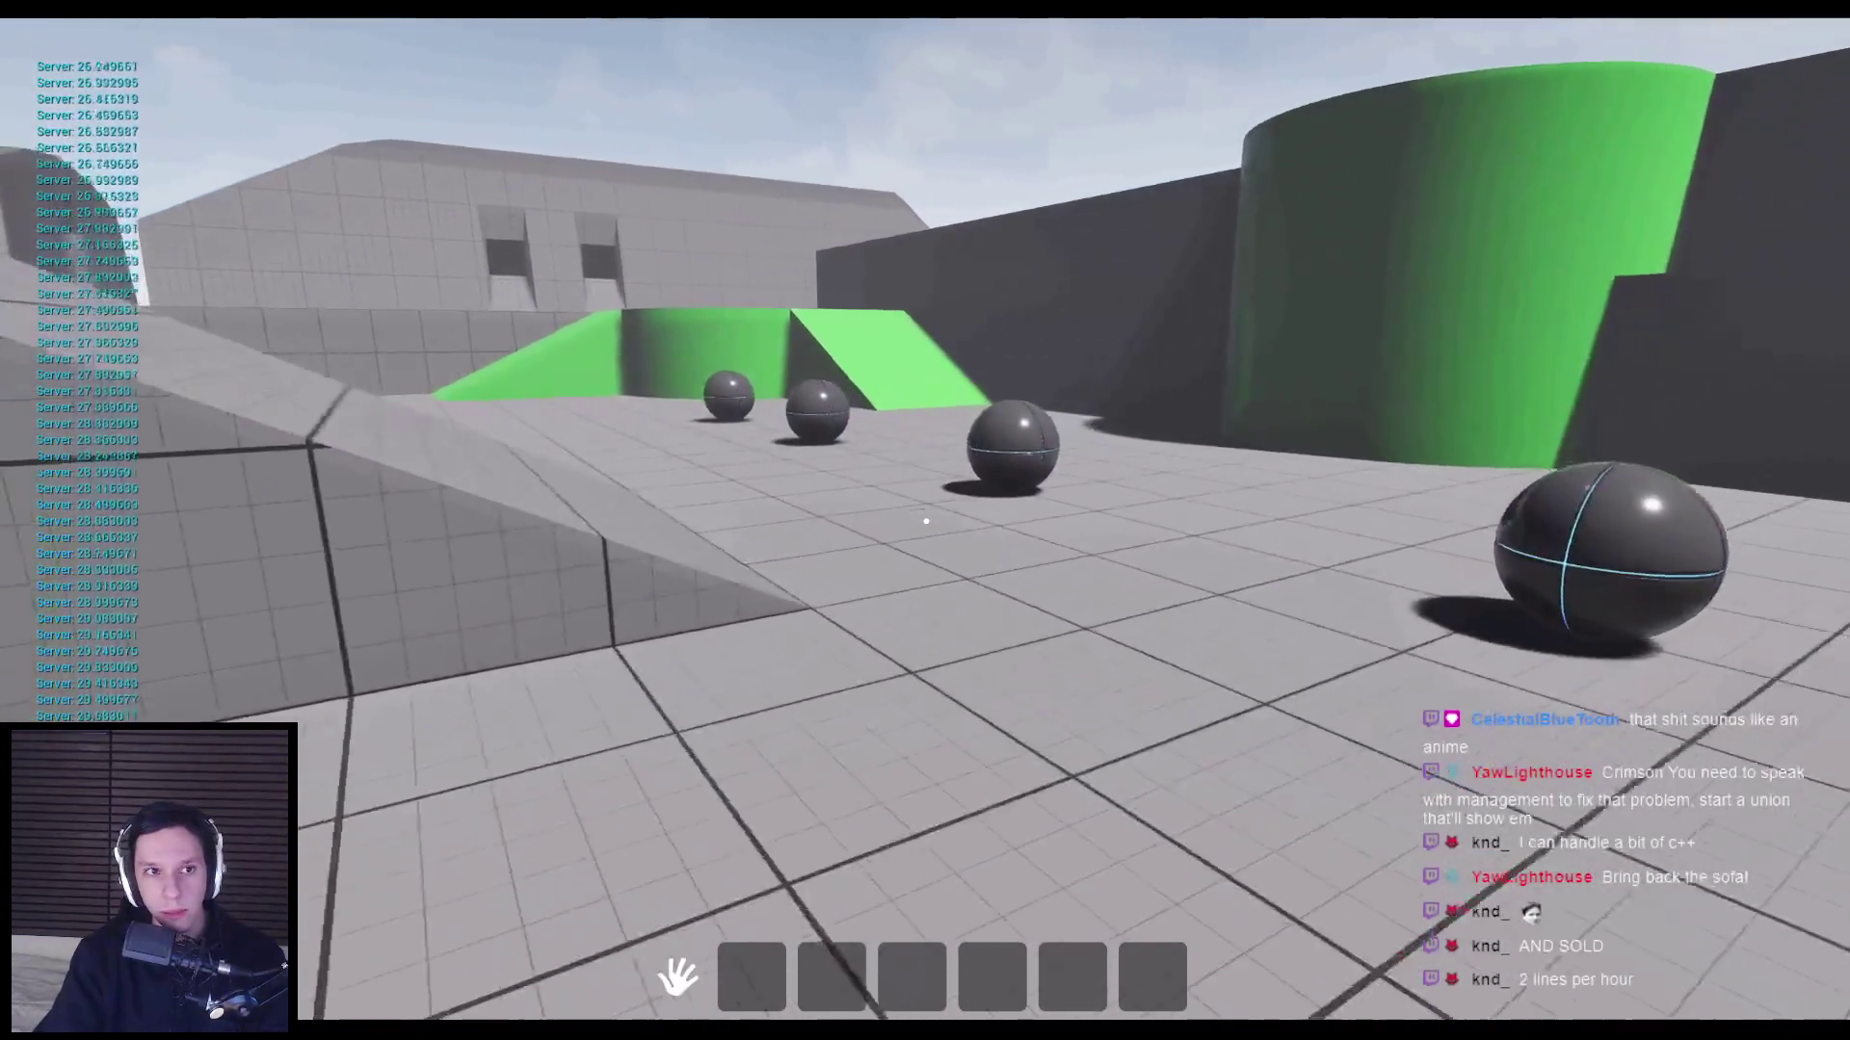
# Run the character up the green ramp and past the spheres, then stop playing.
pyautogui.press('w')
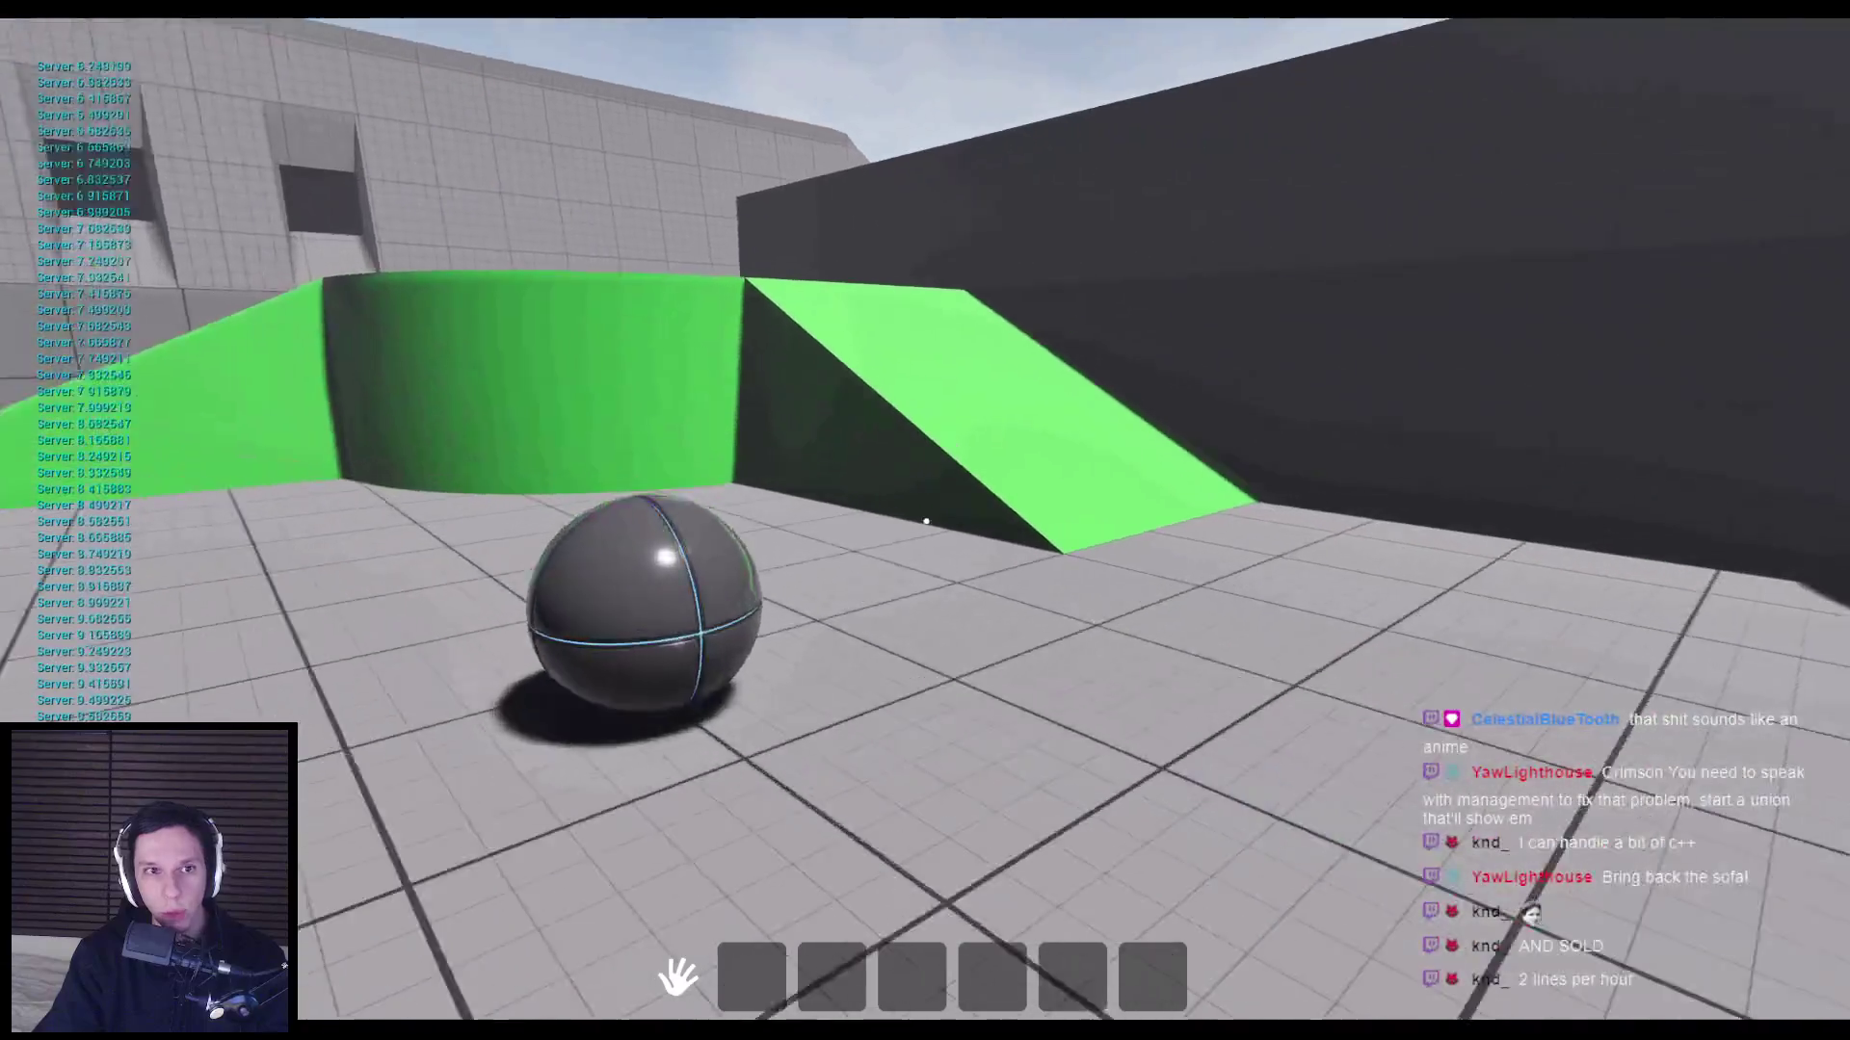
pyautogui.press('w')
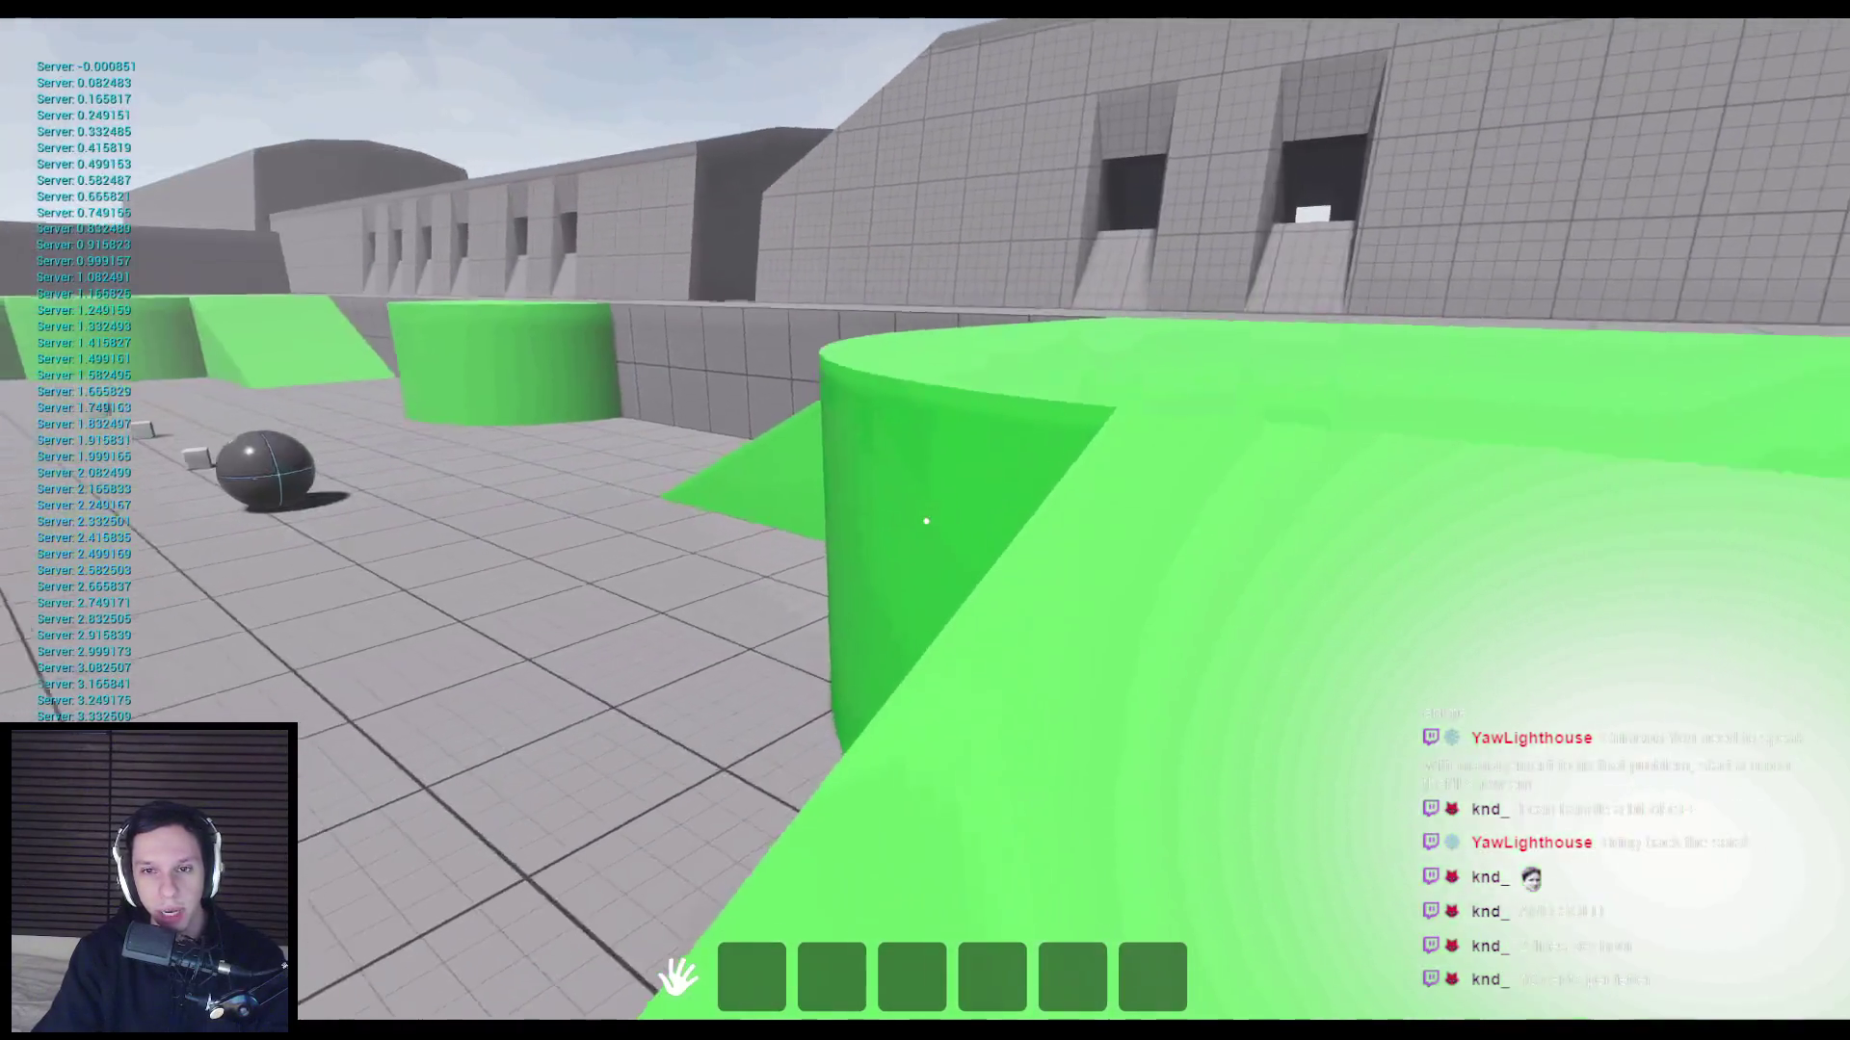
pyautogui.press('w')
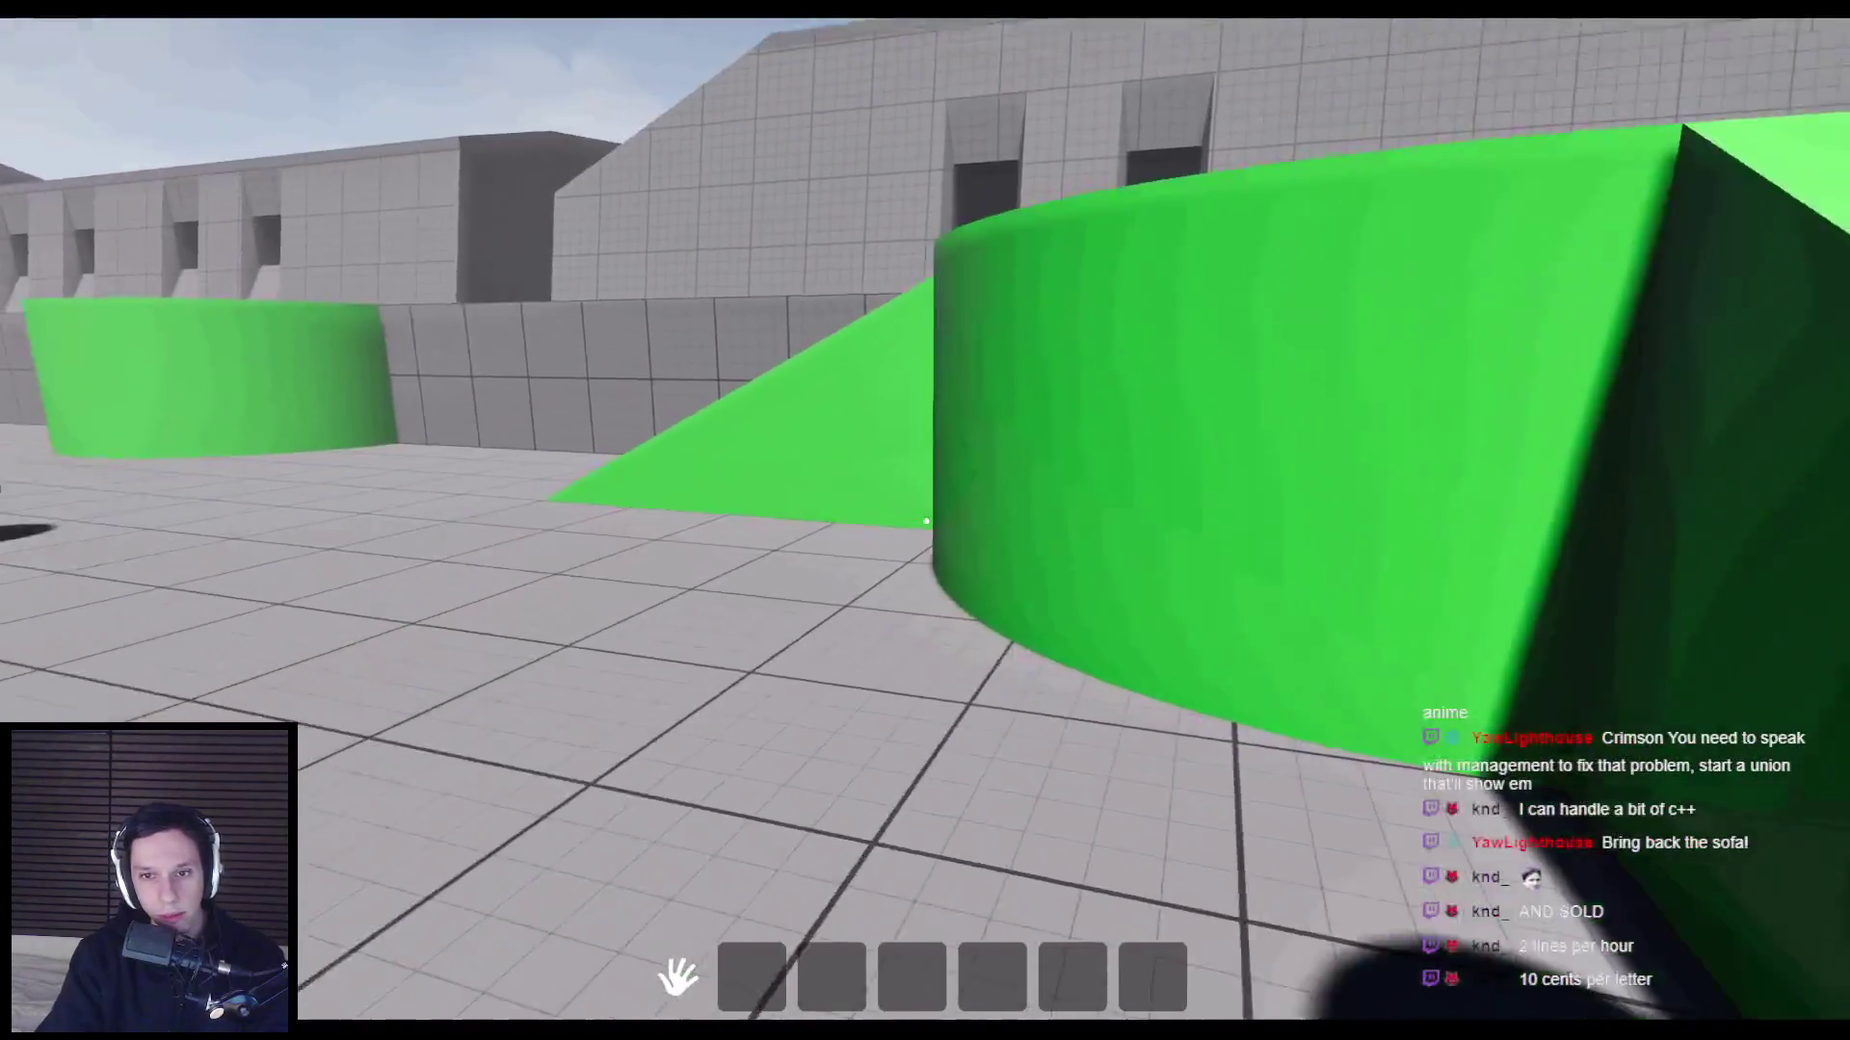
pyautogui.press('w')
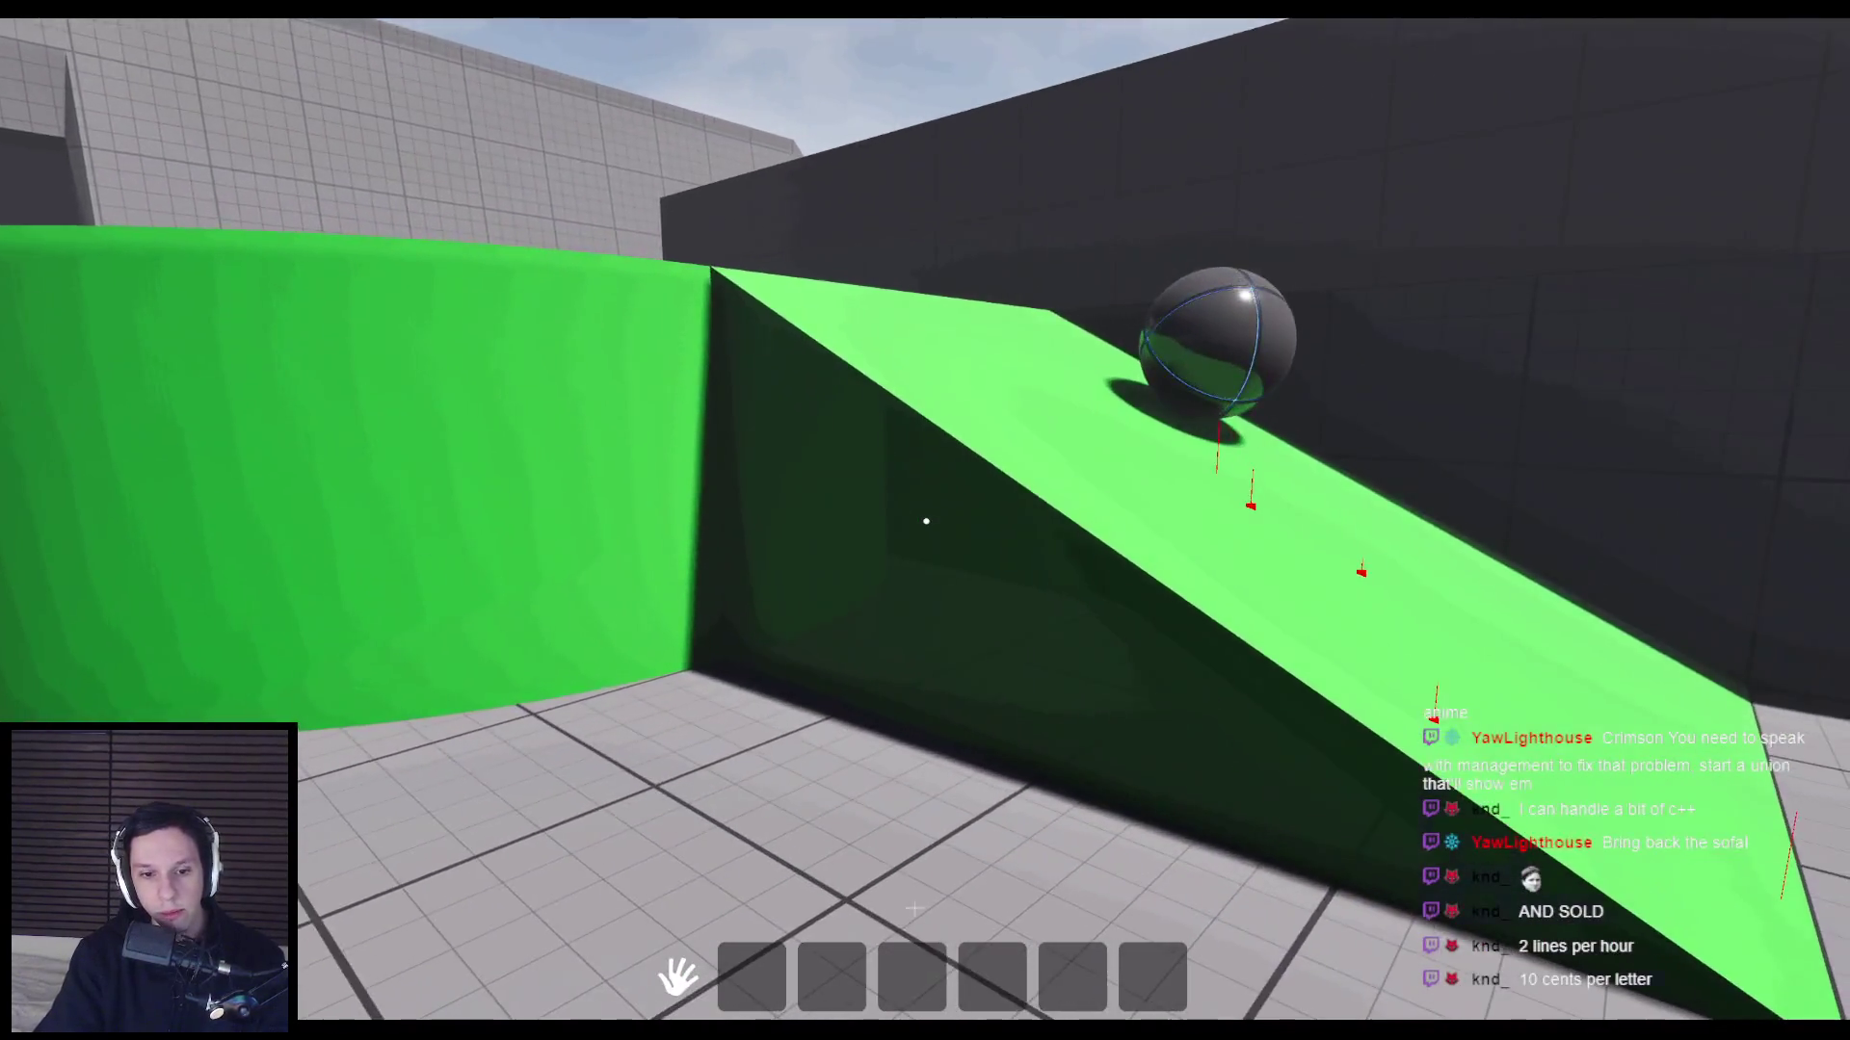
pyautogui.press('Escape')
# Open the ReduceStamina graph and shift the Stamina, Amount and subtract nodes down-left.
pyautogui.click(633, 957)
pyautogui.scroll(2, 796, 386)
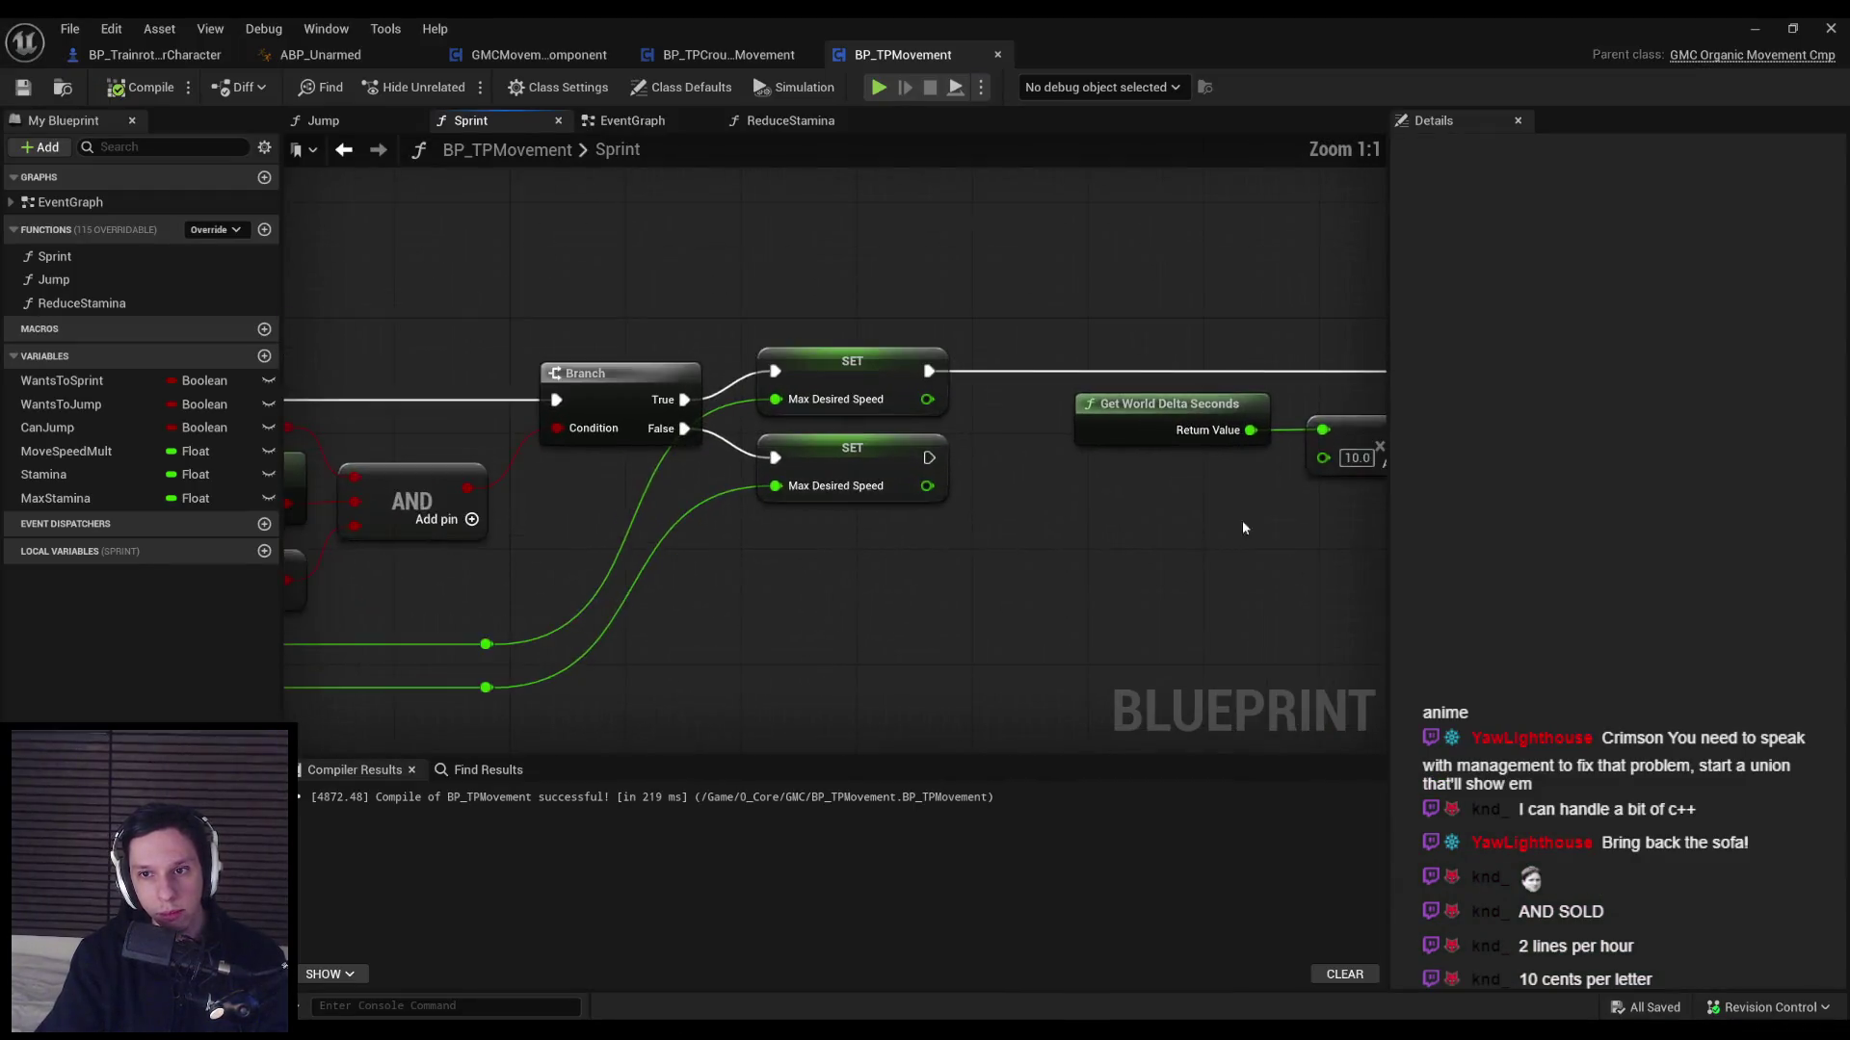
pyautogui.doubleClick(795, 386)
pyautogui.moveTo(703, 520); pyautogui.dragTo(443, 429)
pyautogui.moveTo(648, 464)
pyautogui.mouseDown()
pyautogui.moveTo(522, 540)
pyautogui.moveTo(606, 541)
pyautogui.mouseUp()
pyautogui.click(545, 541)
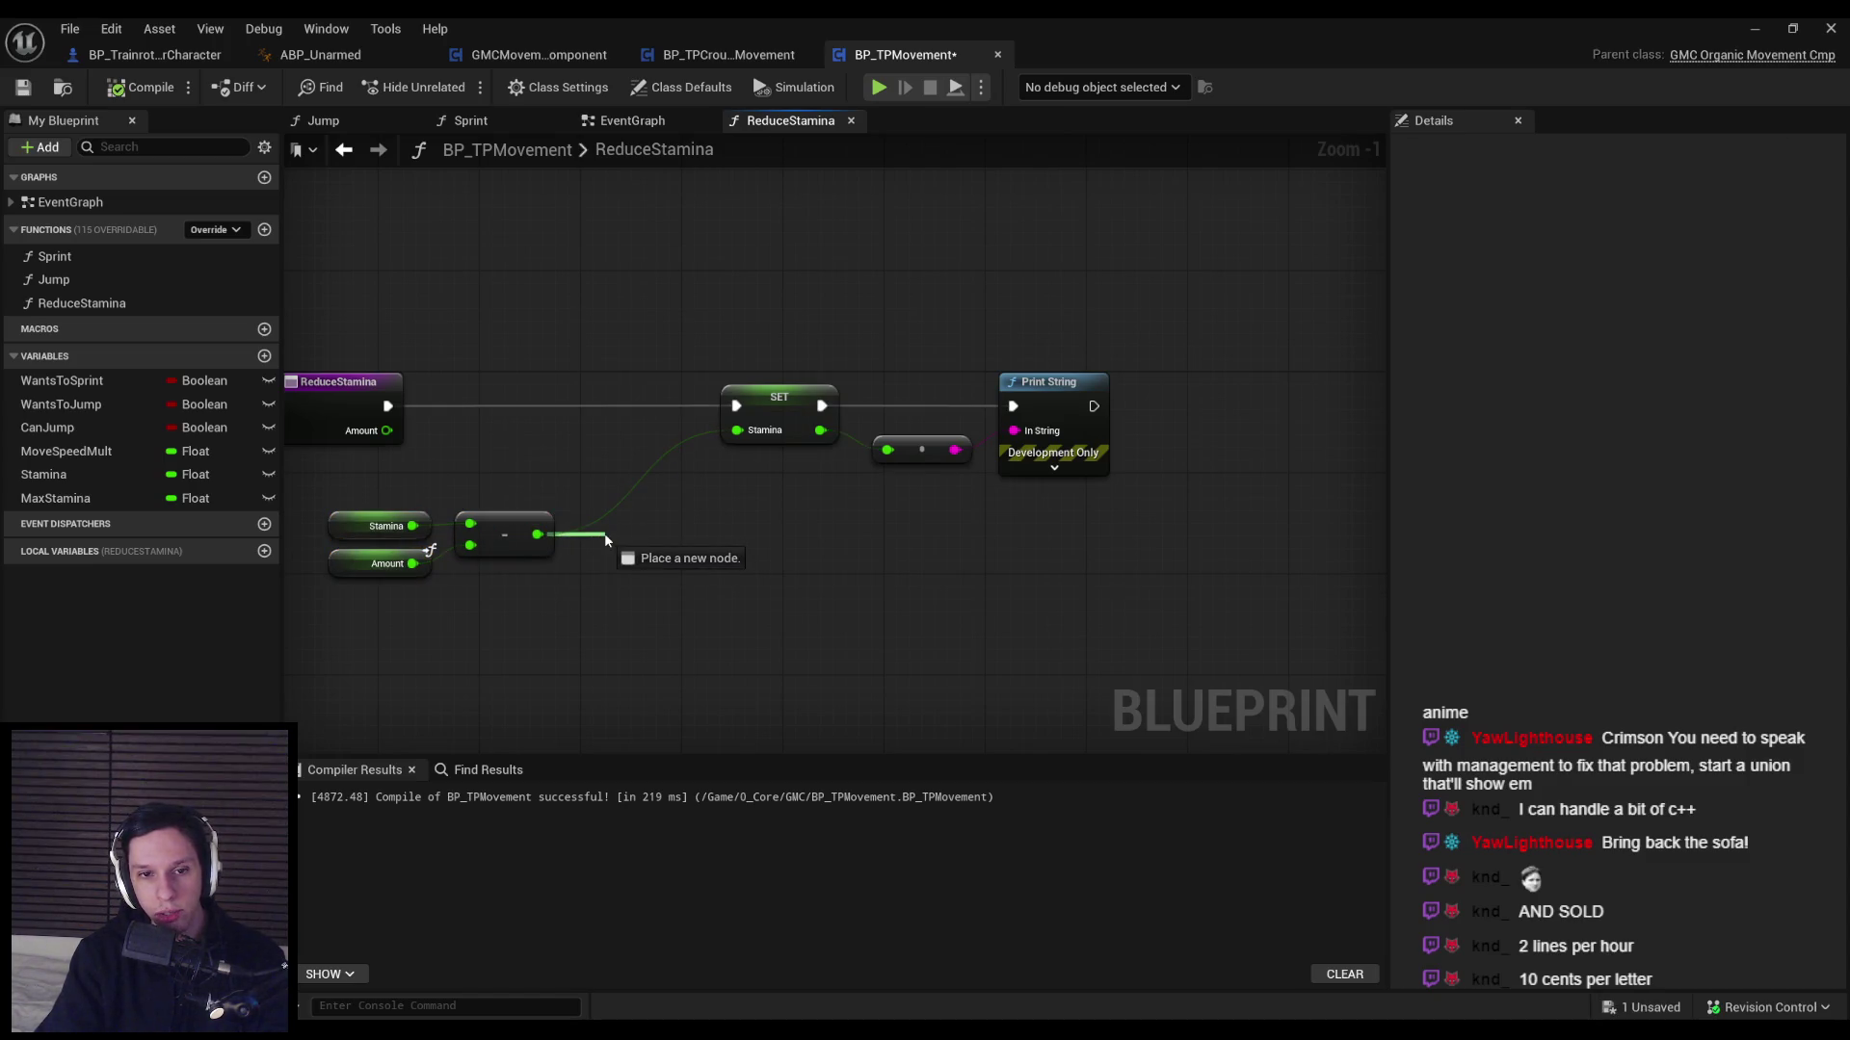
# Clamp the subtraction result with a Max (Float) node feeding SET Stamina, recompile and play.
pyautogui.moveTo(606, 541); pyautogui.dragTo(606, 540)
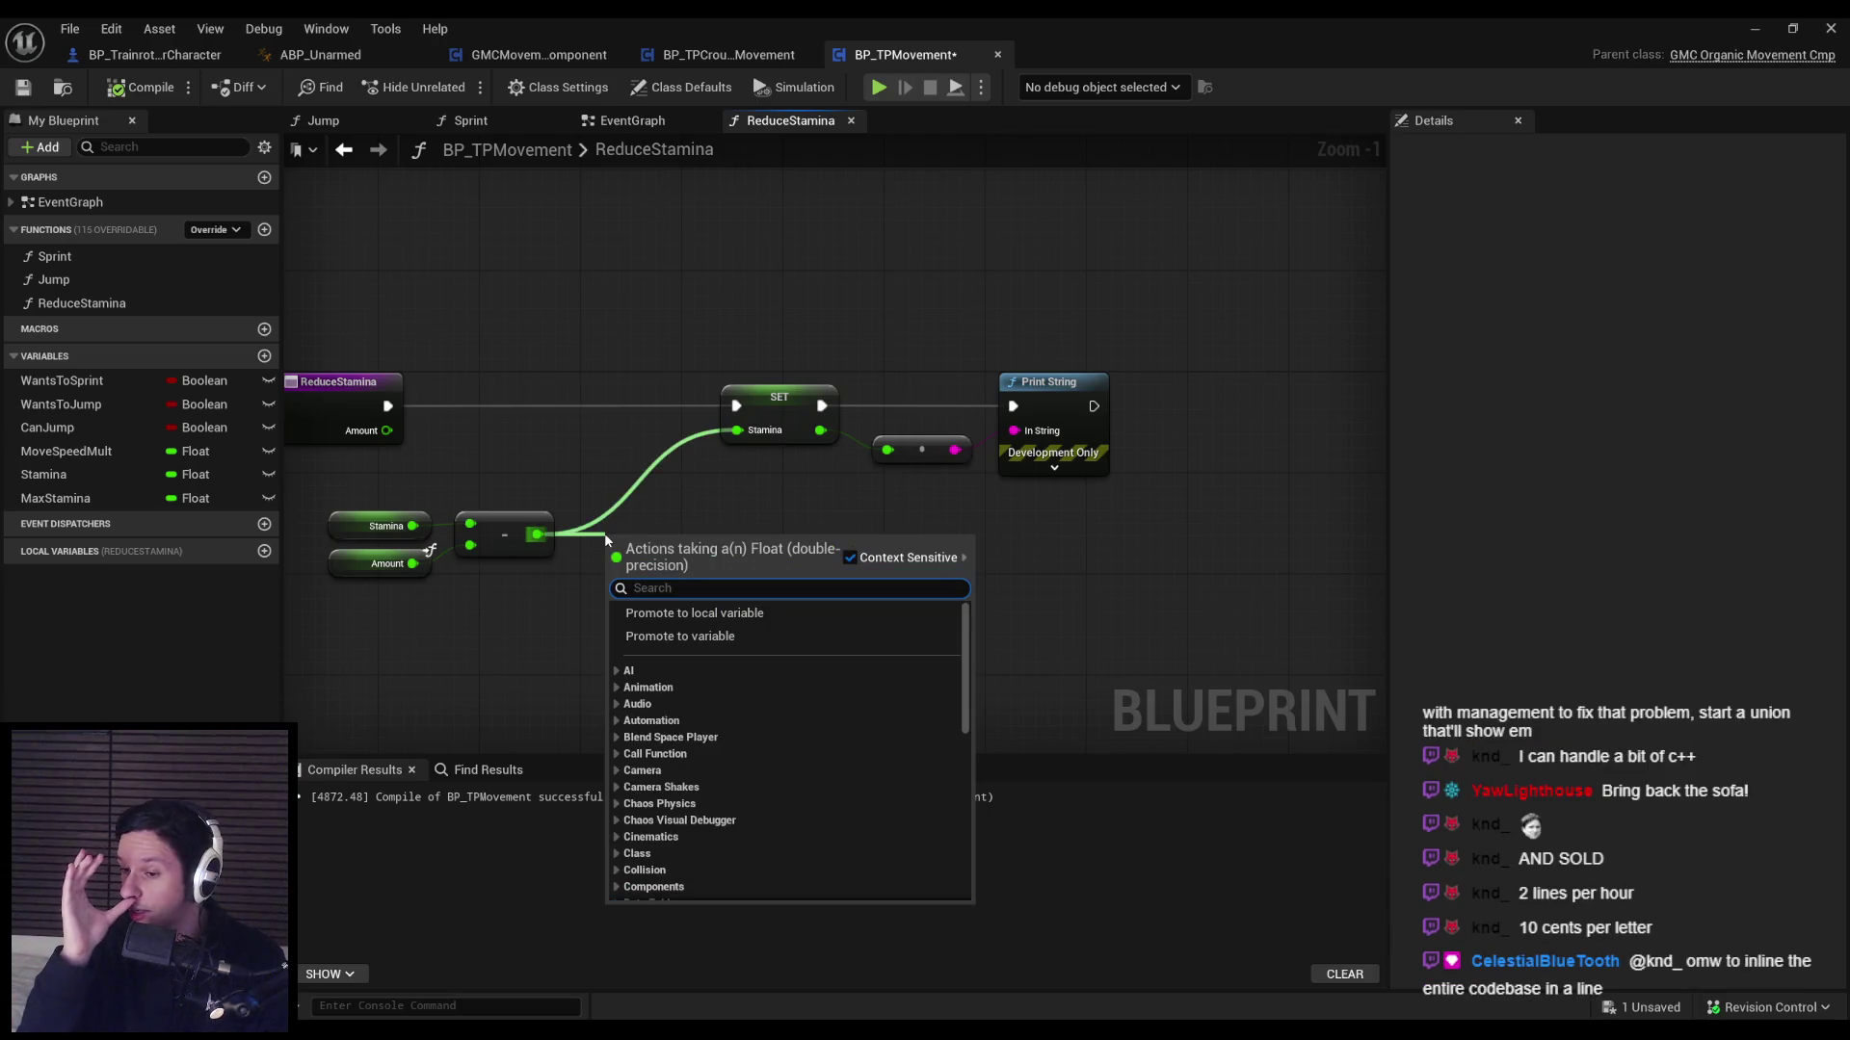
pyautogui.write('max')
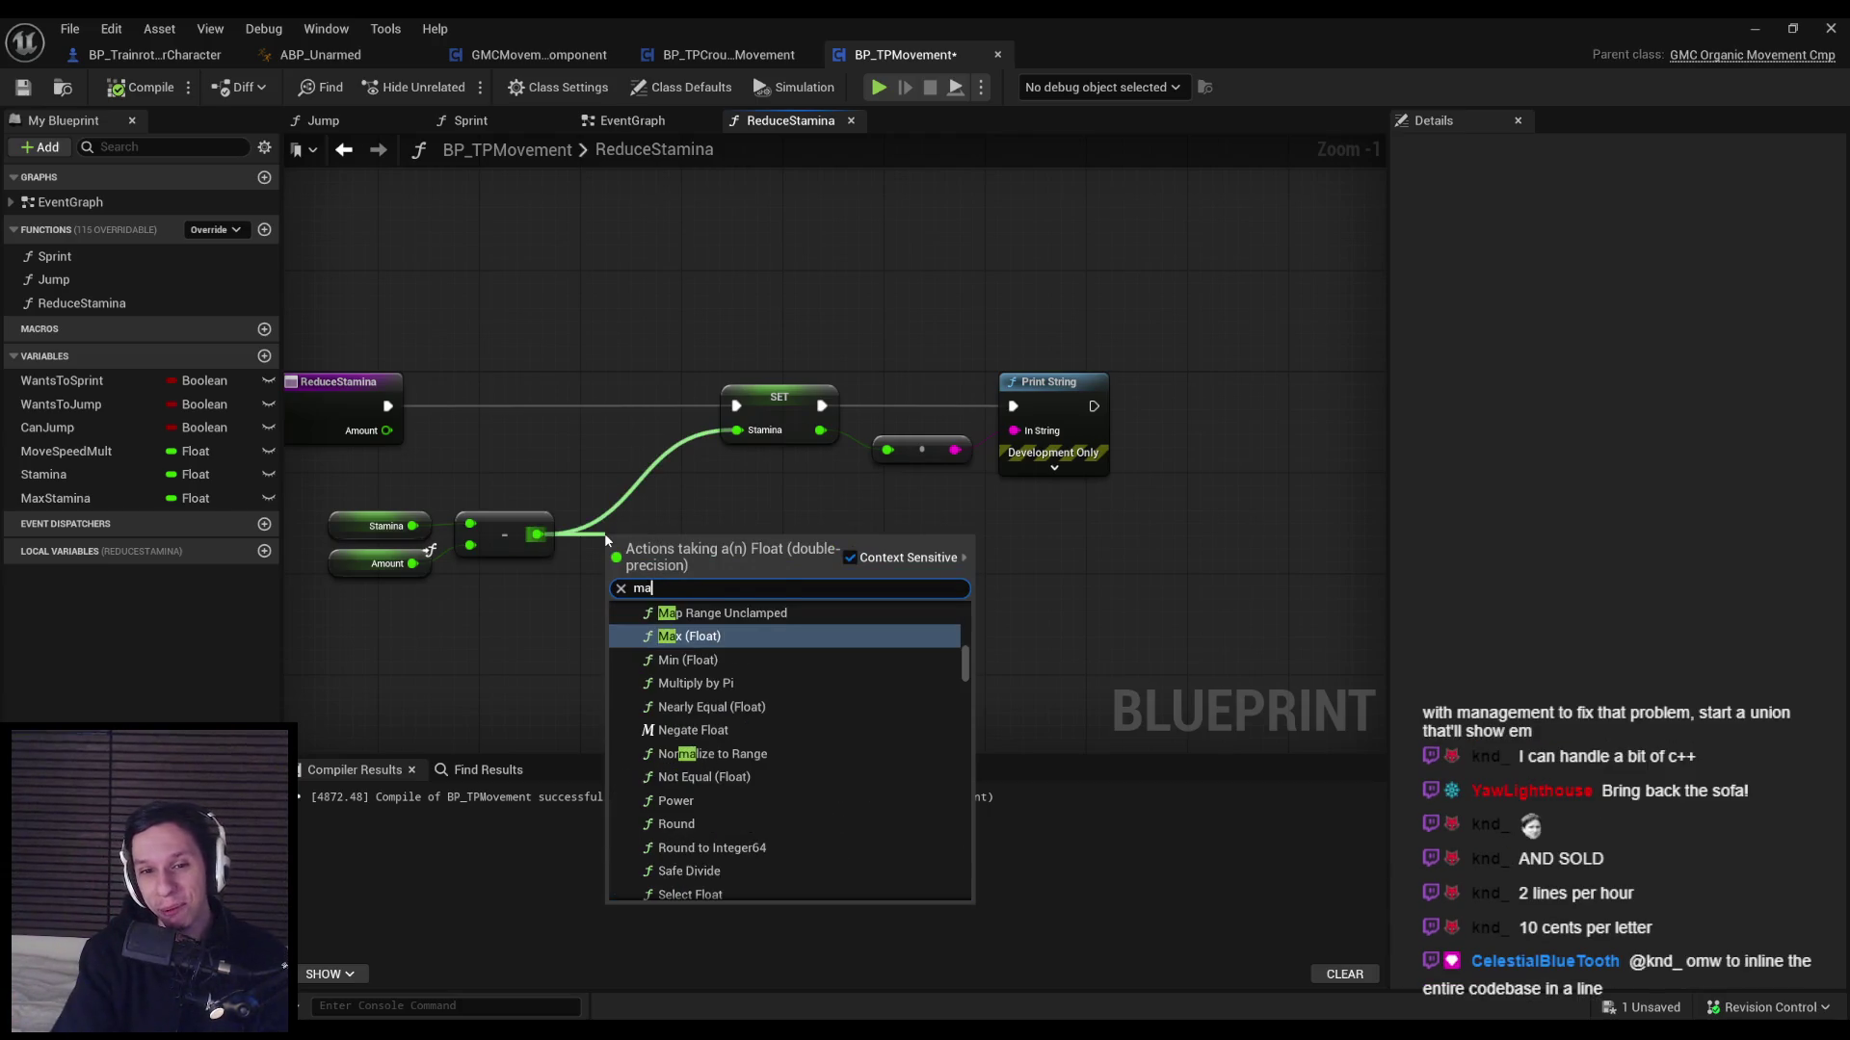
pyautogui.press('Return')
pyautogui.scroll(1, 641, 564)
pyautogui.moveTo(755, 539); pyautogui.dragTo(761, 416)
pyautogui.moveTo(919, 655); pyautogui.dragTo(463, 546)
pyautogui.moveTo(867, 596); pyautogui.dragTo(780, 567)
pyautogui.click(795, 632)
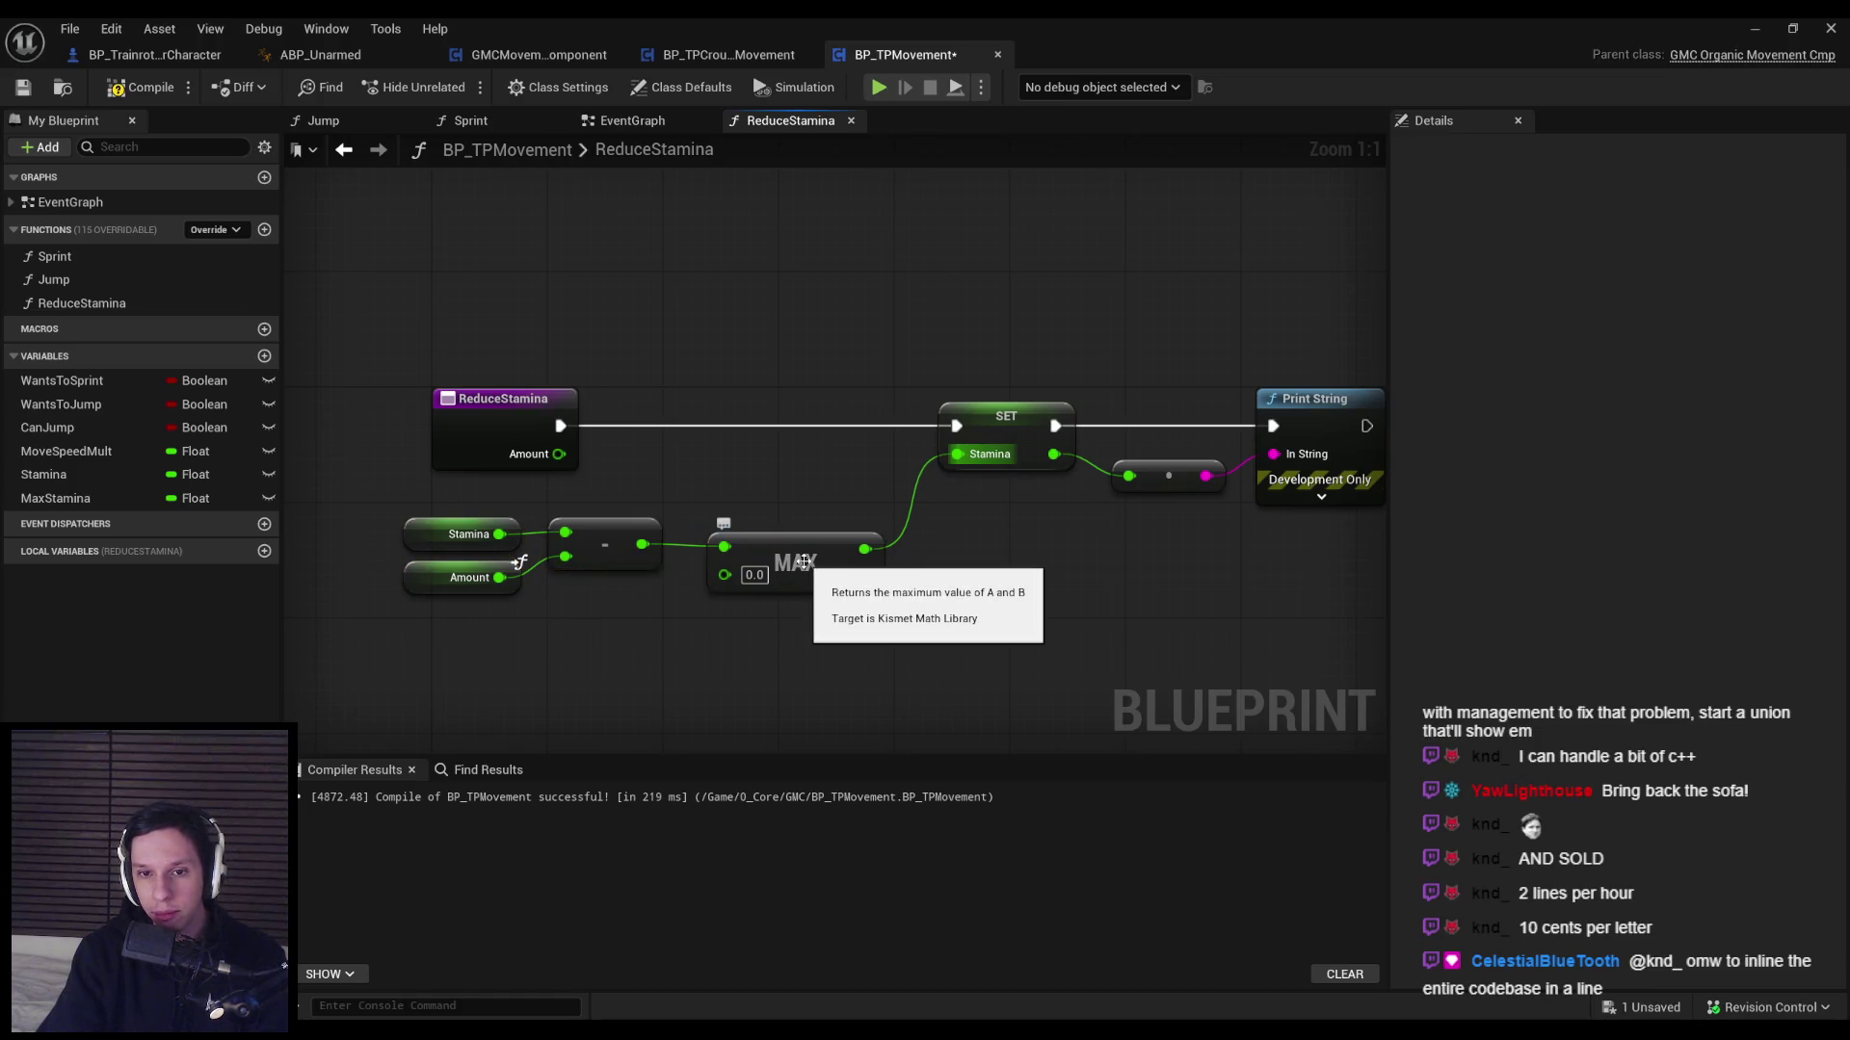
pyautogui.click(140, 86)
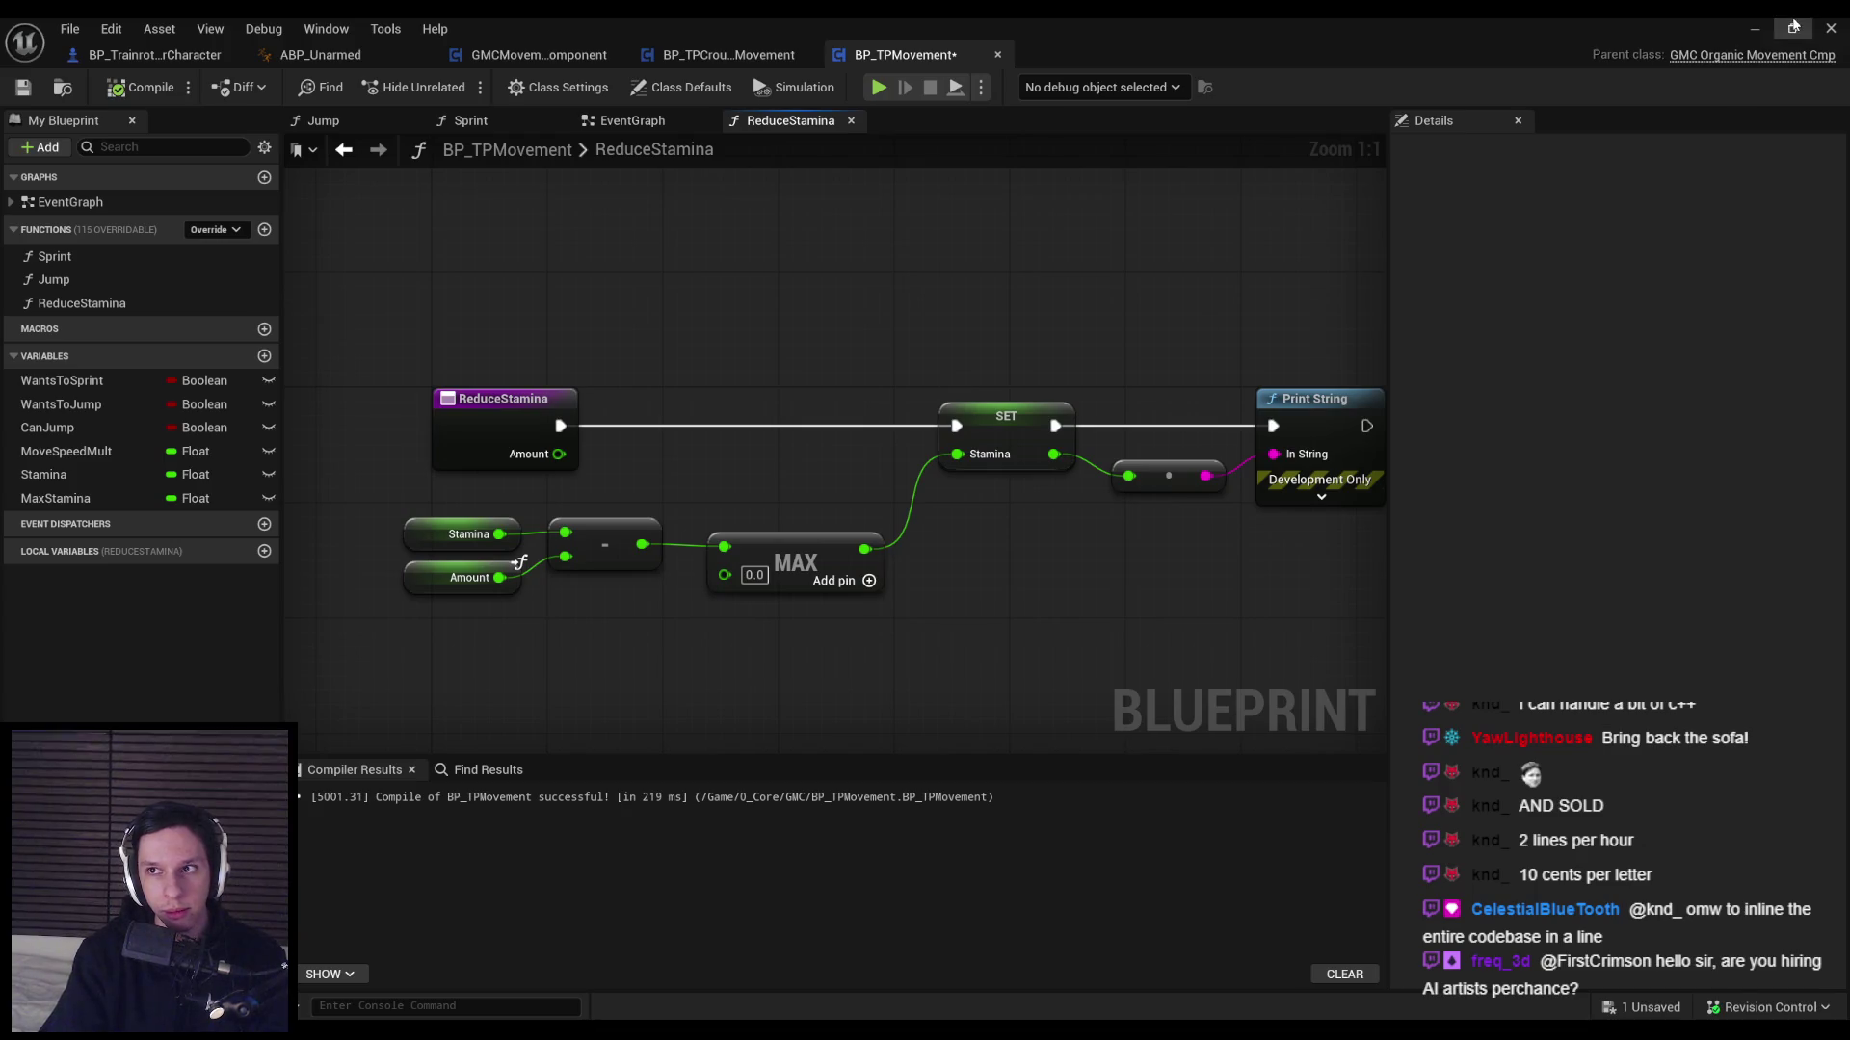
pyautogui.click(1794, 26)
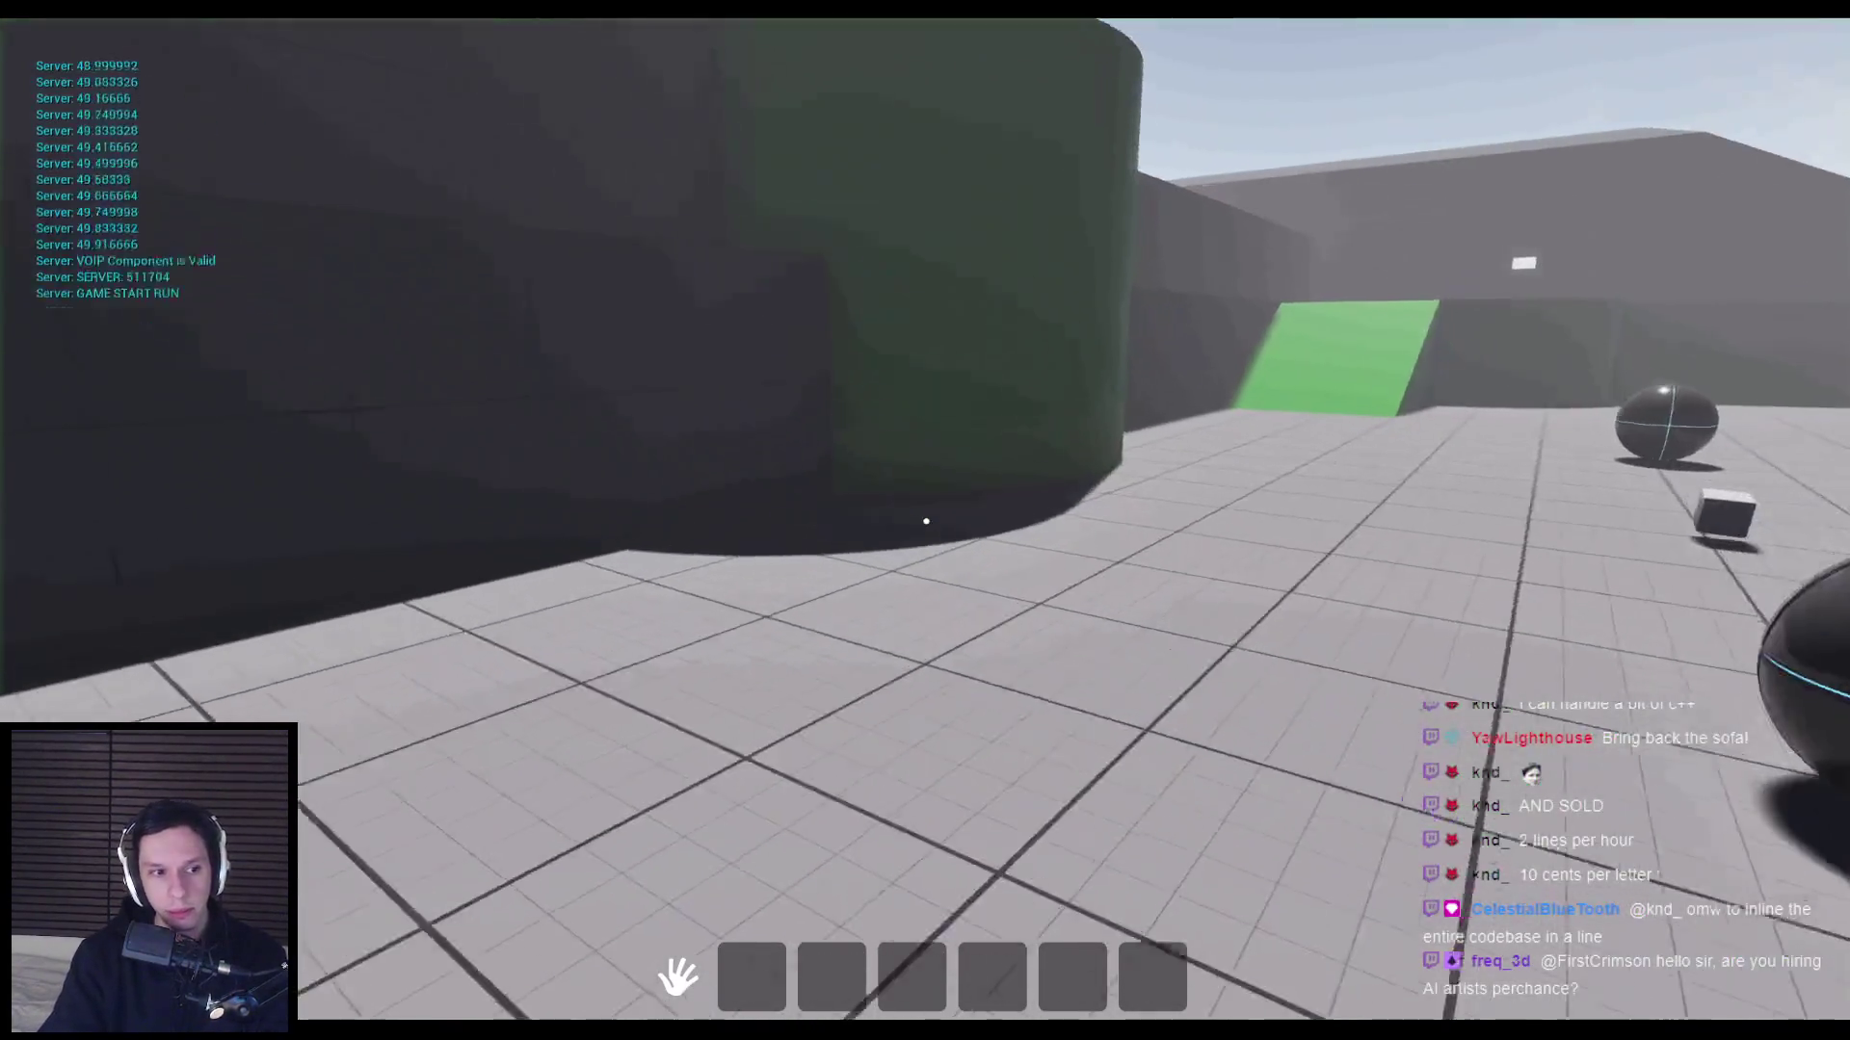
# Walk across the level to the small white cube, pick it up, drop it, then stop.
pyautogui.press('w')
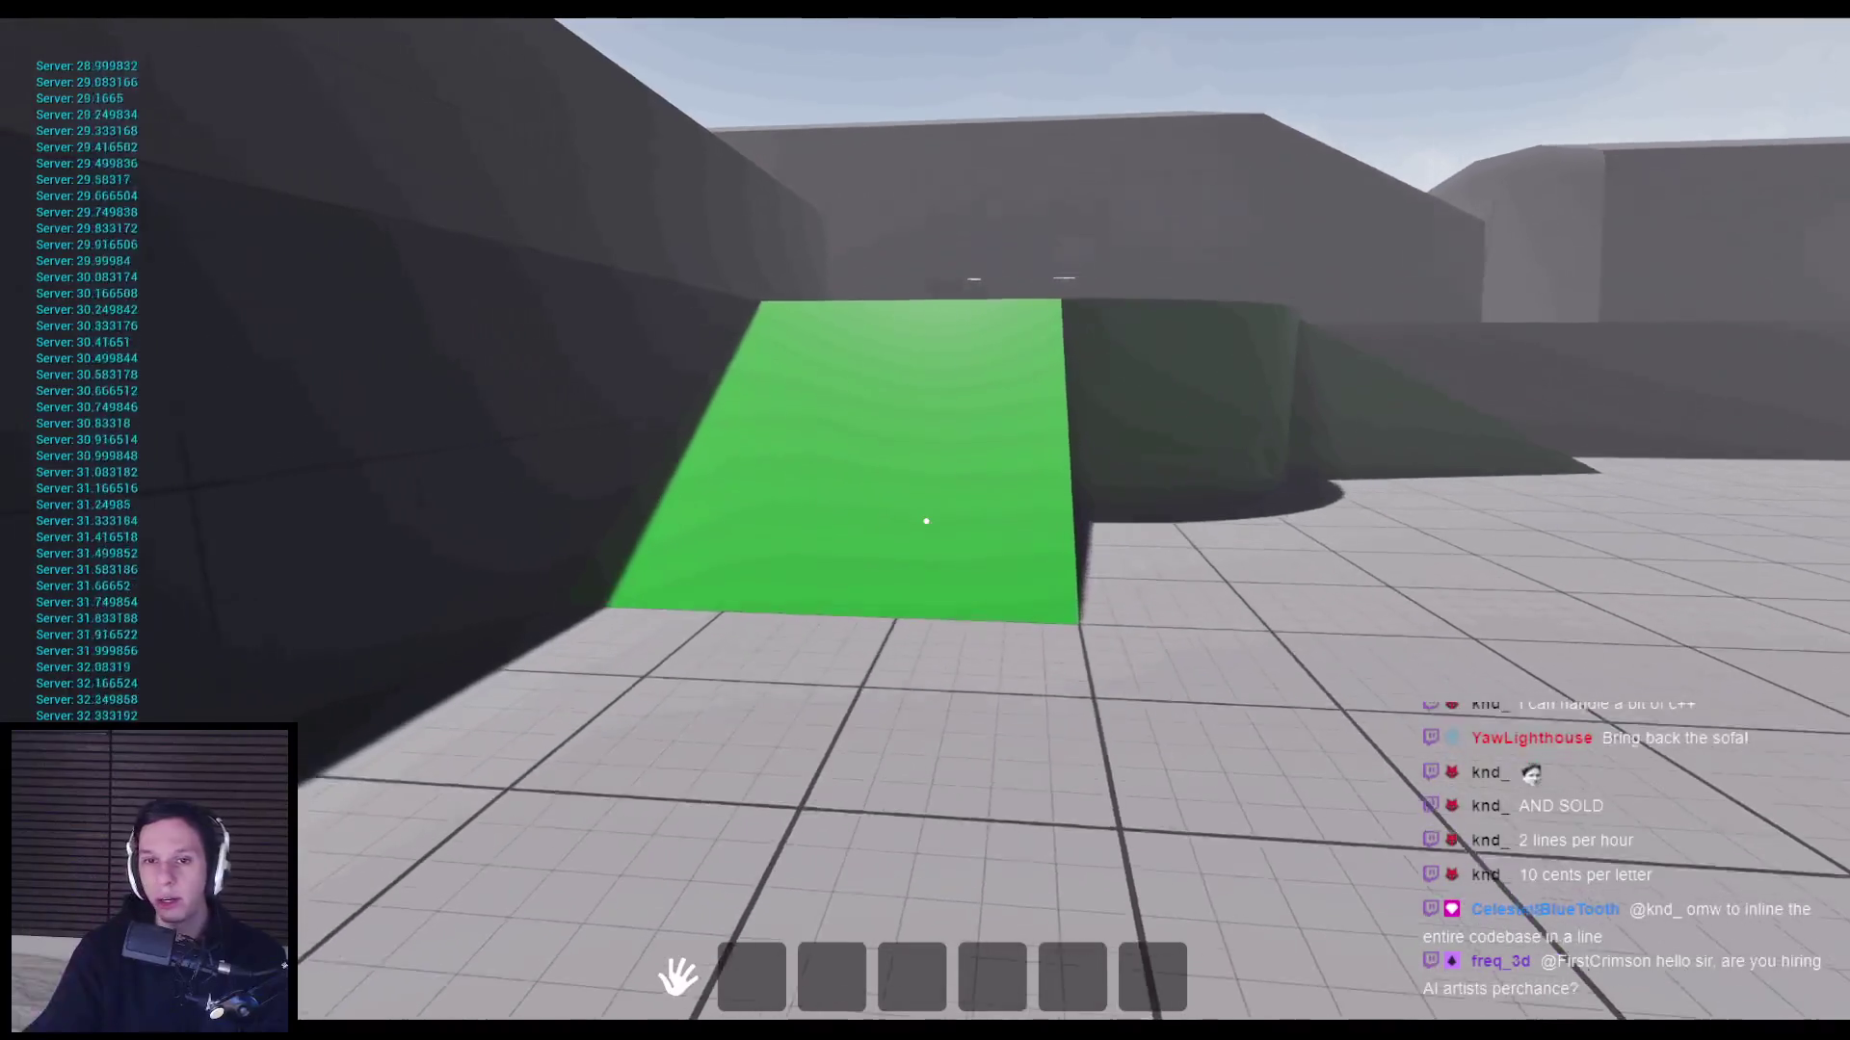
pyautogui.press('w')
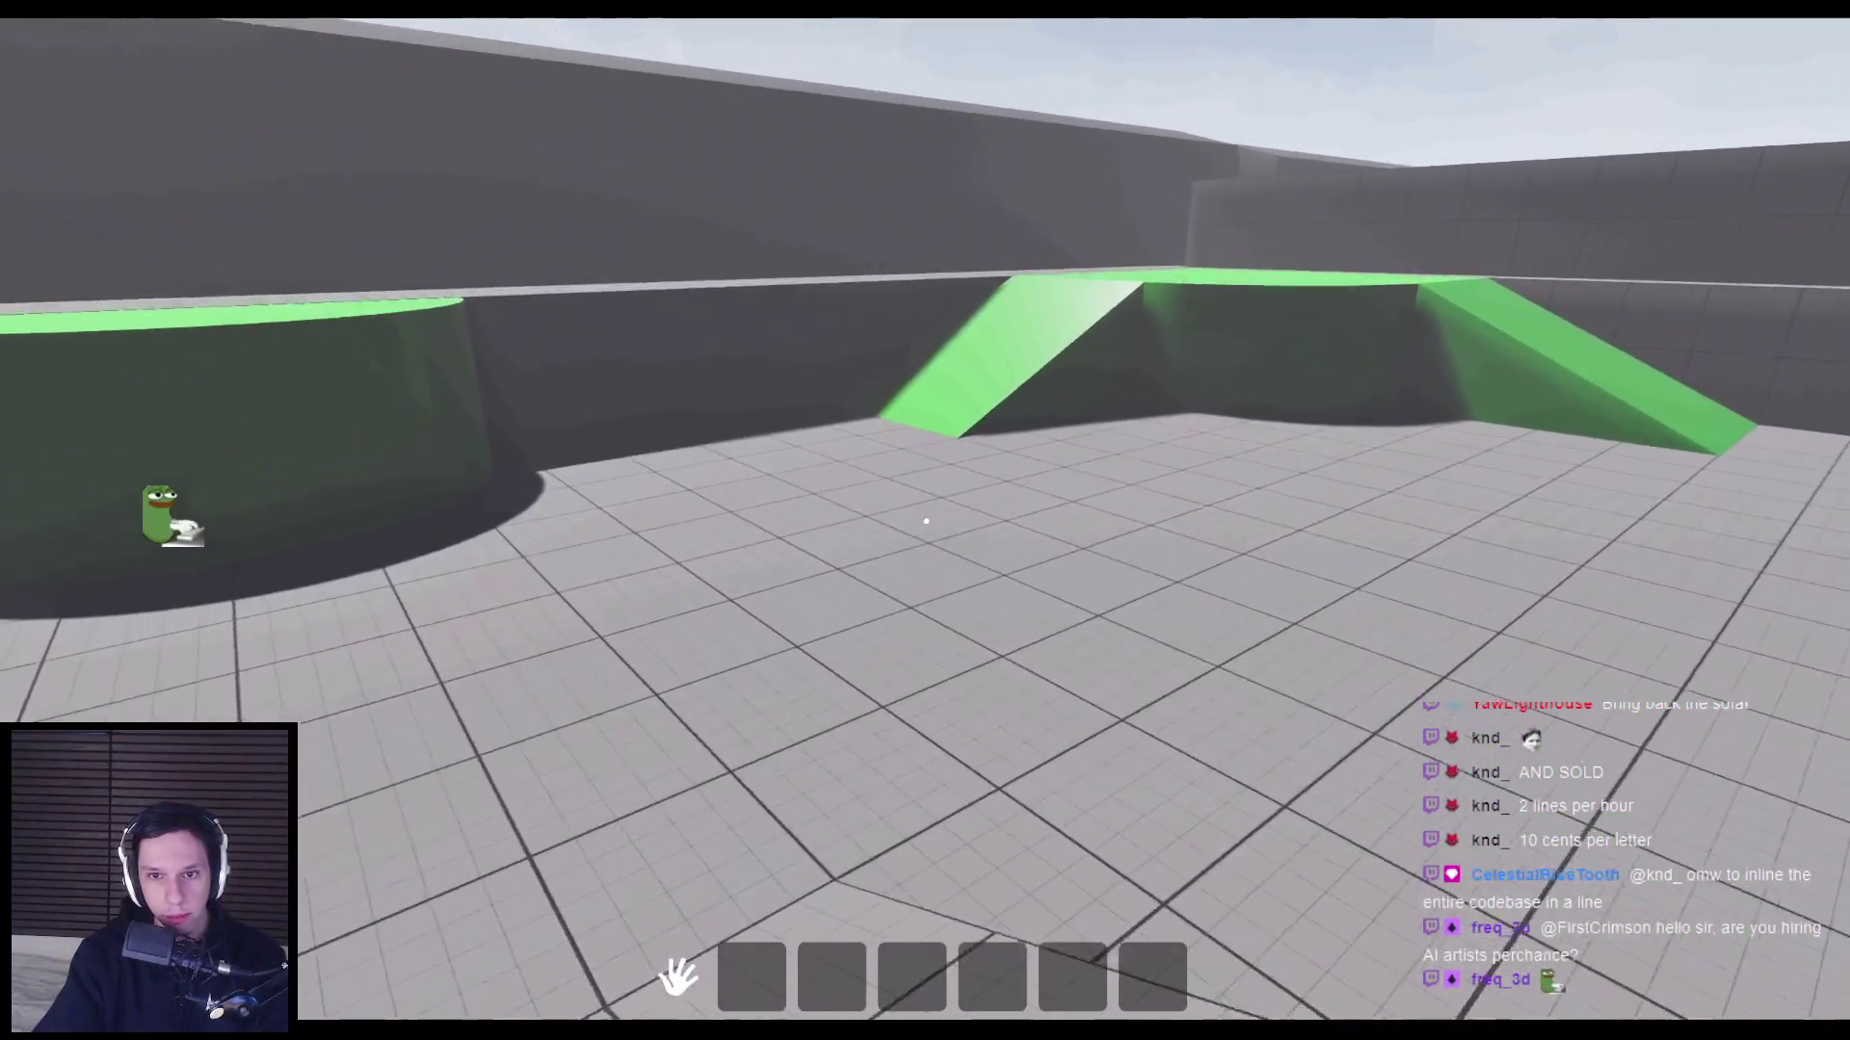
pyautogui.press('w')
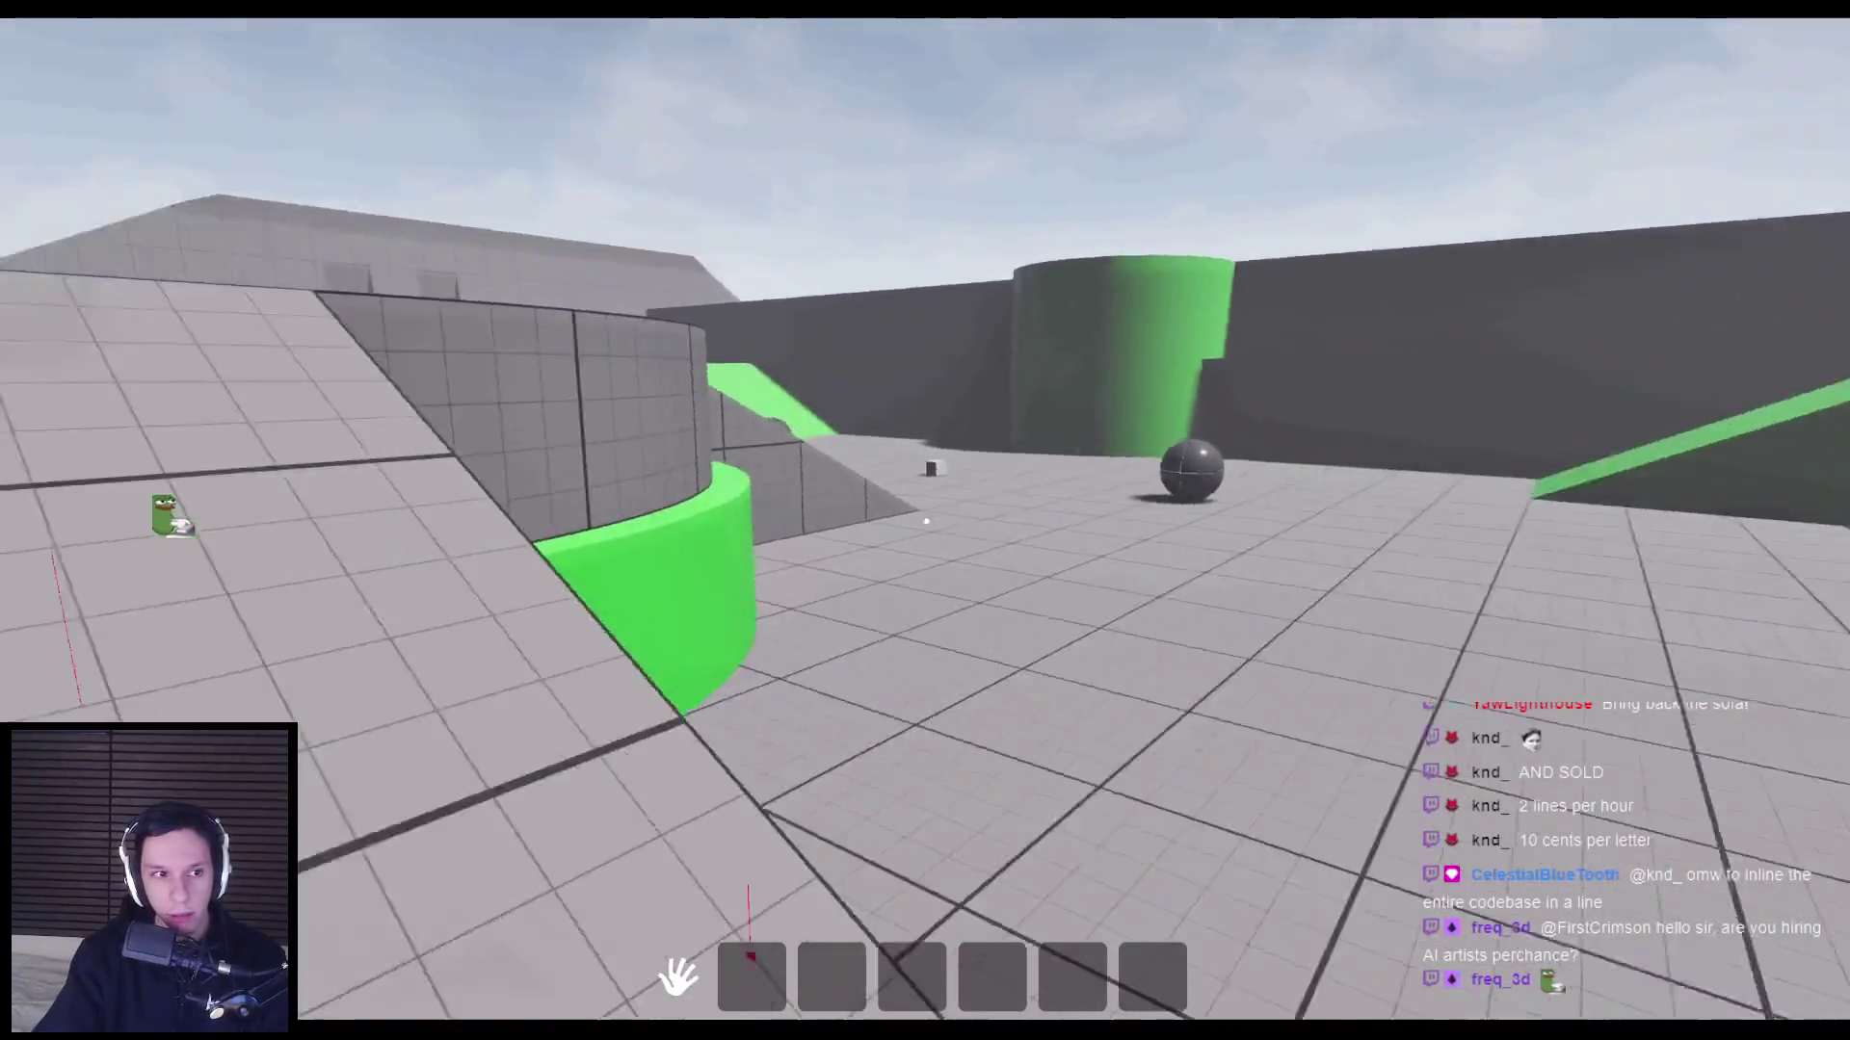
pyautogui.press('w')
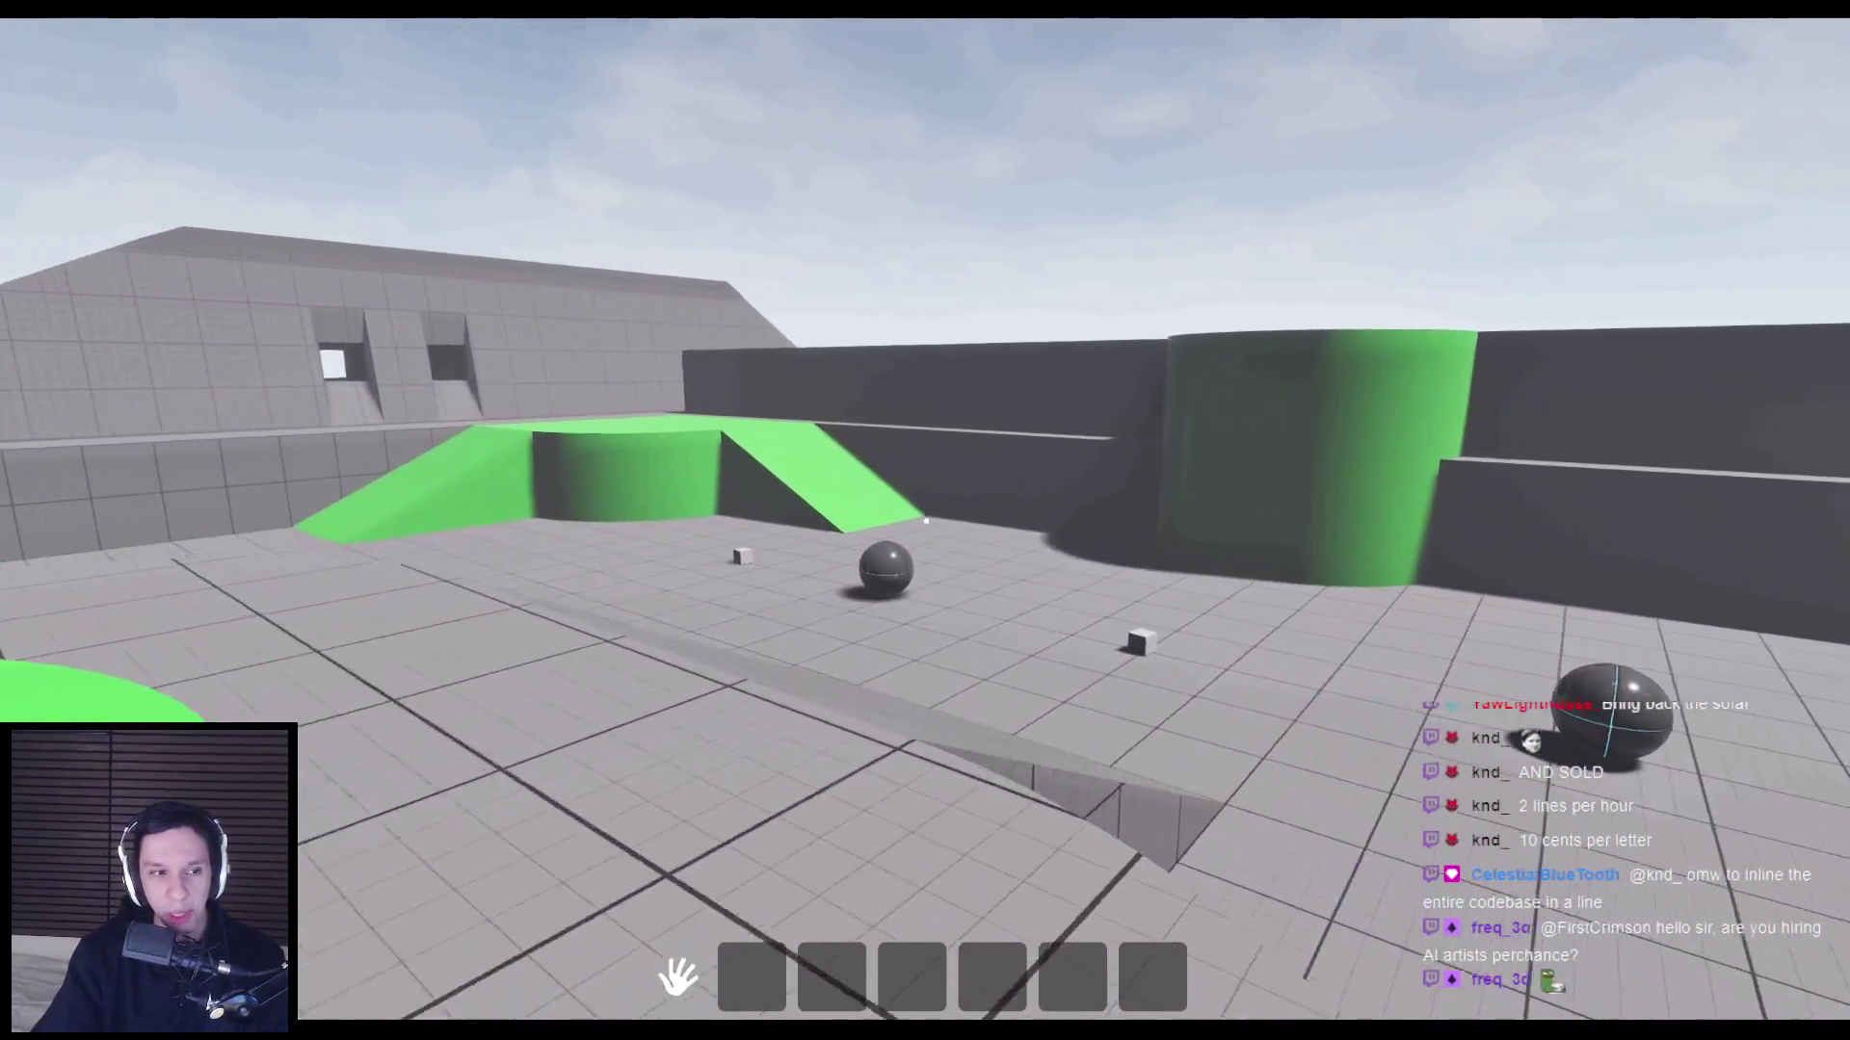
pyautogui.press('w')
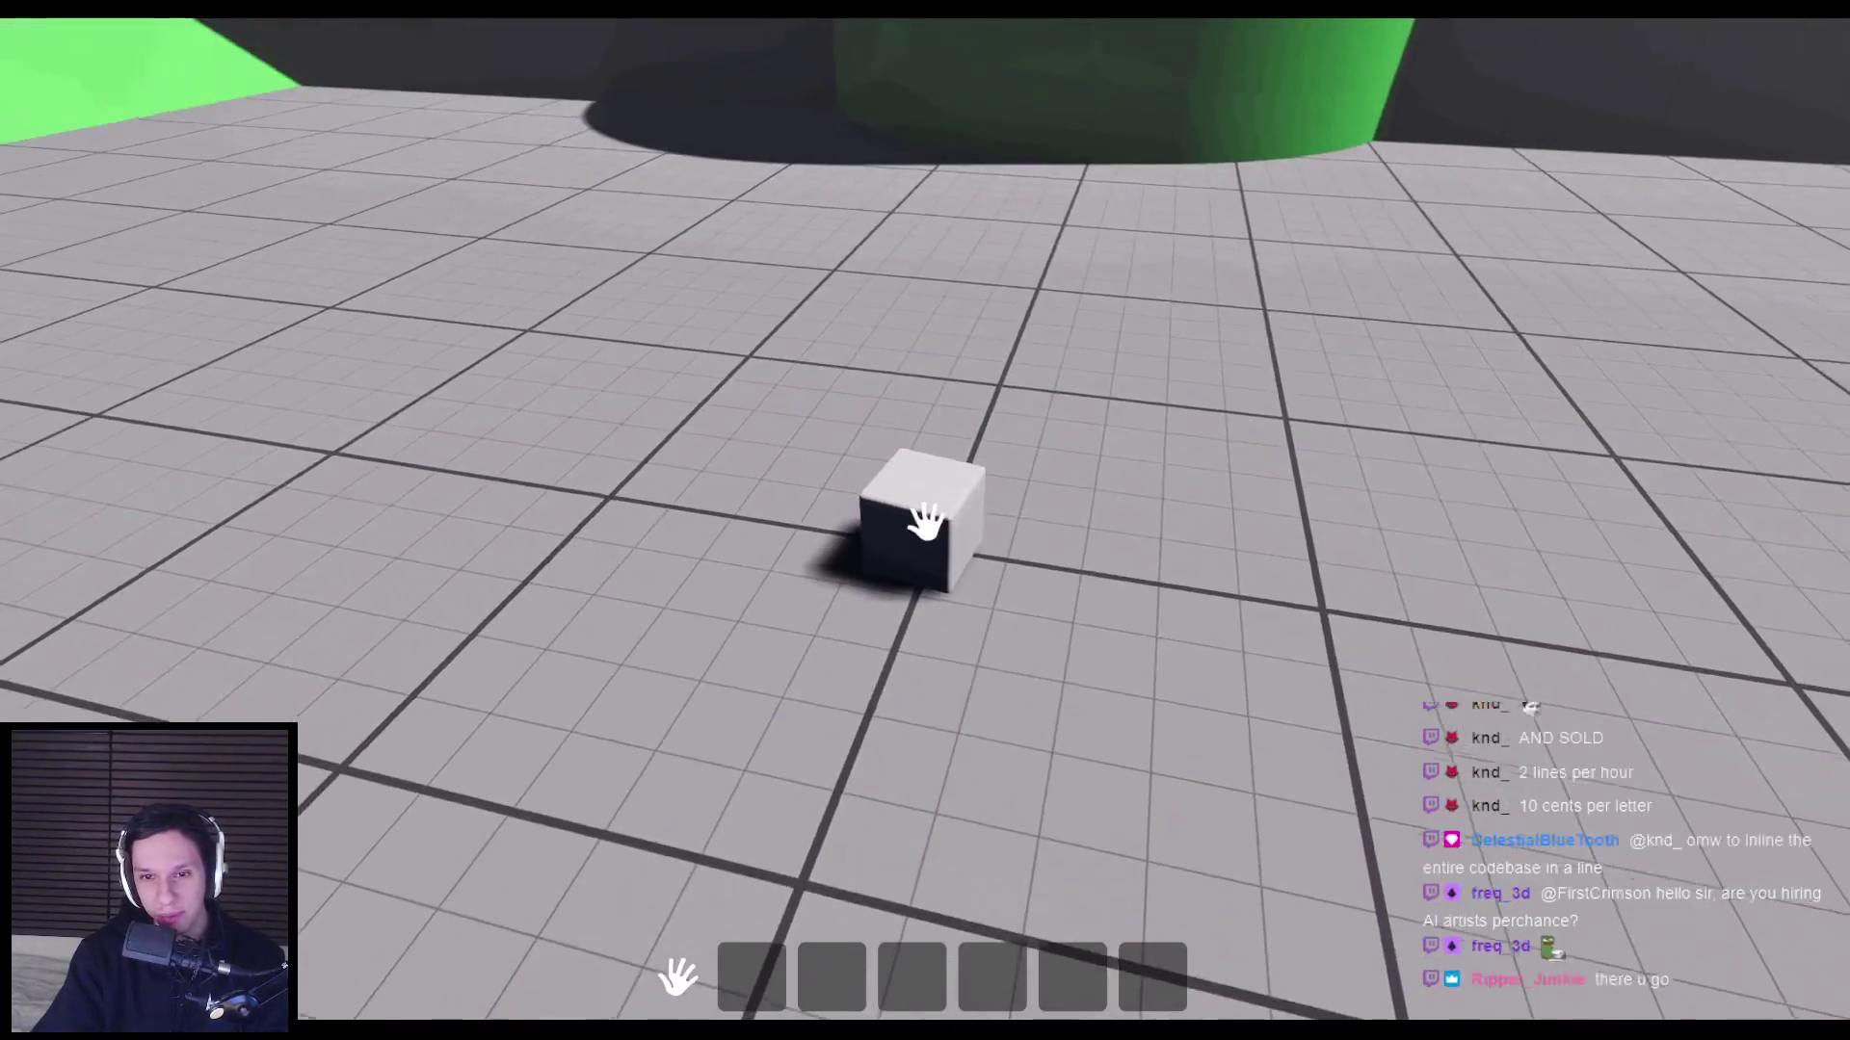
pyautogui.click(925, 522)
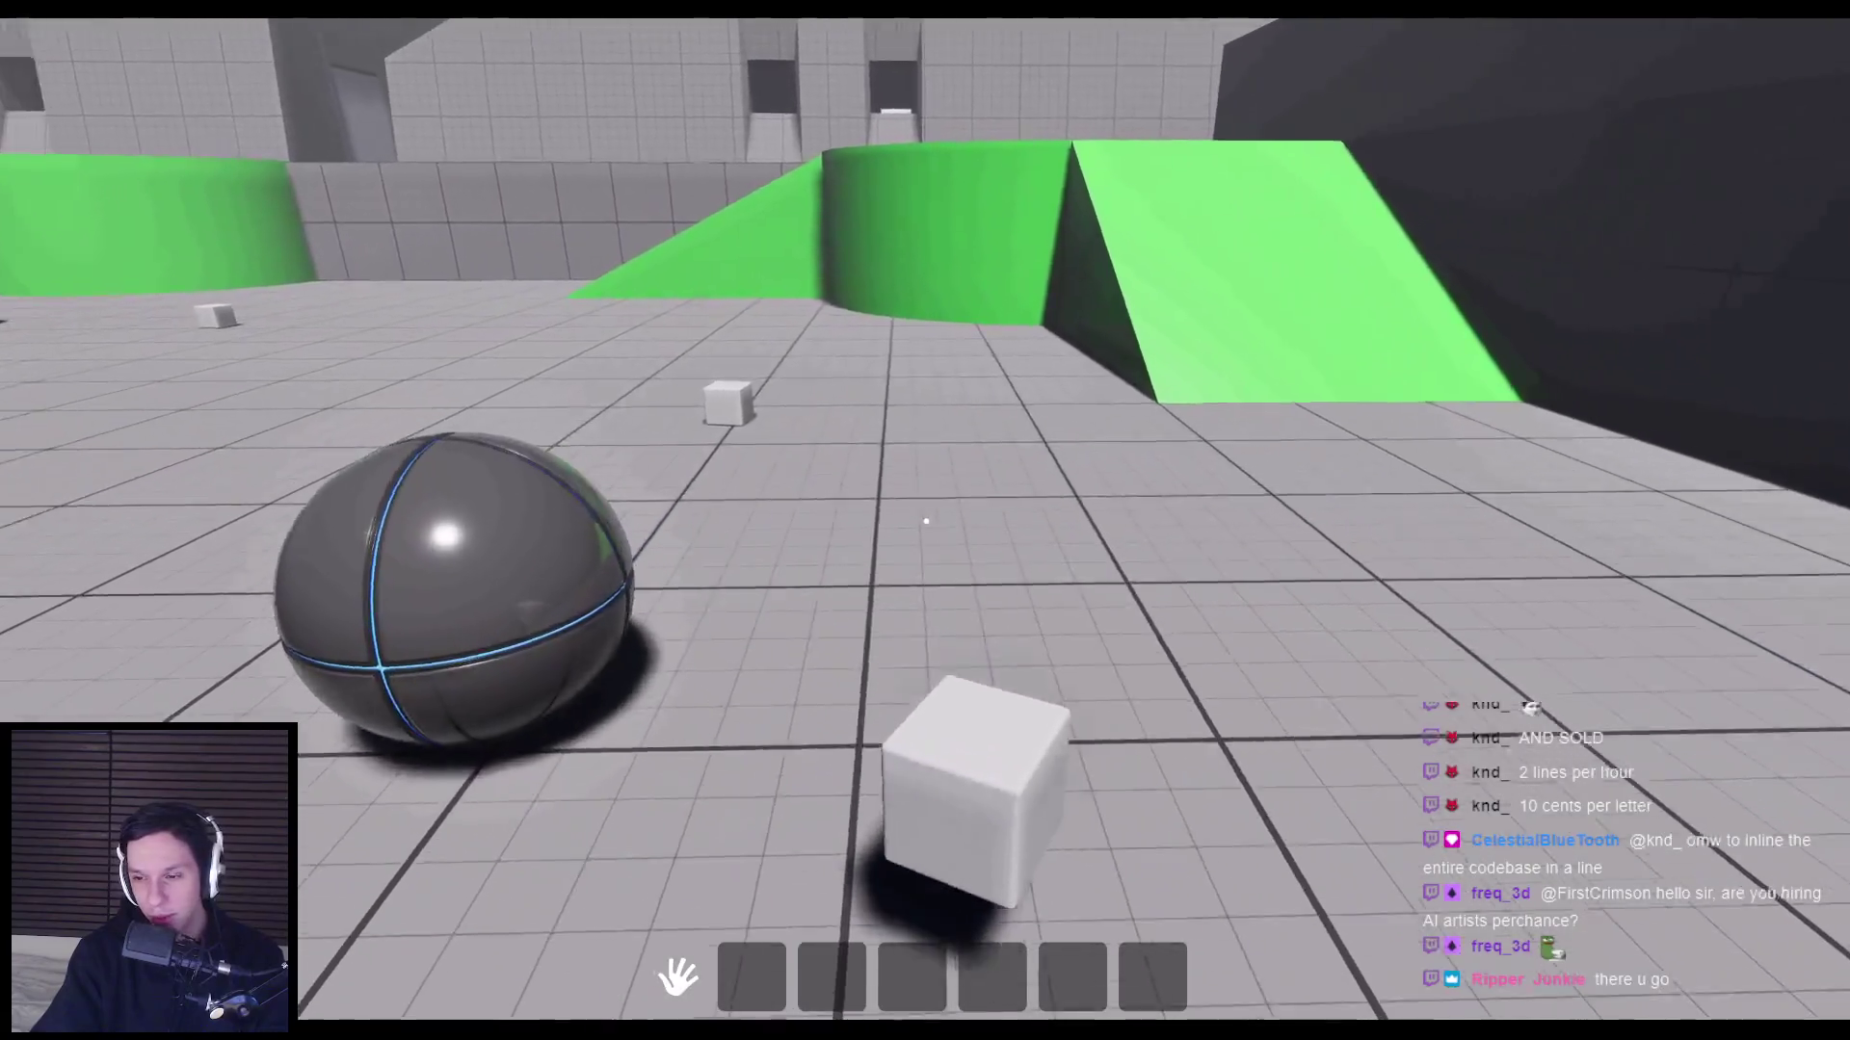
pyautogui.click(926, 521)
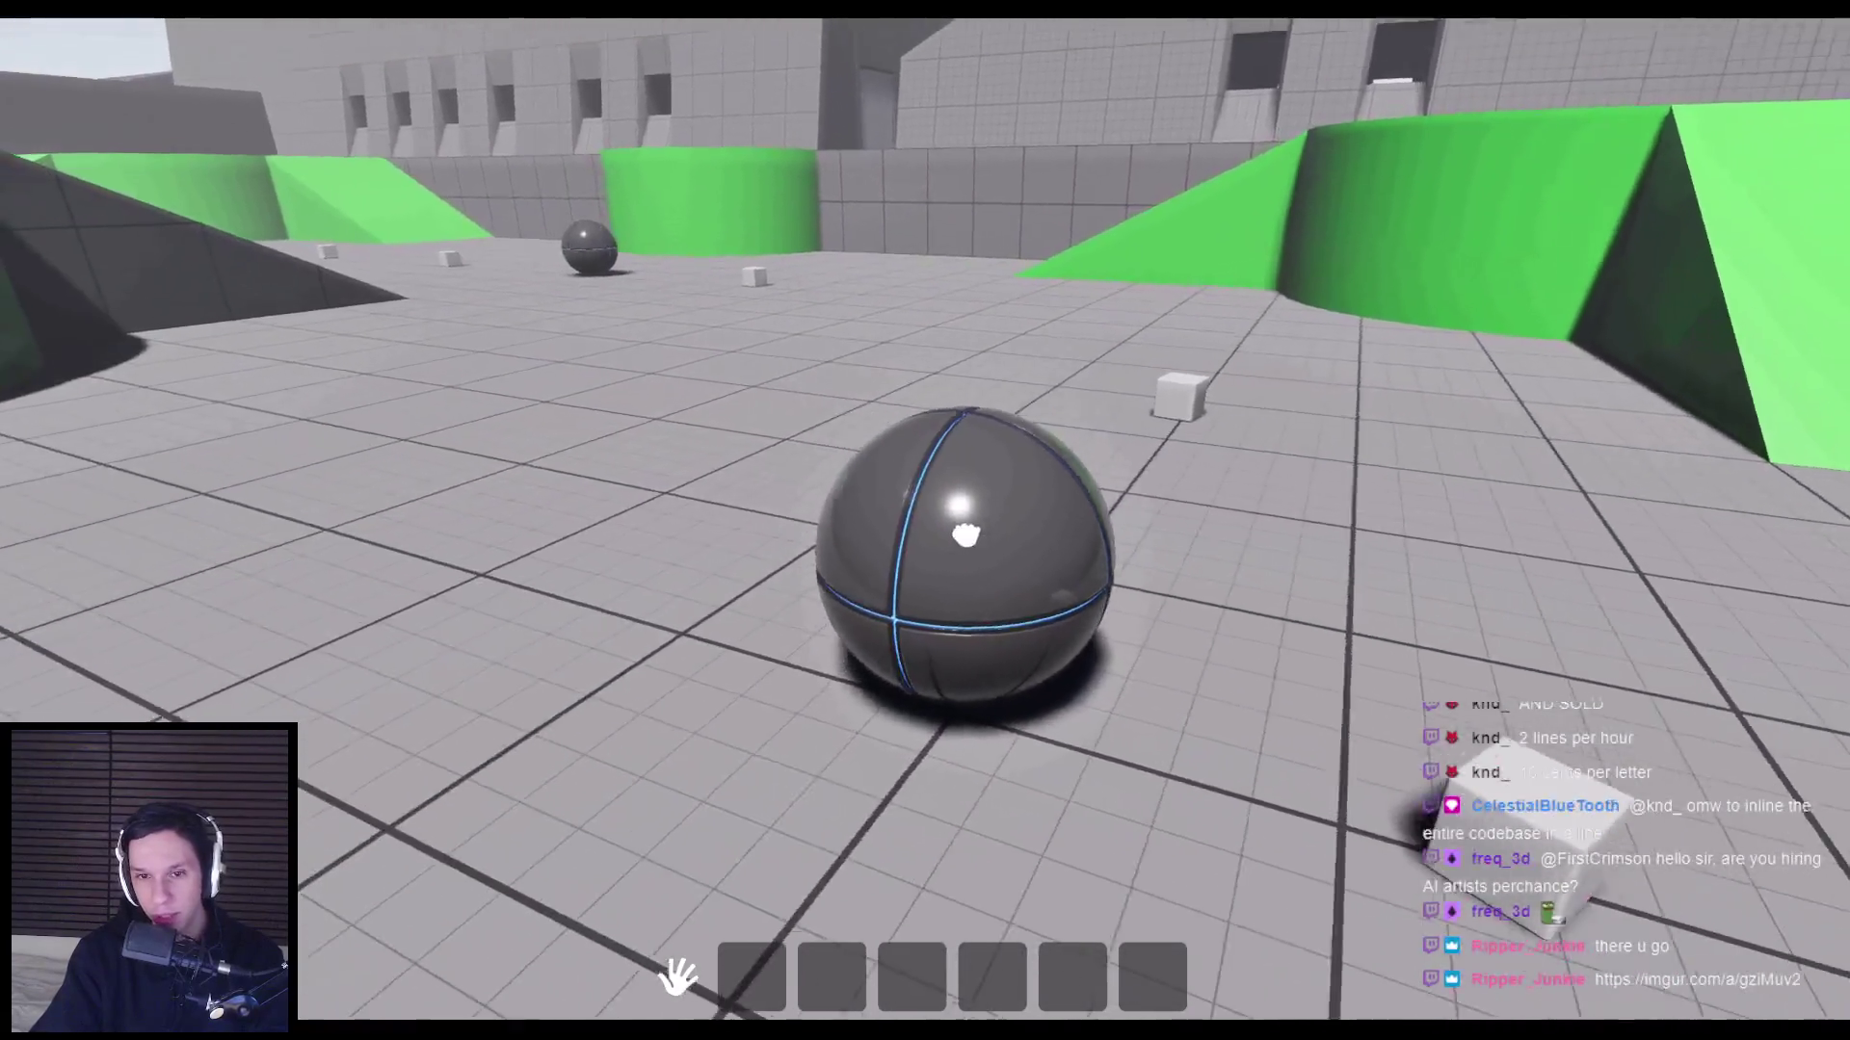
pyautogui.press('Escape')
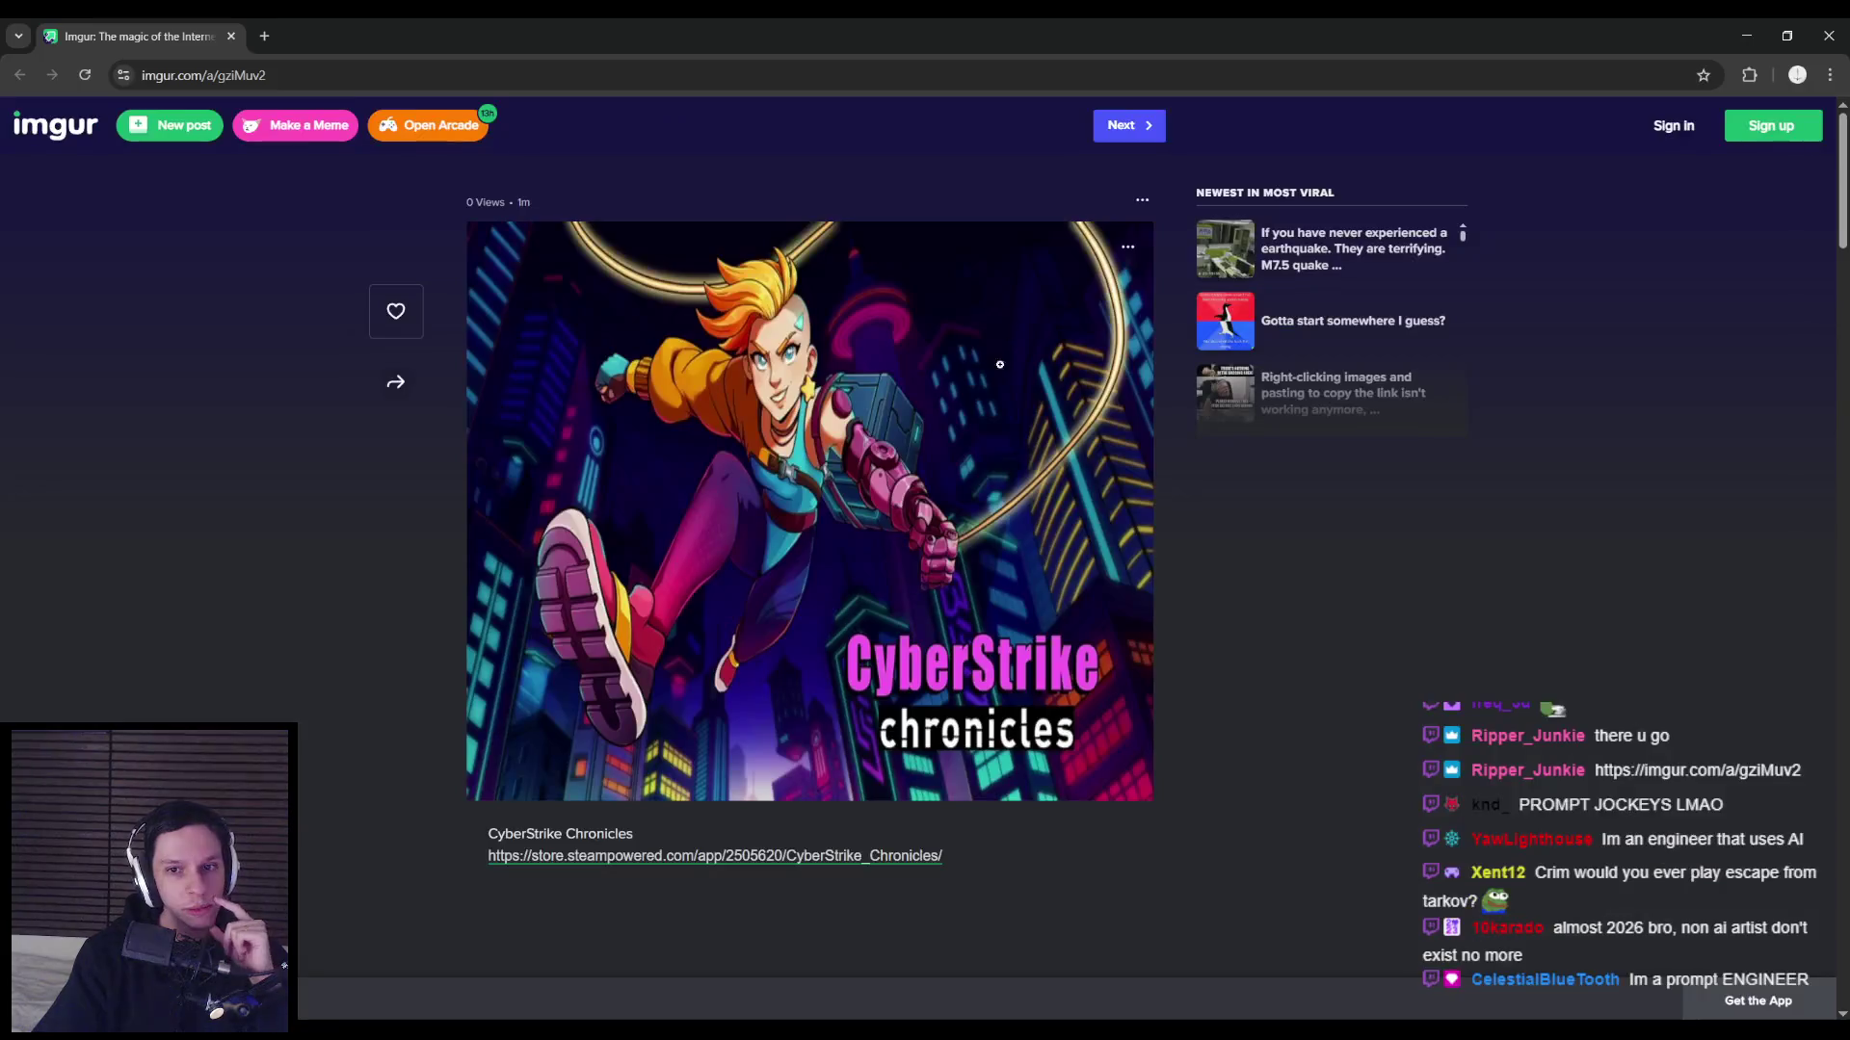
pyautogui.click(791, 572)
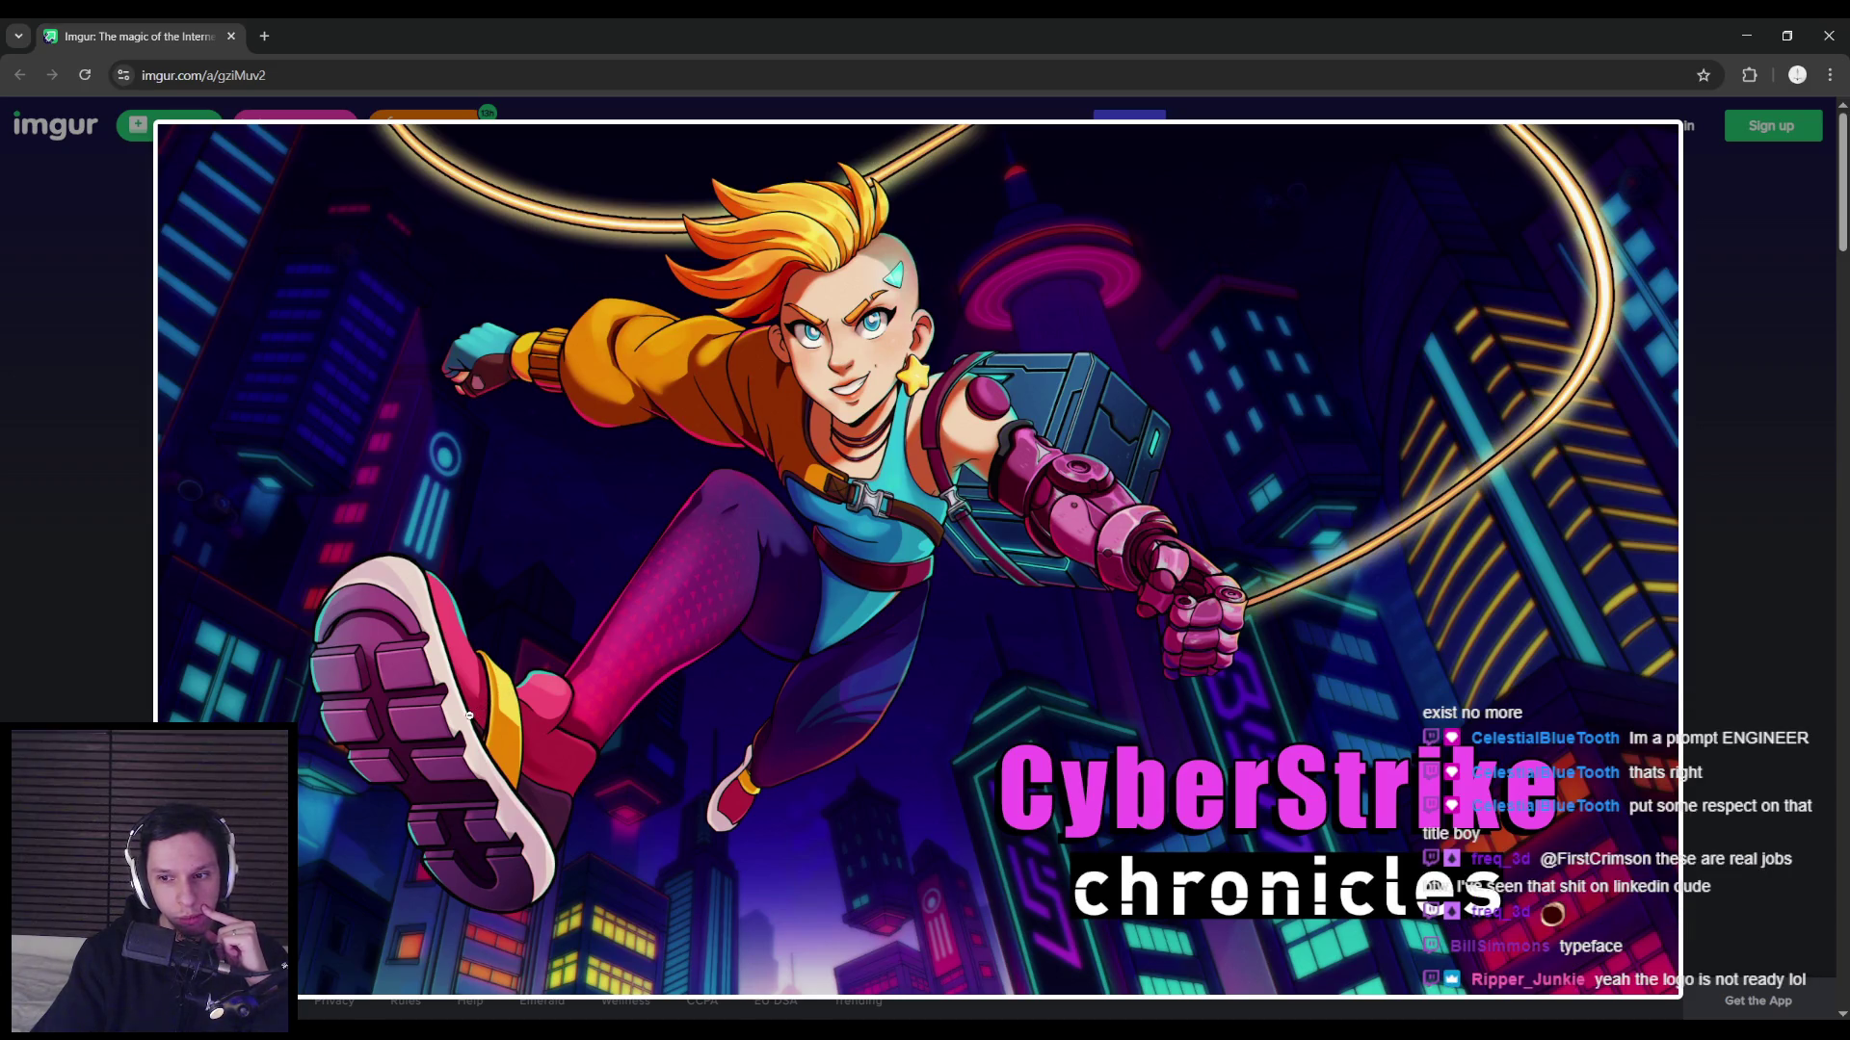
pyautogui.click(469, 715)
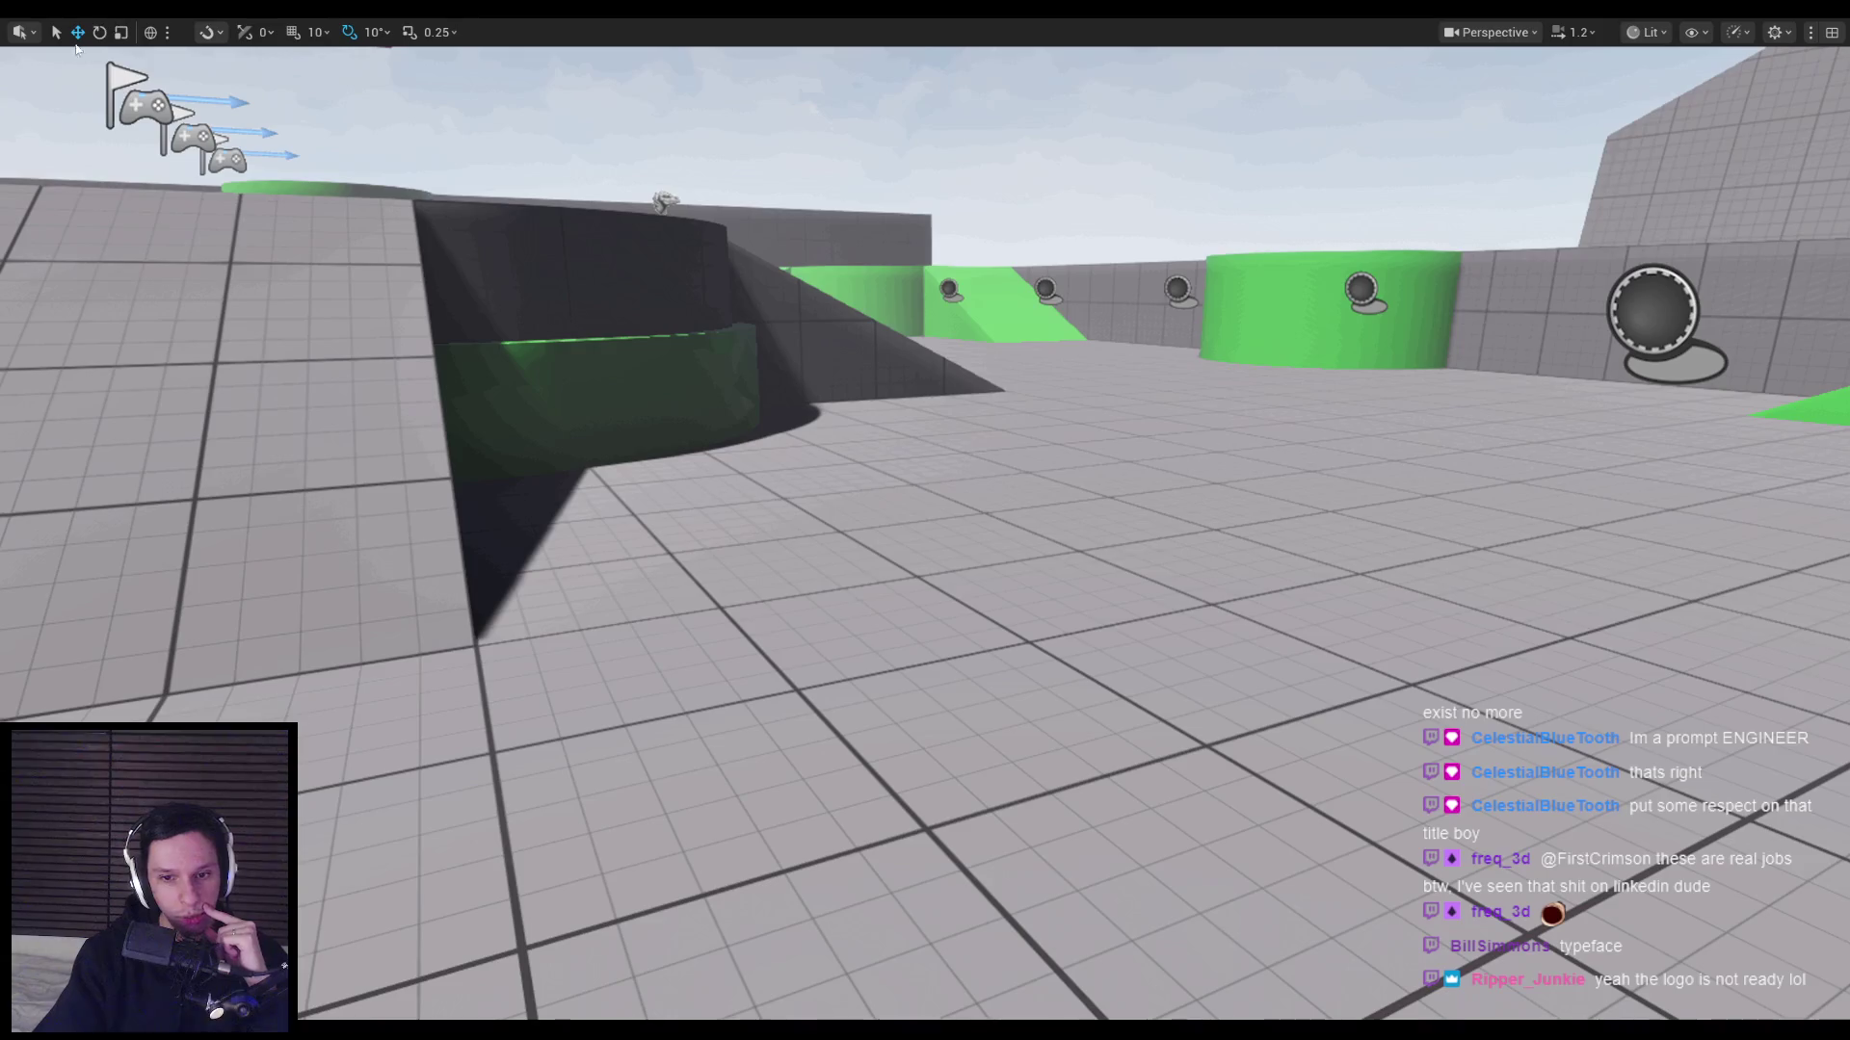
# Fly the editor camera over the level, save BP_TPMovement, and start a new play session.
pyautogui.hotkey('alt', 'Tab')
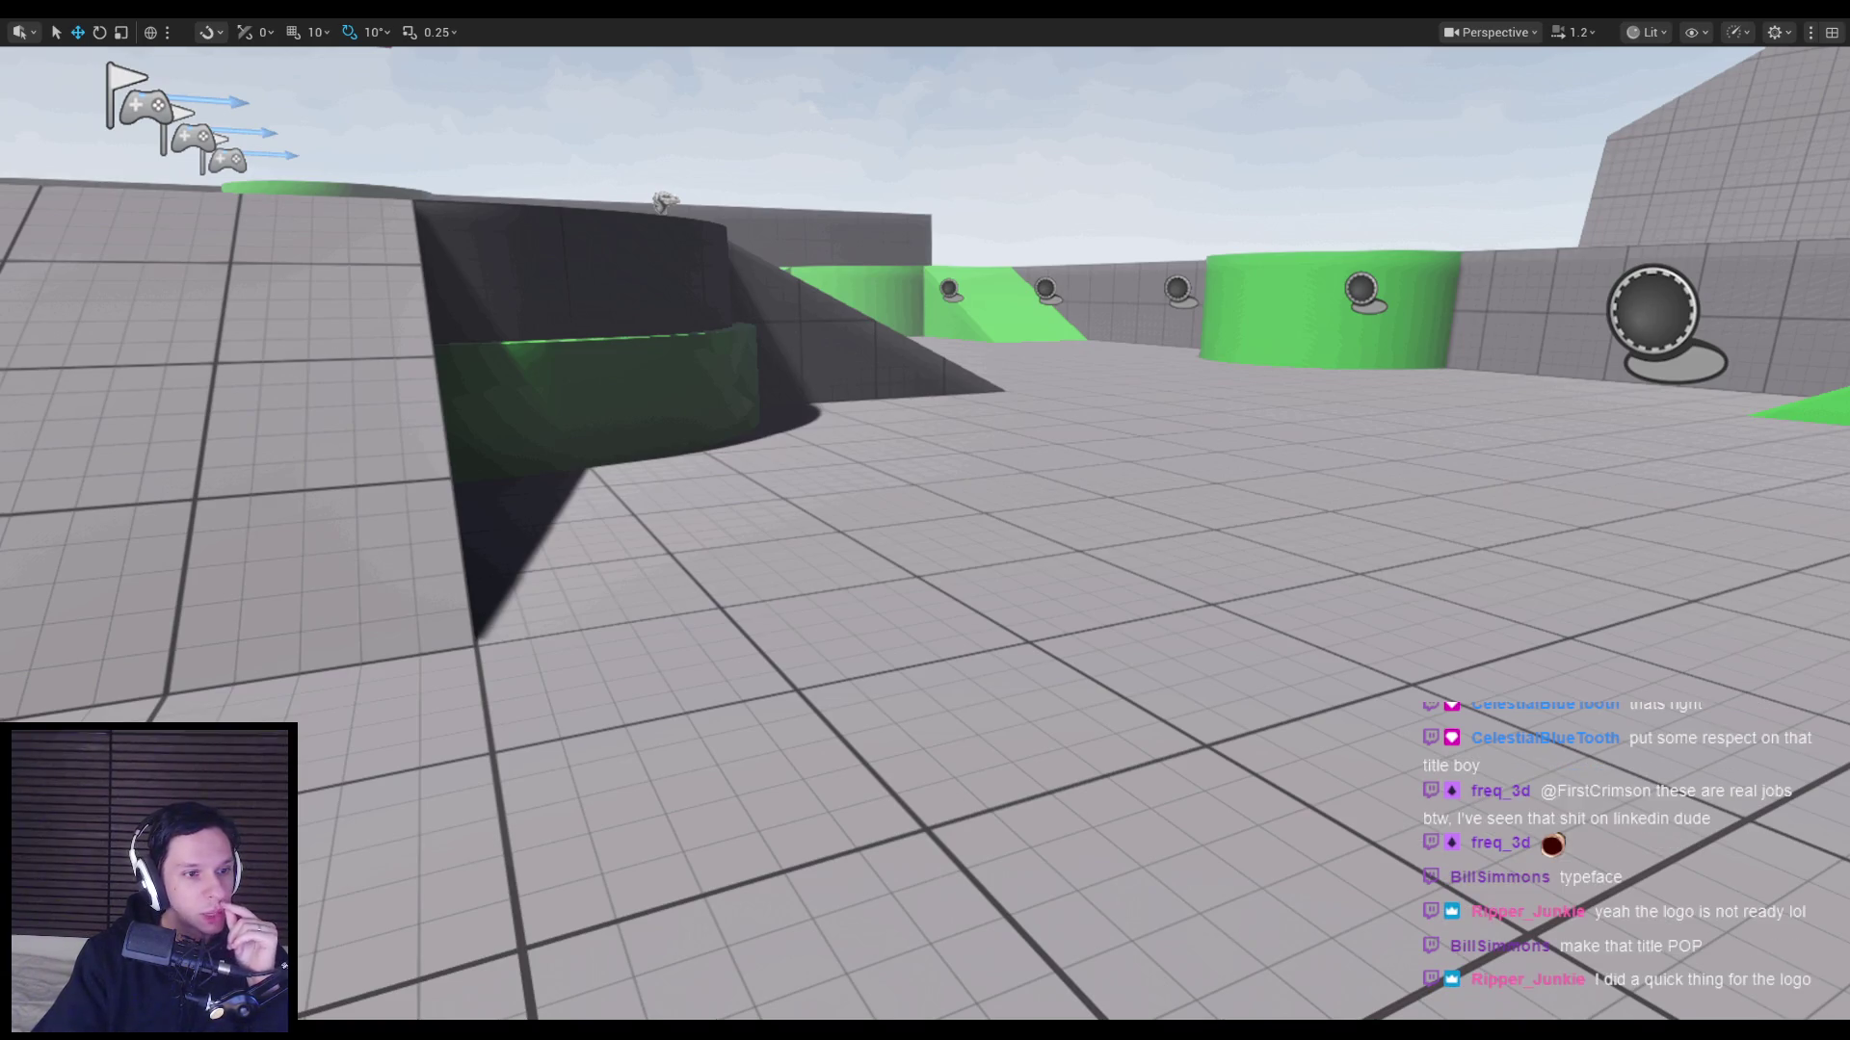
pyautogui.moveTo(764, 685)
pyautogui.mouseDown()
pyautogui.moveTo(780, 578)
pyautogui.moveTo(819, 693)
pyautogui.moveTo(877, 636)
pyautogui.moveTo(815, 730)
pyautogui.moveTo(838, 640)
pyautogui.moveTo(810, 683)
pyautogui.moveTo(772, 626)
pyautogui.moveTo(801, 715)
pyautogui.mouseUp()
pyautogui.hotkey('ctrl', 'shift', 's')
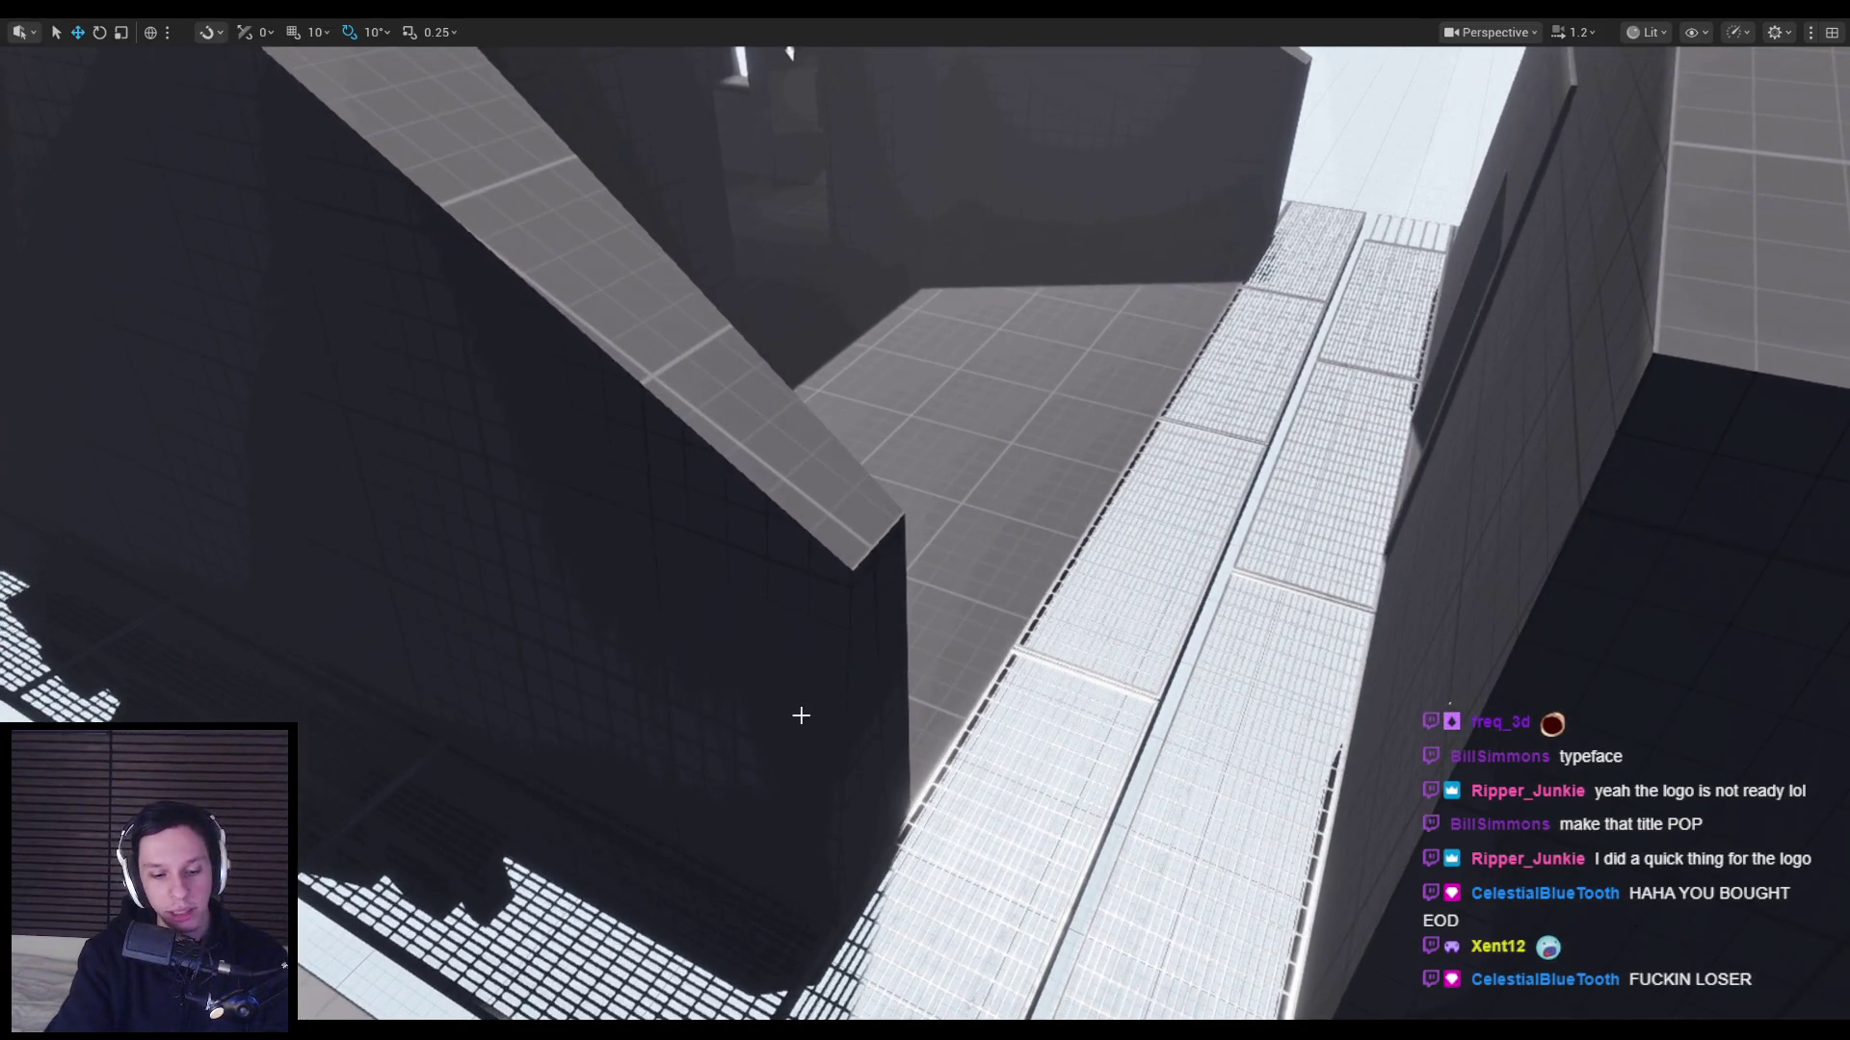
pyautogui.hotkey('alt', 'p')
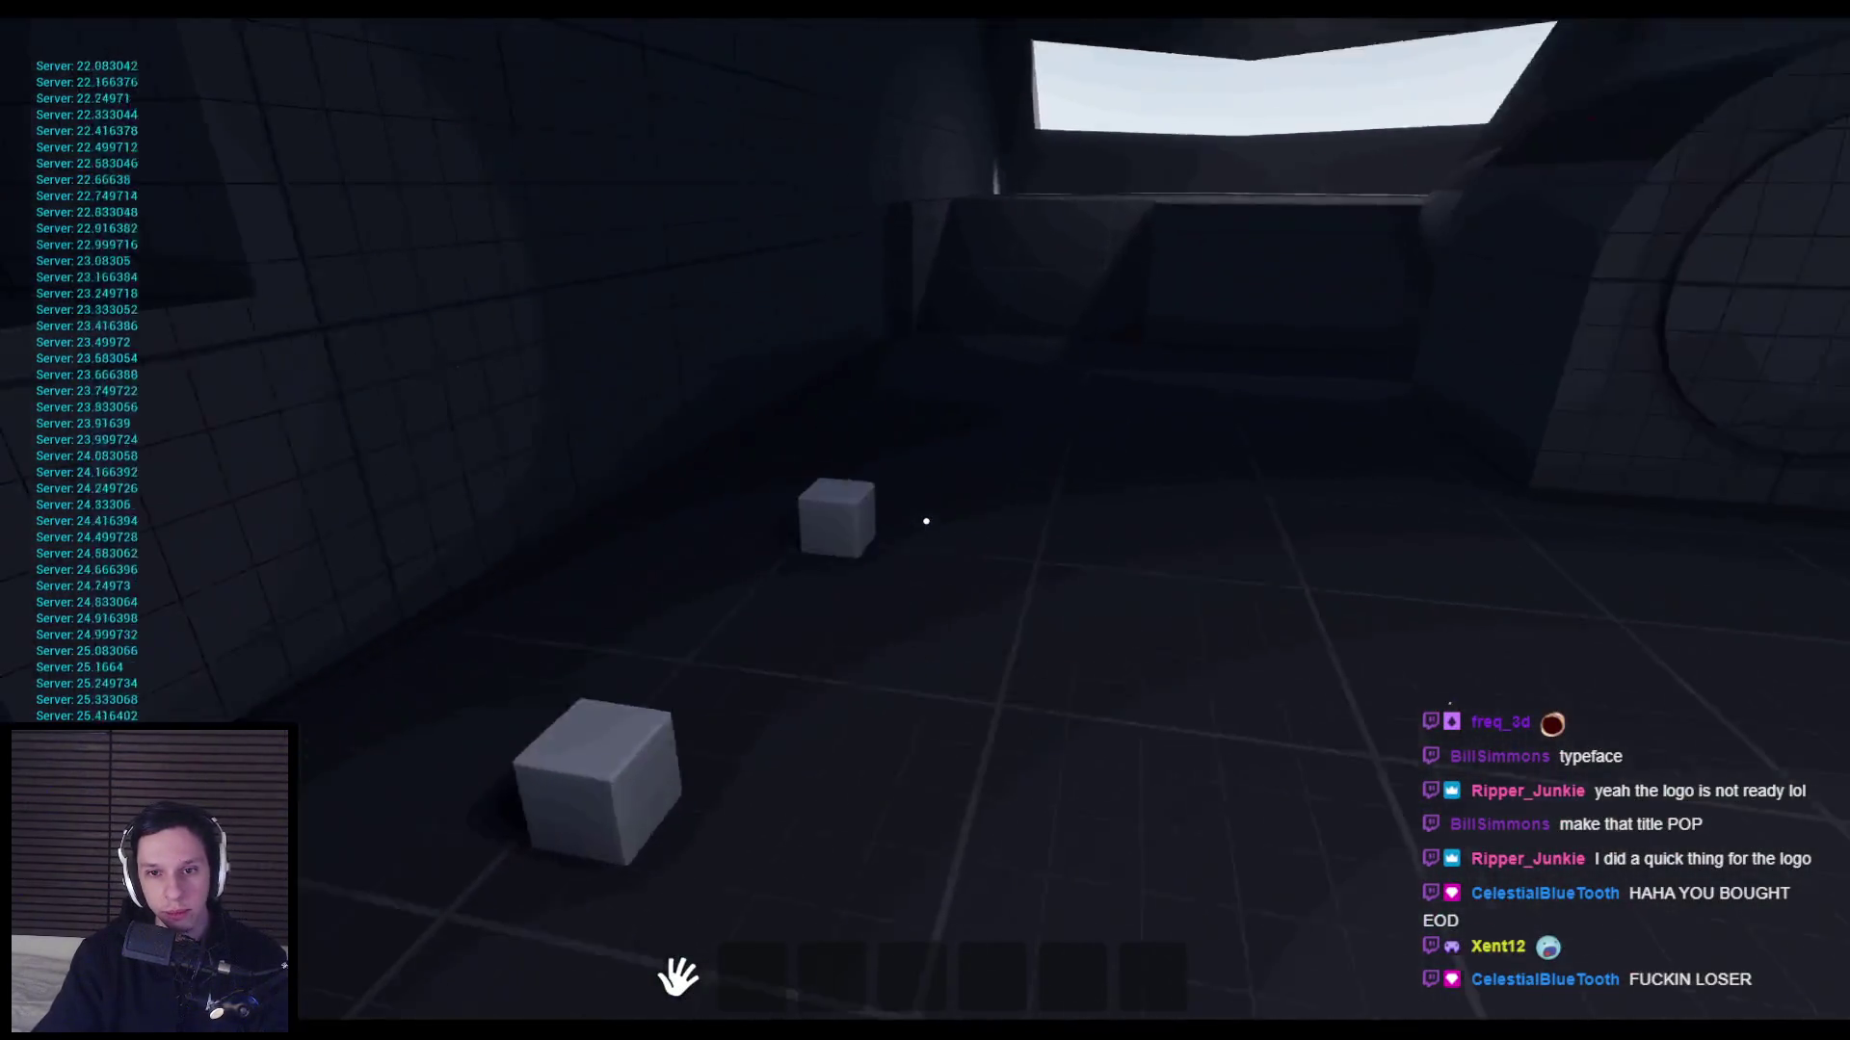
# Grab the cube in front, end the play session, and return to the BP_TPMovement window.
pyautogui.click(925, 521)
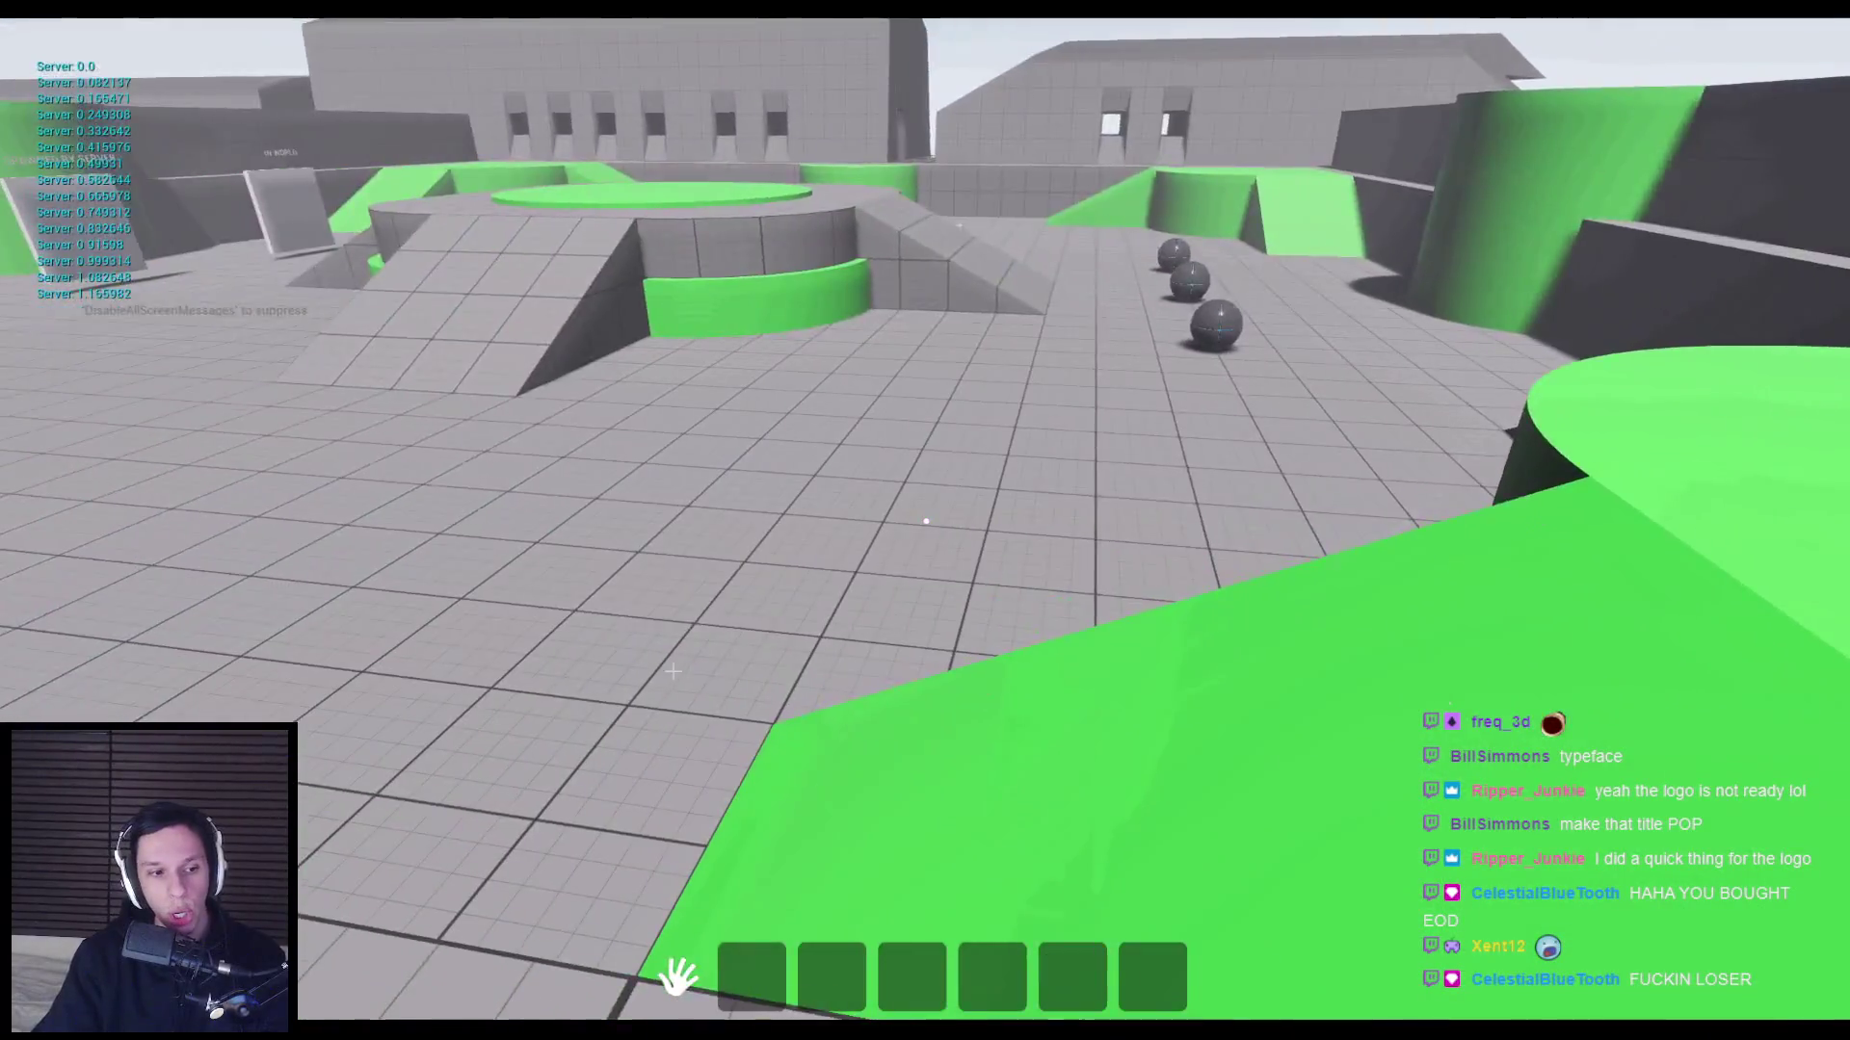
pyautogui.press('Escape')
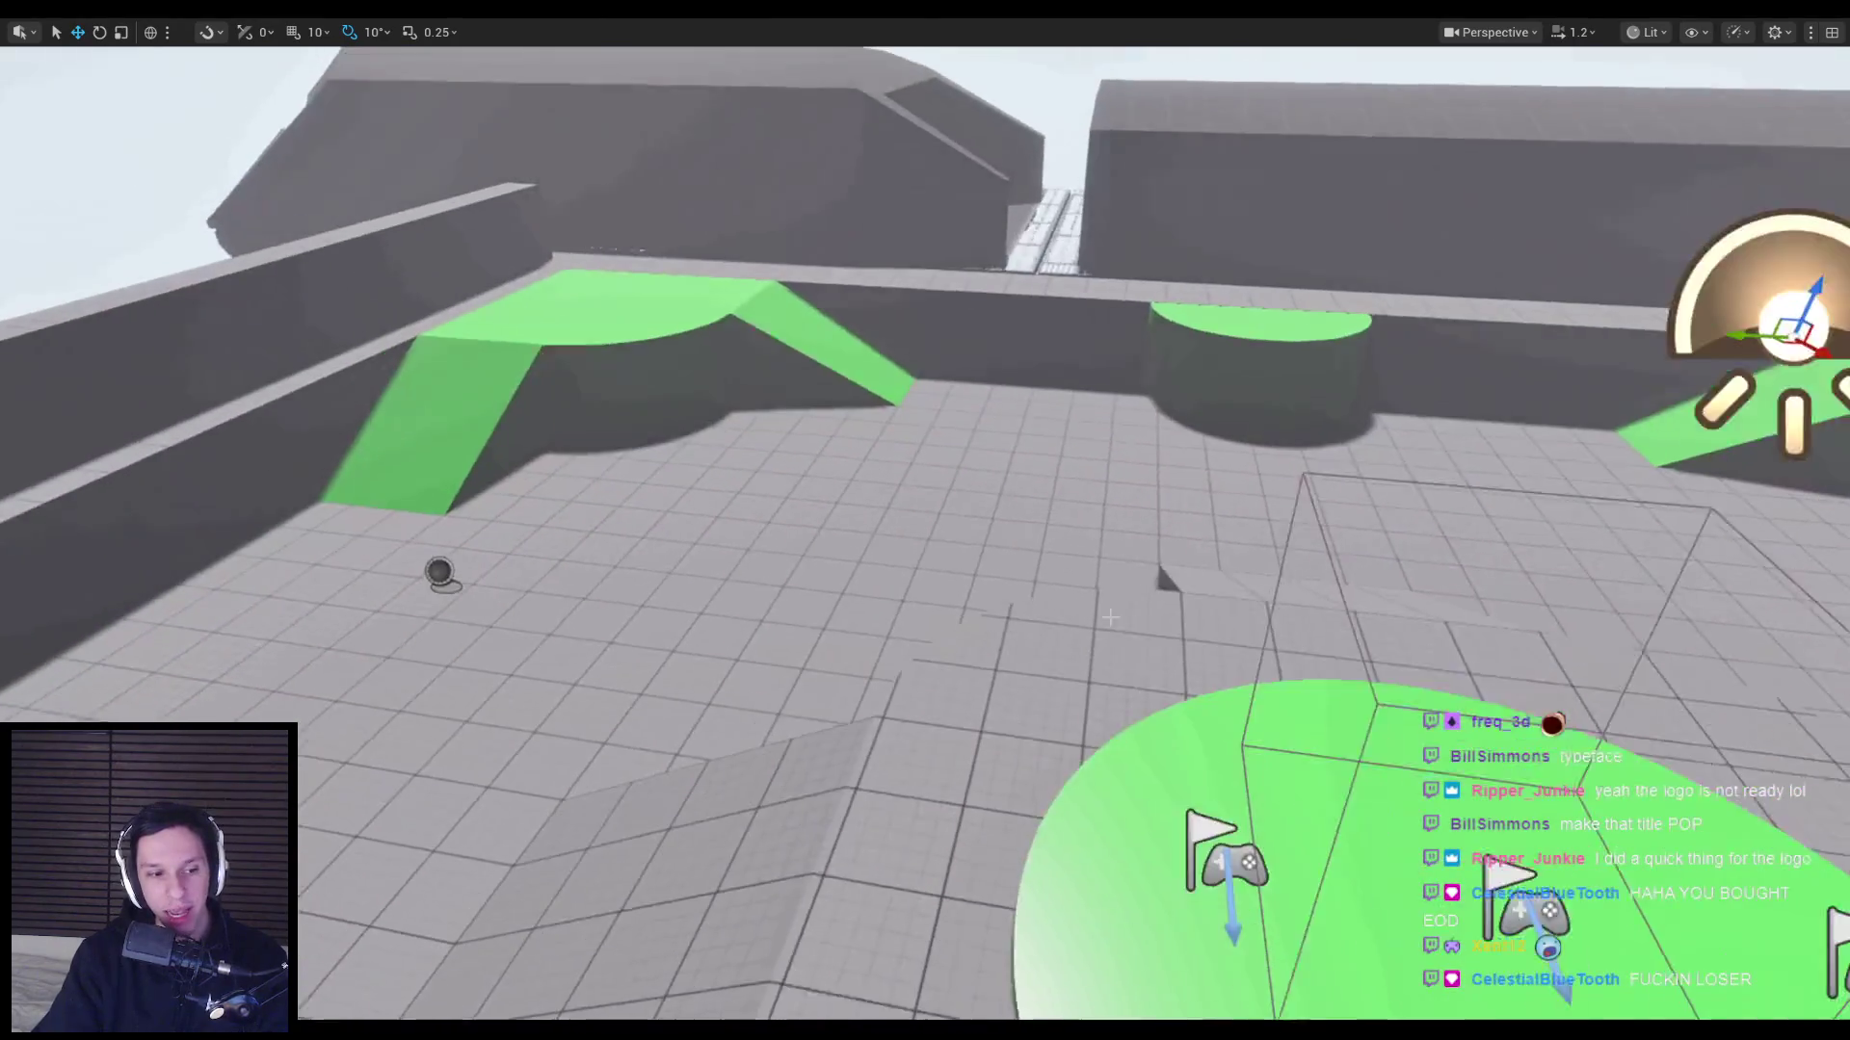
pyautogui.click(639, 989)
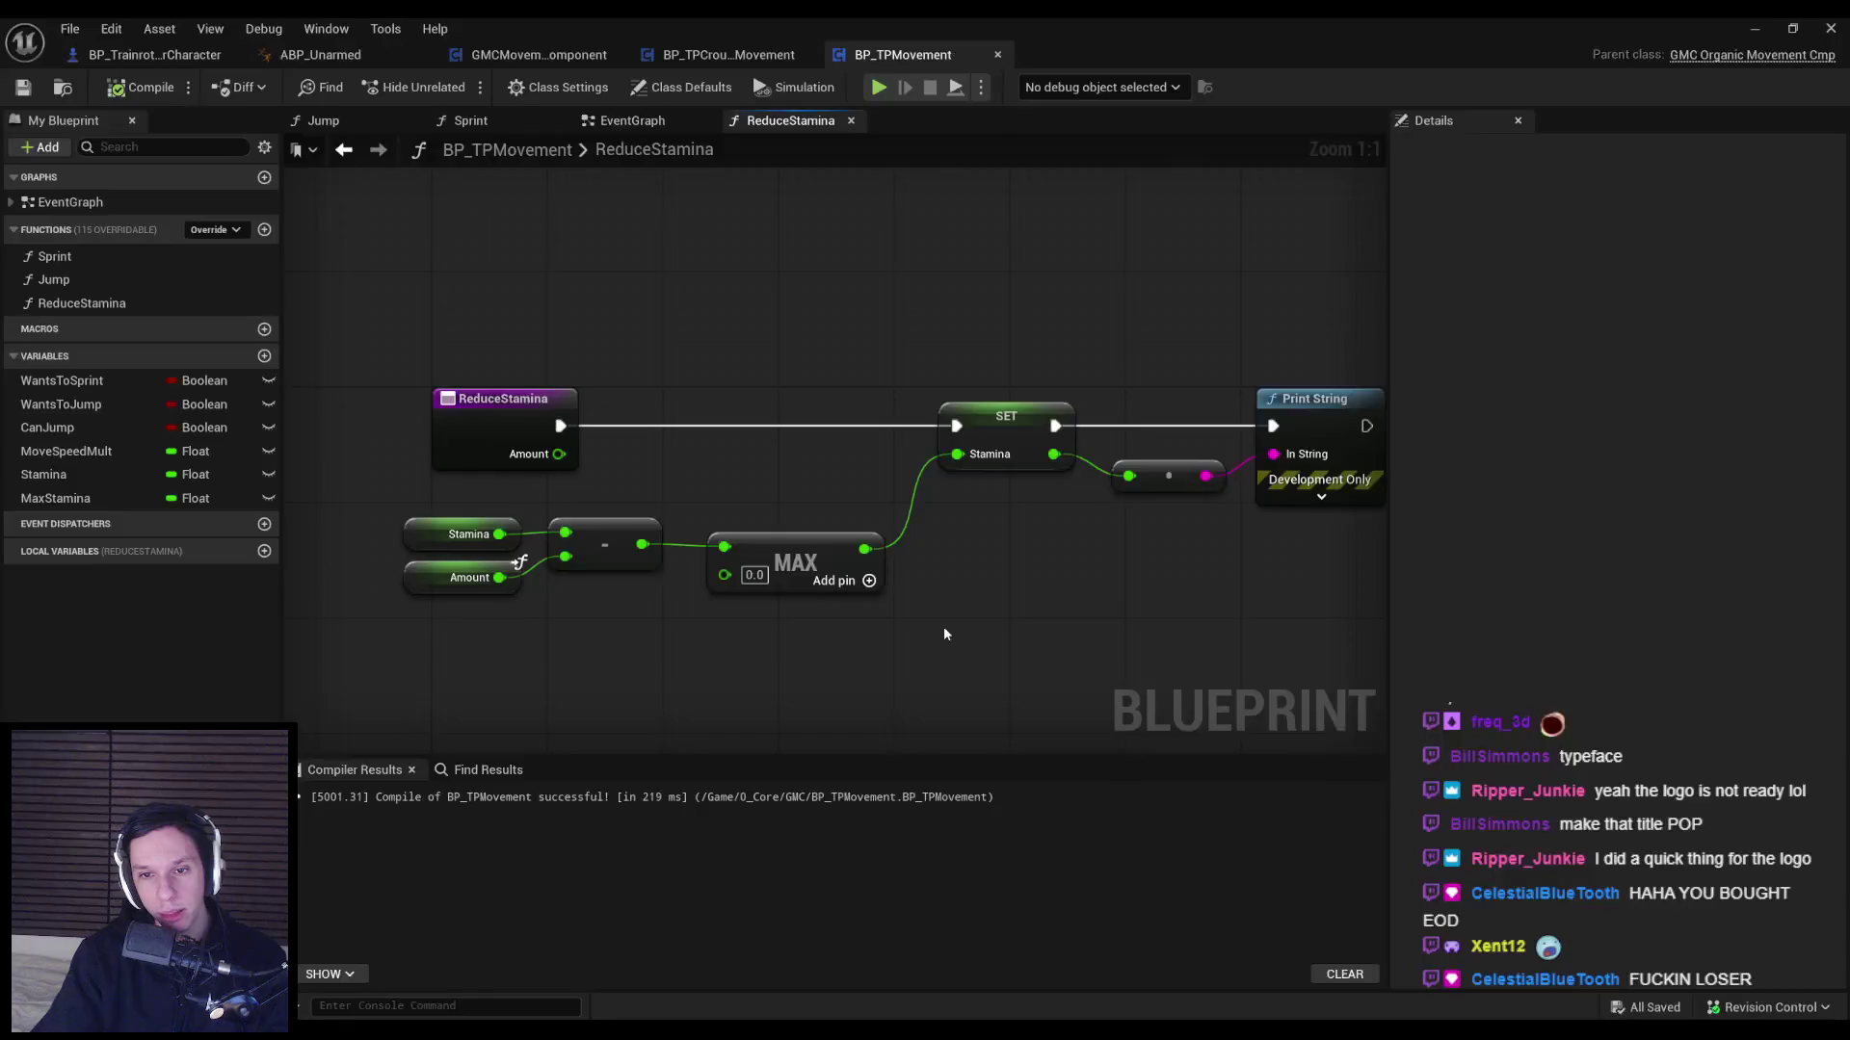
# Shift the Stamina, Amount and subtract nodes slightly right, then recompile and save.
pyautogui.moveTo(496, 515); pyautogui.dragTo(827, 559)
pyautogui.click(847, 732)
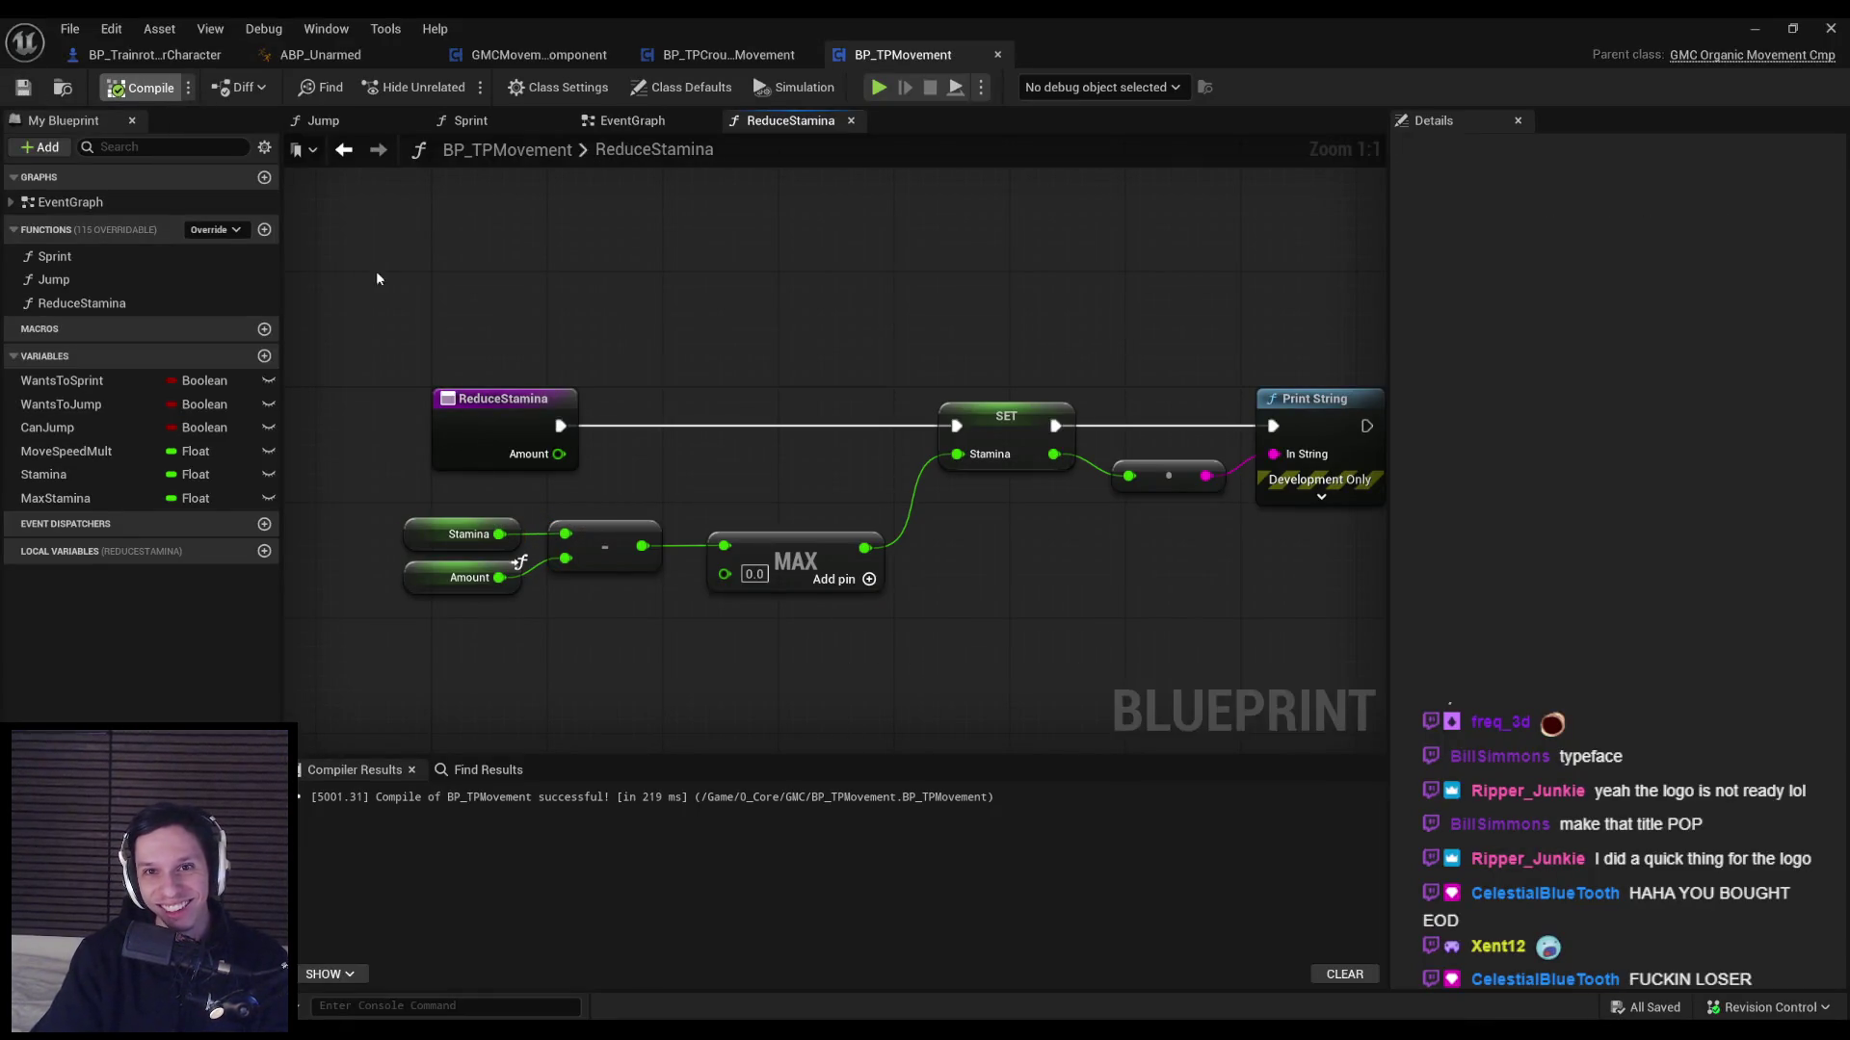
pyautogui.moveTo(492, 639); pyautogui.dragTo(438, 453)
pyautogui.hotkey('shift', 'd')
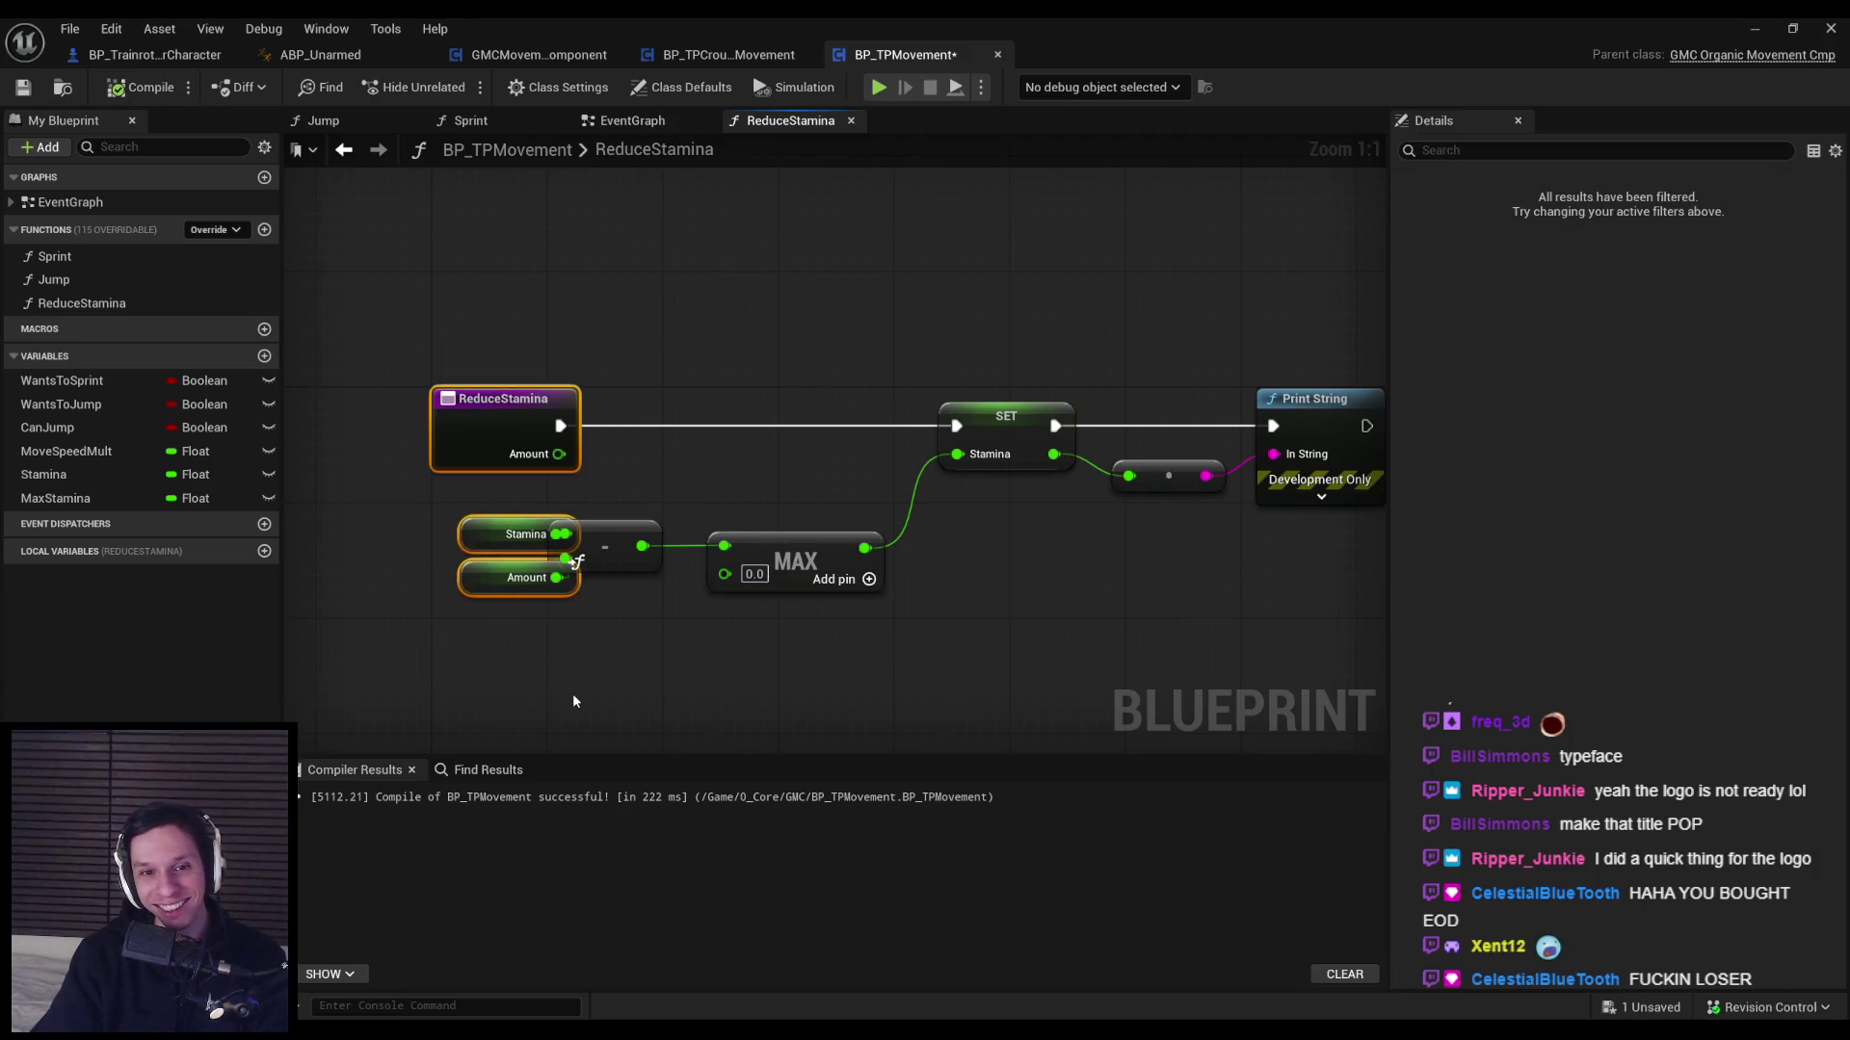
pyautogui.hotkey('ctrl', 'z')
pyautogui.moveTo(664, 627)
pyautogui.mouseDown()
pyautogui.moveTo(511, 597)
pyautogui.moveTo(431, 511)
pyautogui.mouseUp()
pyautogui.moveTo(650, 521); pyautogui.dragTo(666, 520)
pyautogui.press('F7')
pyautogui.hotkey('ctrl', 's')
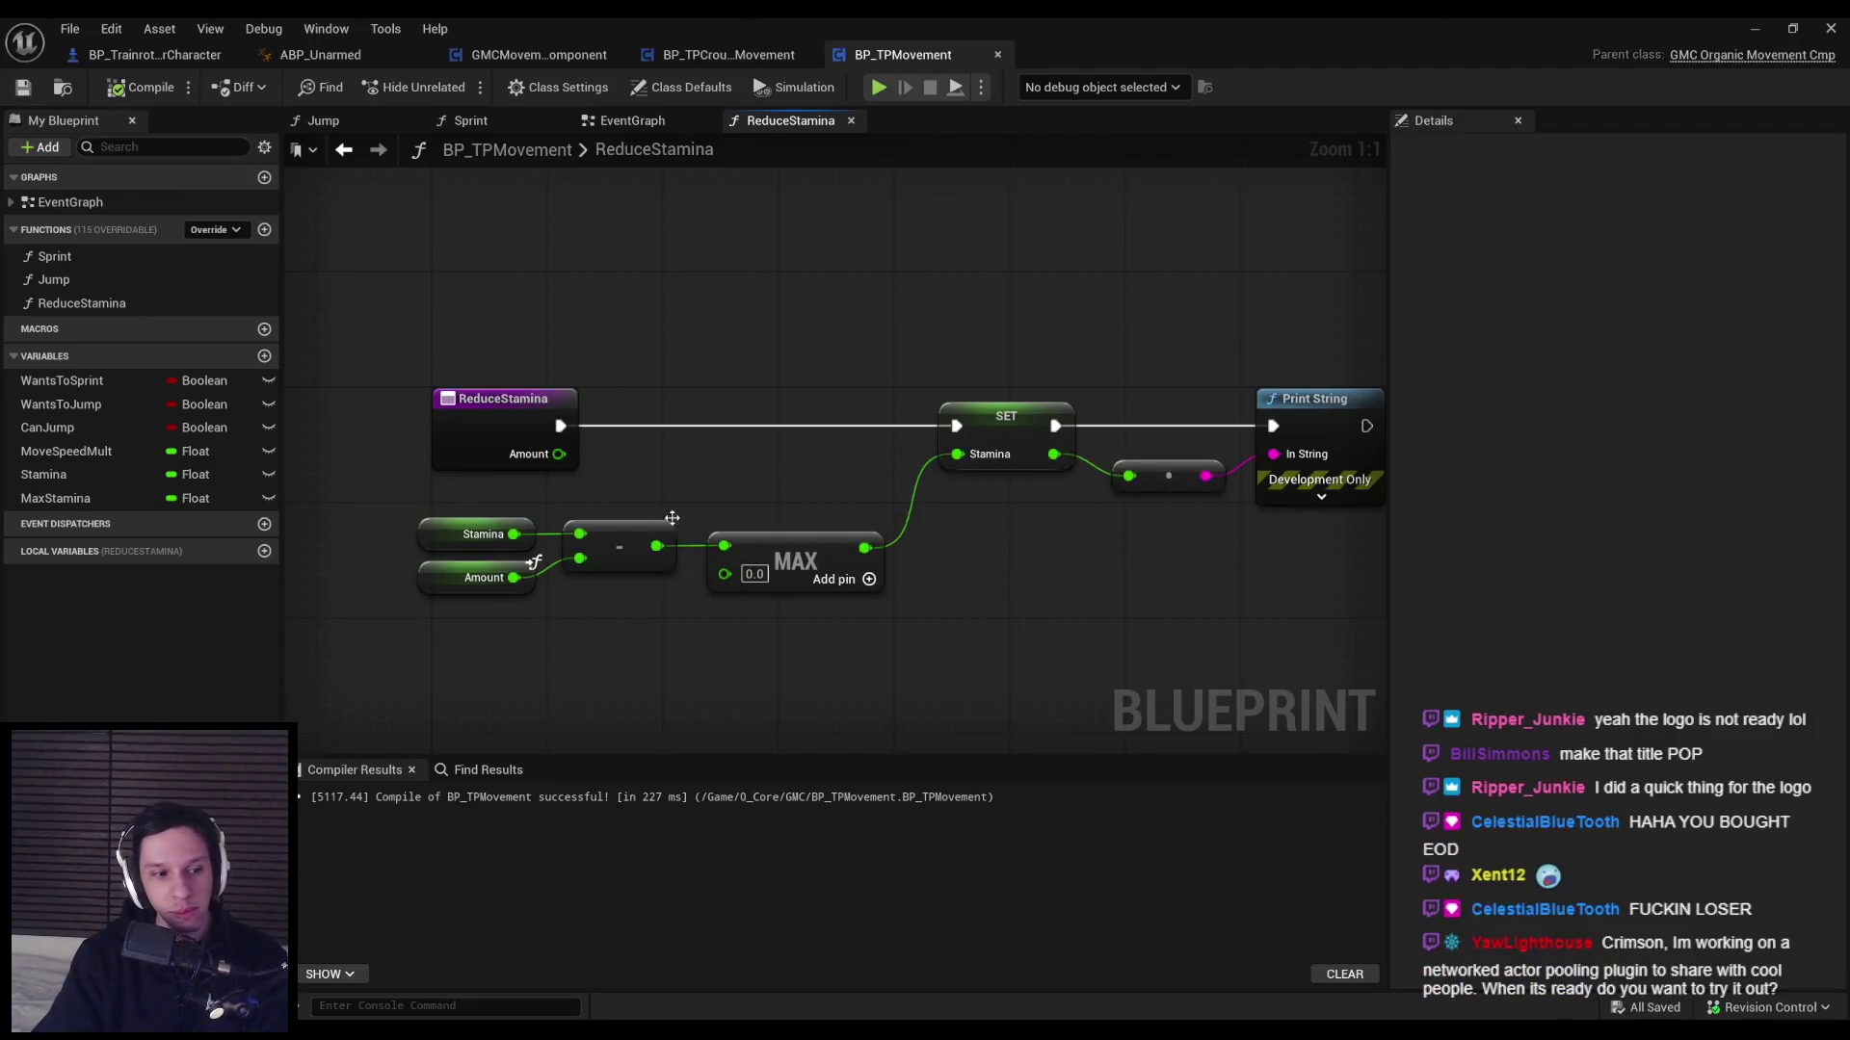
# Nudge the MAX, SET and Print String node chain slightly right.
pyautogui.scroll(-2, 533, 536)
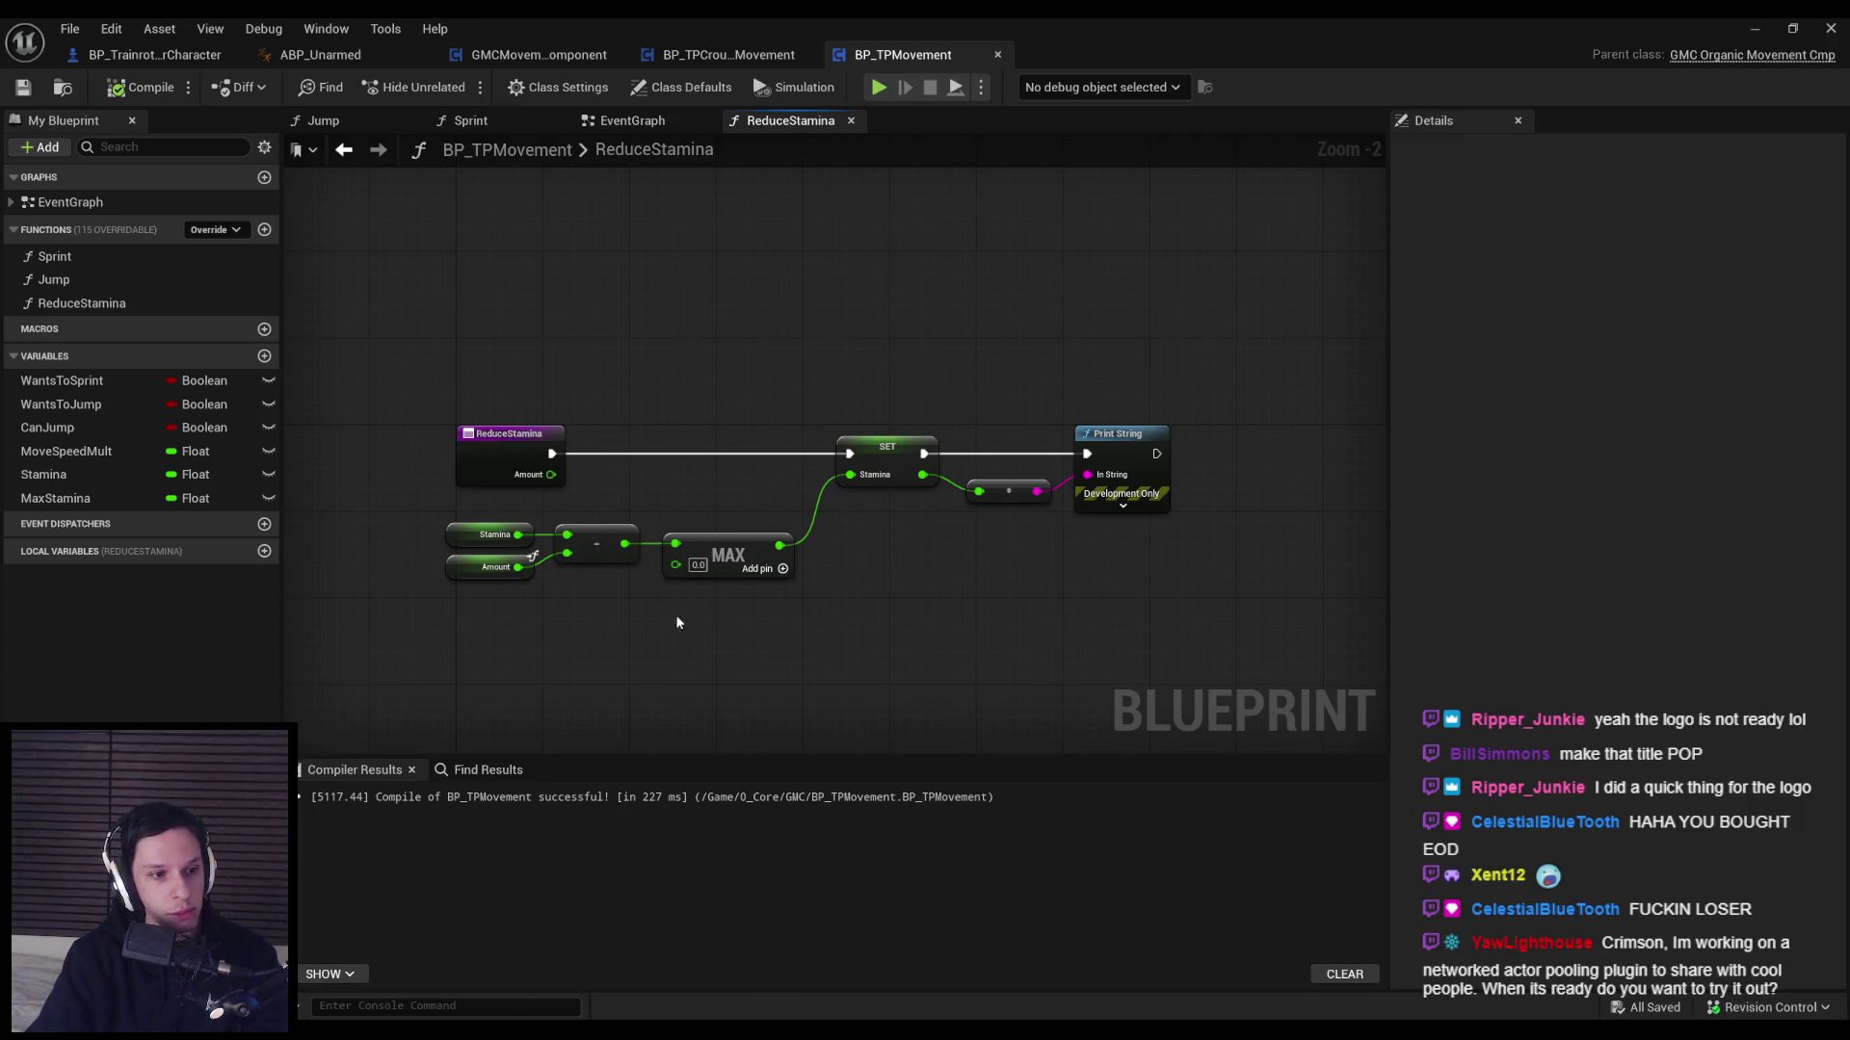
pyautogui.scroll(1, 707, 522)
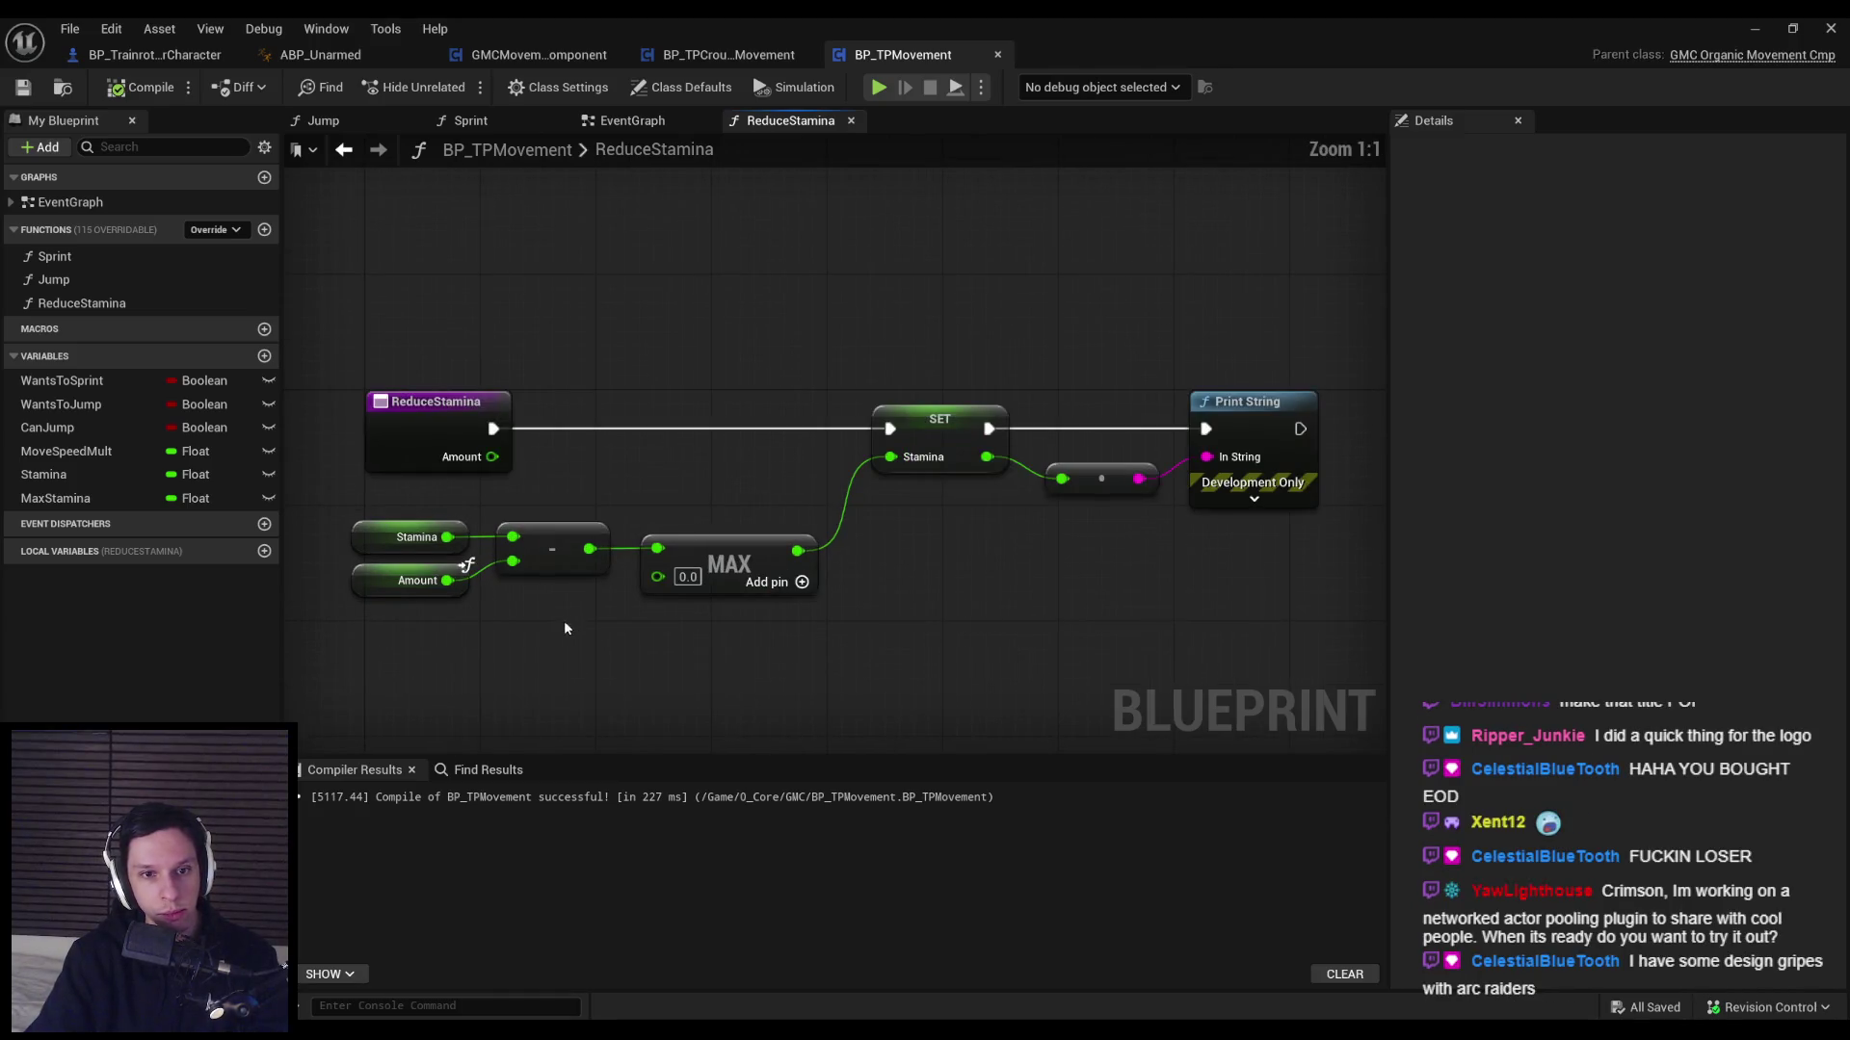
pyautogui.scroll(-1, 893, 596)
pyautogui.moveTo(1247, 410)
pyautogui.mouseDown()
pyautogui.moveTo(867, 442)
pyautogui.moveTo(847, 714)
pyautogui.mouseUp()
pyautogui.moveTo(630, 705); pyautogui.dragTo(498, 517)
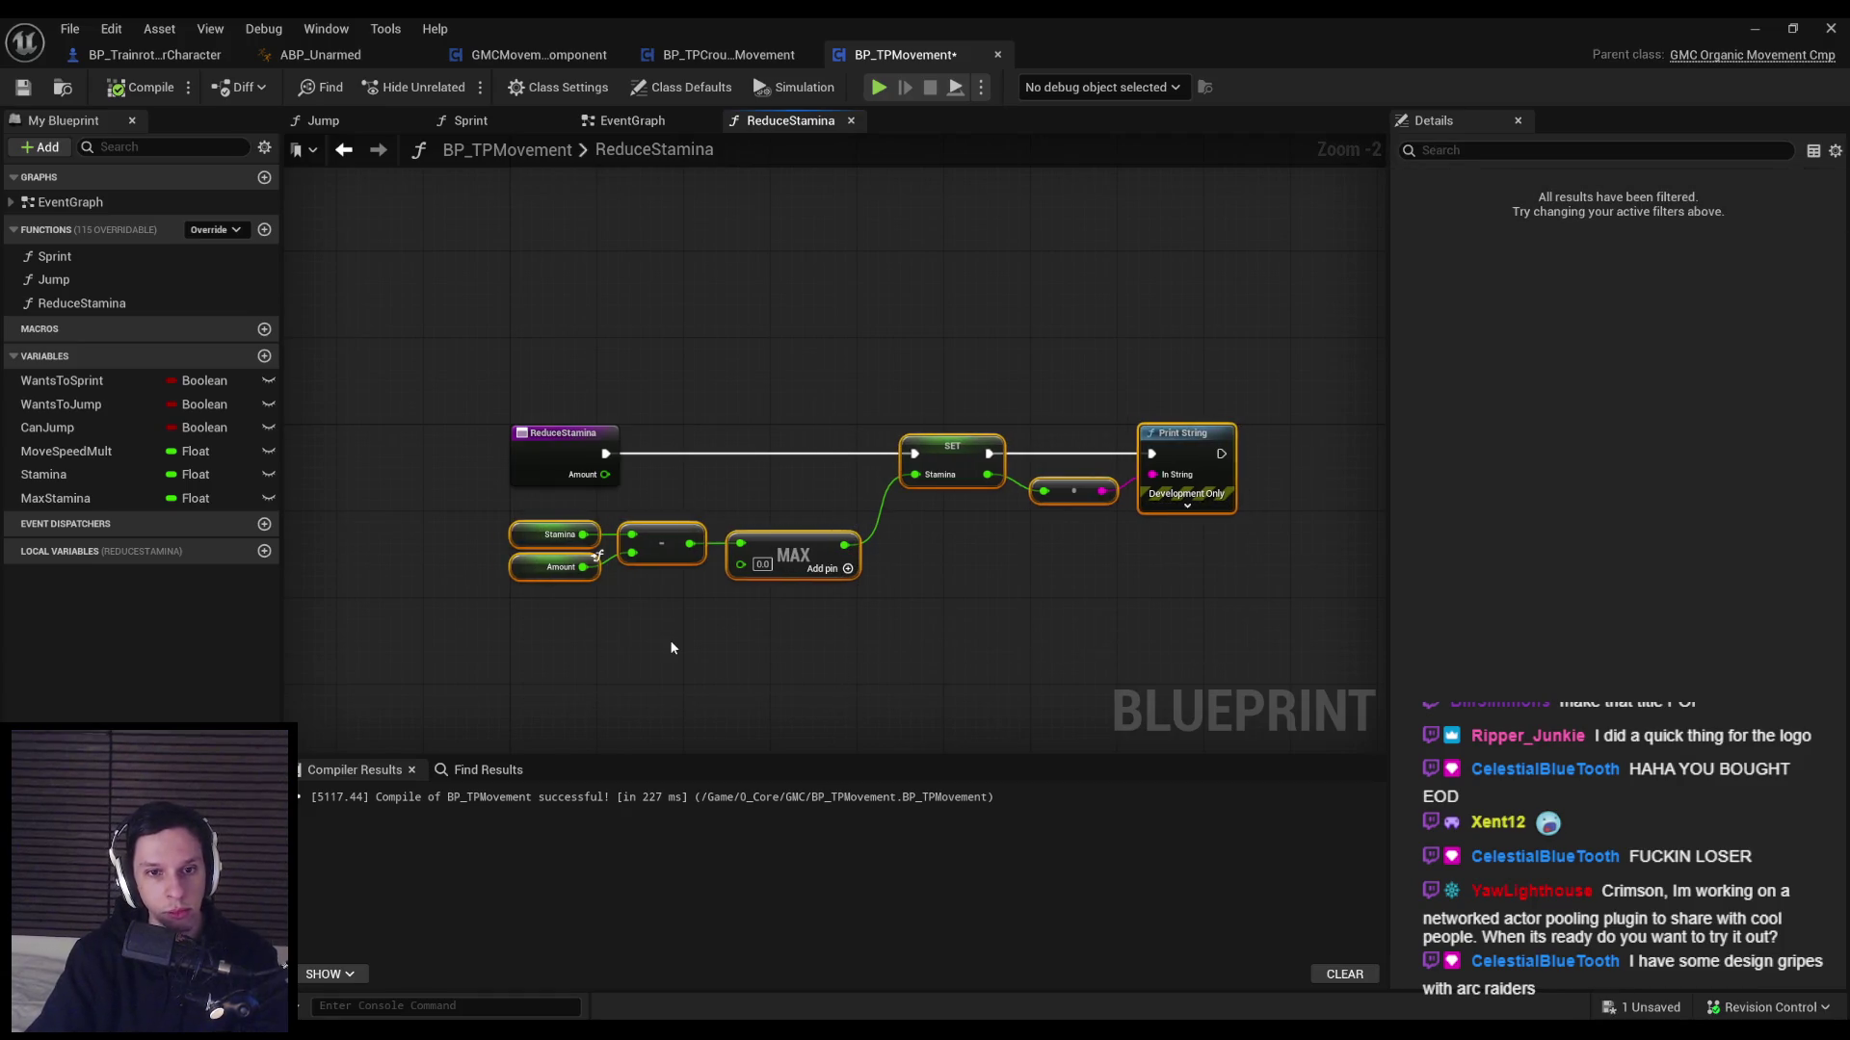